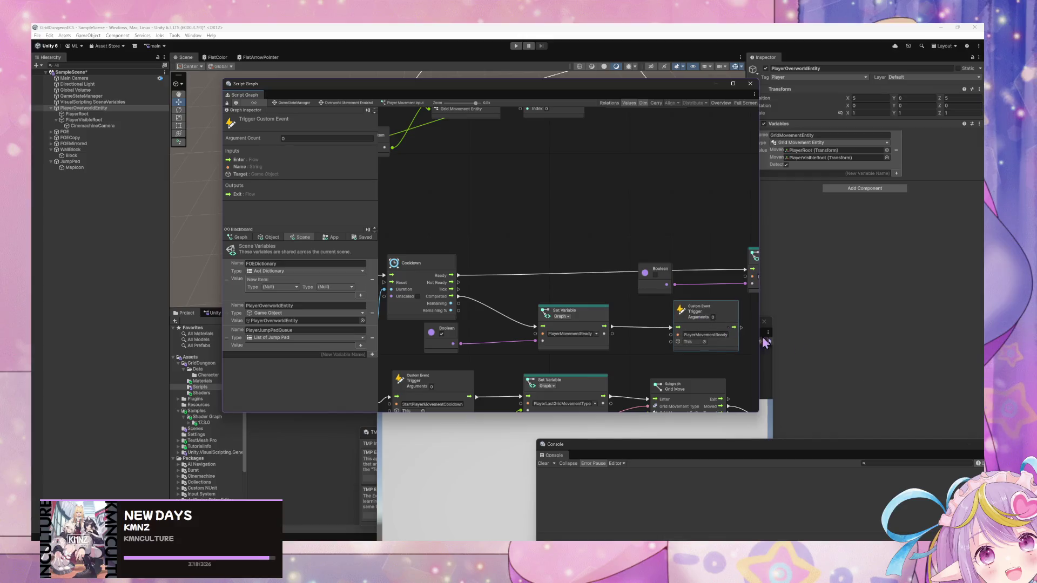
Step: Box-select the Boolean and Set Variable node pair and move it down and left
scroll(694, 297, "right", 3)
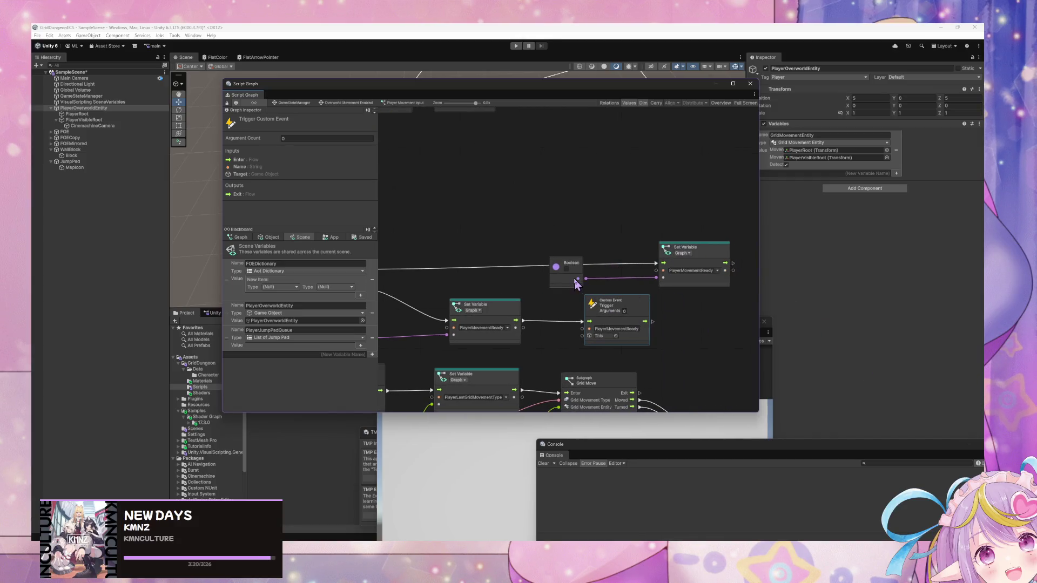
scroll(575, 285, "down", 5)
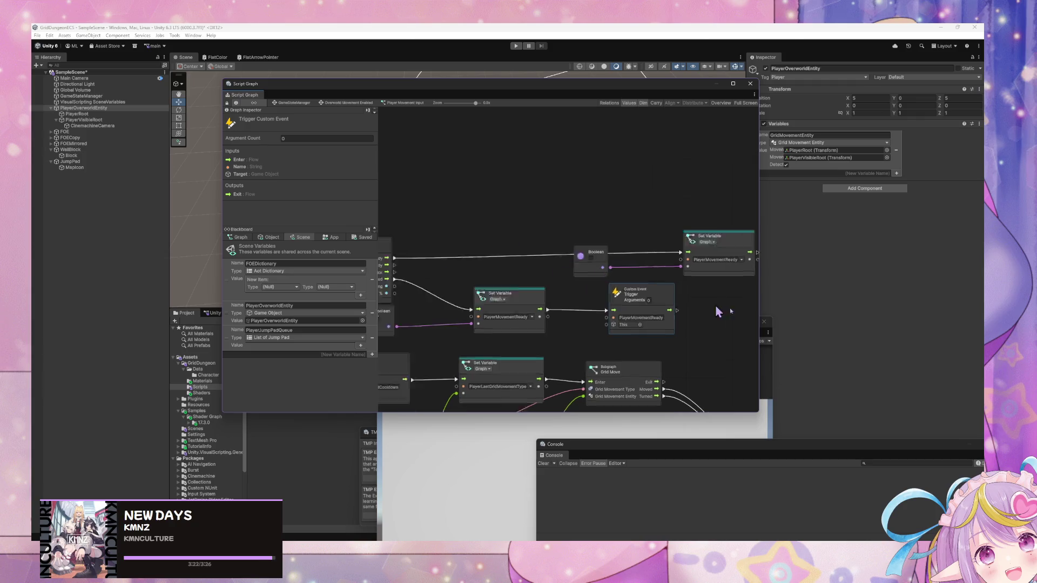
scroll(718, 311, "down", 5)
scroll(597, 296, "left", 5)
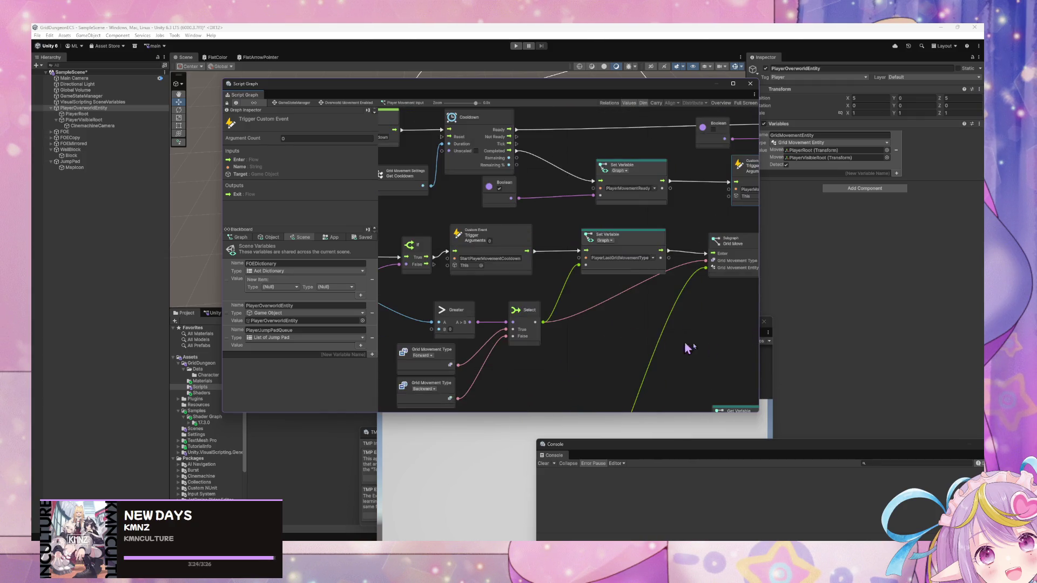
scroll(686, 348, "right", 5)
scroll(460, 321, "up", 2)
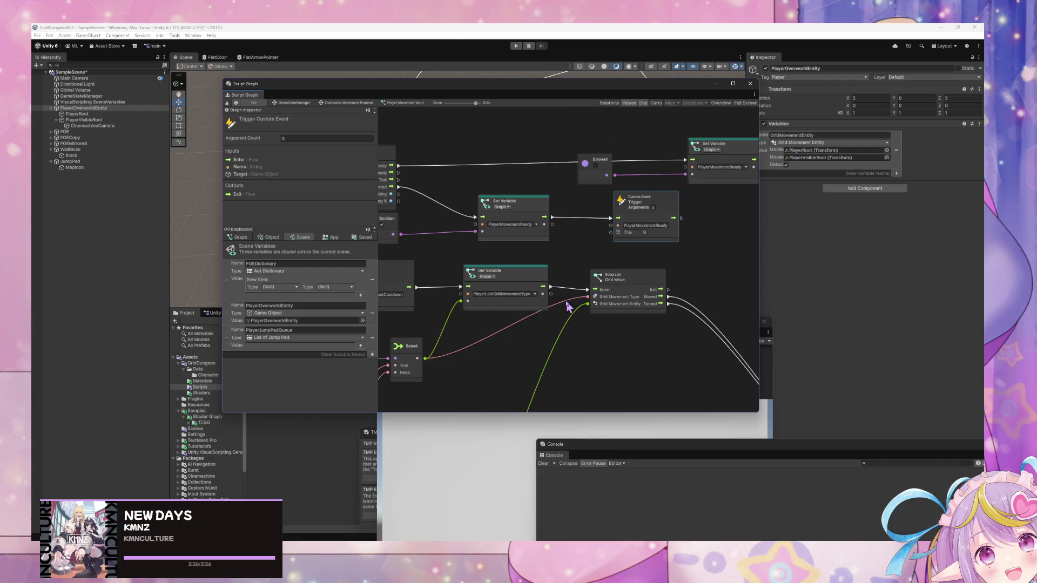
left_click_drag(568, 307, 632, 383)
mouse_move(683, 260)
left_mouse_down()
mouse_move(560, 258)
mouse_move(475, 297)
mouse_move(561, 286)
mouse_move(581, 300)
left_mouse_up()
left_click_drag(750, 216, 582, 229)
left_click_drag(481, 220, 626, 281)
mouse_move(606, 229)
left_mouse_down()
mouse_move(493, 251)
mouse_move(662, 248)
left_mouse_up()
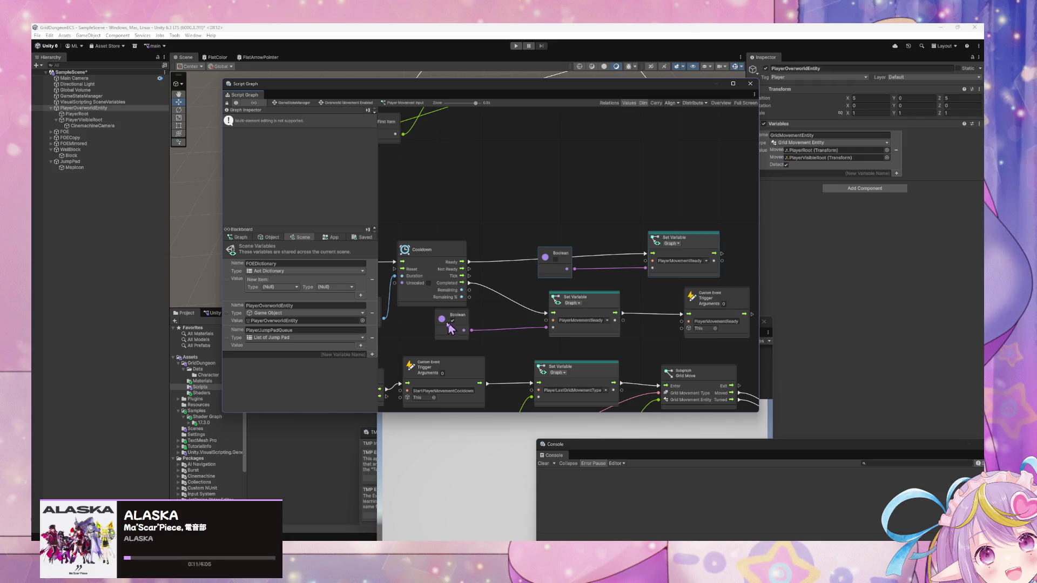
Step: Move the Cooldown and Custom Event nodes up and left into place
mouse_move(457, 266)
left_mouse_down()
mouse_move(597, 265)
mouse_move(469, 248)
mouse_move(558, 273)
left_mouse_up()
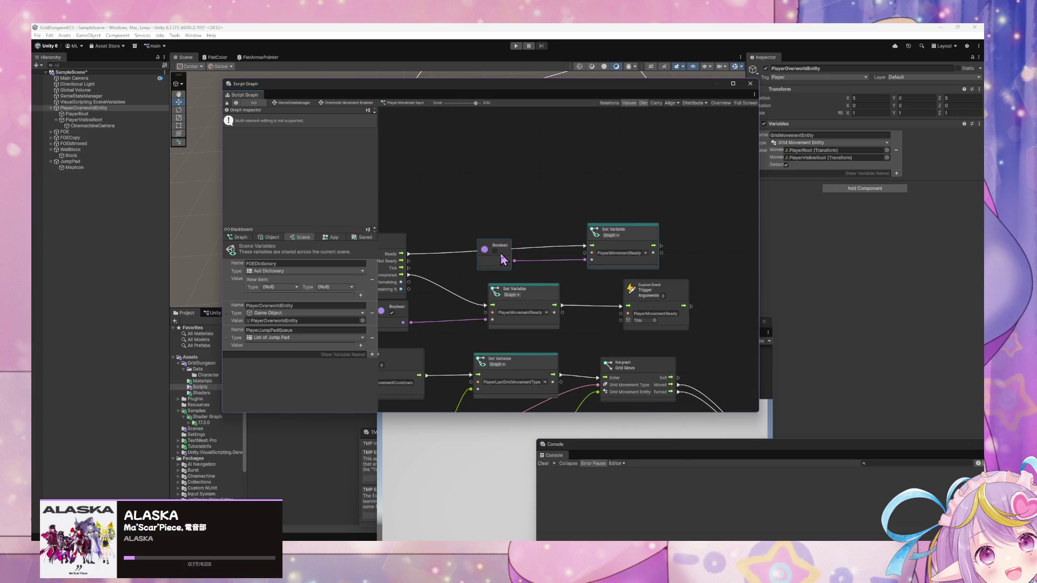
mouse_move(483, 258)
left_mouse_down()
mouse_move(576, 265)
mouse_move(707, 324)
left_mouse_up()
left_click_drag(619, 319, 615, 312)
left_click_drag(705, 286, 672, 263)
left_click_drag(480, 287, 460, 280)
mouse_move(636, 258)
left_mouse_down()
mouse_move(480, 241)
mouse_move(635, 271)
mouse_move(599, 271)
mouse_move(540, 359)
left_mouse_up()
scroll(537, 340, "up", 2)
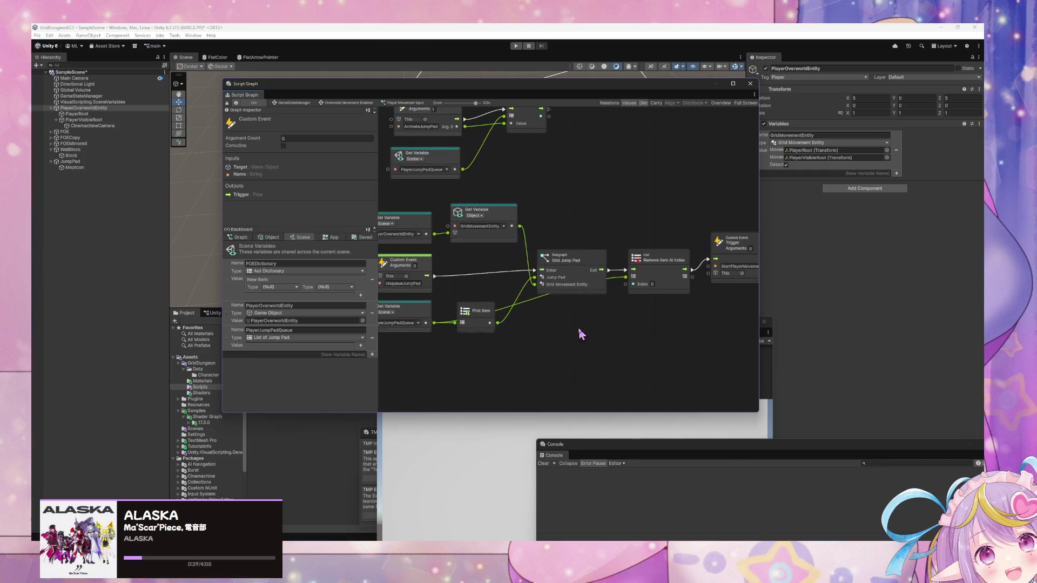
left_click(580, 334)
left_click_drag(730, 244, 741, 259)
mouse_move(624, 398)
left_mouse_down()
mouse_move(539, 266)
mouse_move(579, 273)
mouse_move(591, 205)
mouse_move(575, 203)
left_mouse_up()
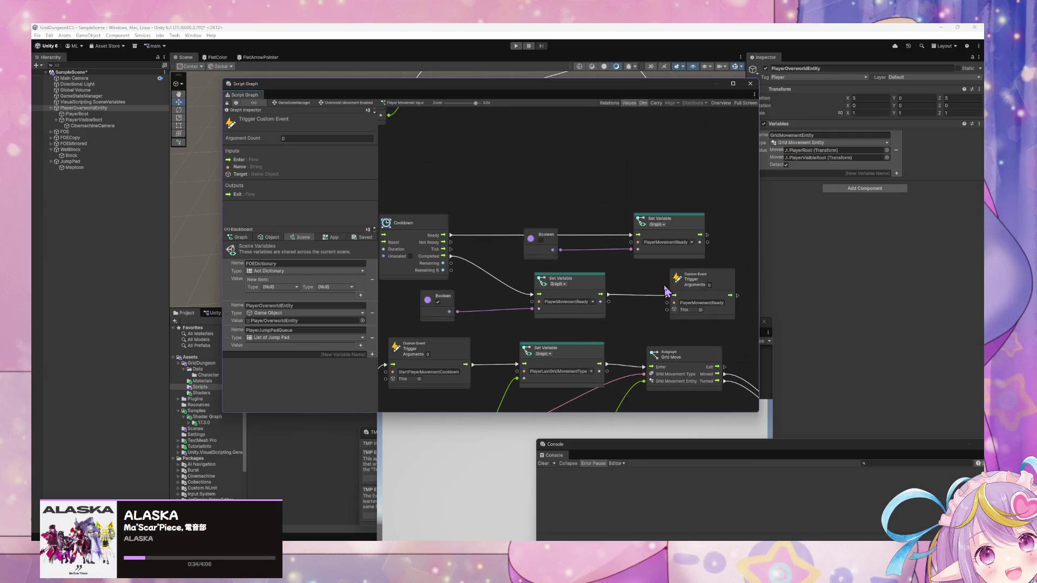
left_click(682, 230)
left_click_drag(529, 277, 613, 282)
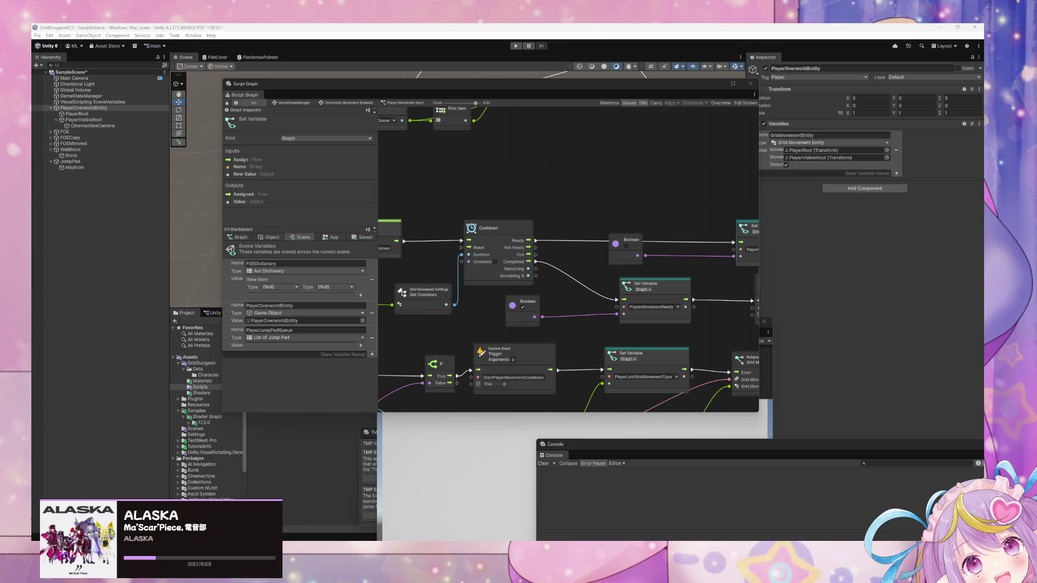
mouse_move(724, 210)
left_mouse_down()
mouse_move(553, 214)
mouse_move(677, 251)
mouse_move(507, 219)
mouse_move(609, 297)
mouse_move(490, 123)
mouse_move(636, 248)
mouse_move(523, 178)
mouse_move(566, 280)
mouse_move(584, 291)
mouse_move(544, 208)
mouse_move(664, 340)
mouse_move(530, 236)
mouse_move(440, 287)
mouse_move(542, 291)
mouse_move(625, 212)
mouse_move(636, 289)
mouse_move(707, 313)
mouse_move(605, 276)
mouse_move(560, 286)
mouse_move(512, 273)
mouse_move(626, 278)
mouse_move(428, 161)
mouse_move(625, 208)
mouse_move(643, 240)
mouse_move(532, 215)
mouse_move(581, 167)
mouse_move(598, 238)
mouse_move(659, 308)
mouse_move(667, 334)
mouse_move(637, 342)
mouse_move(548, 238)
left_mouse_up()
left_click(634, 204)
scroll(614, 232, "down", 3)
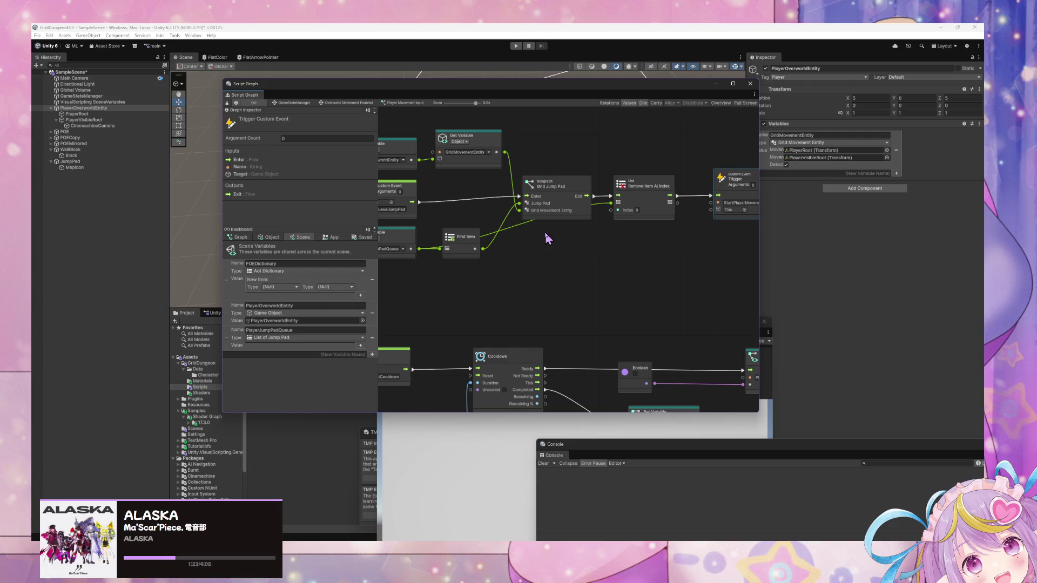
left_click_drag(630, 238, 513, 159)
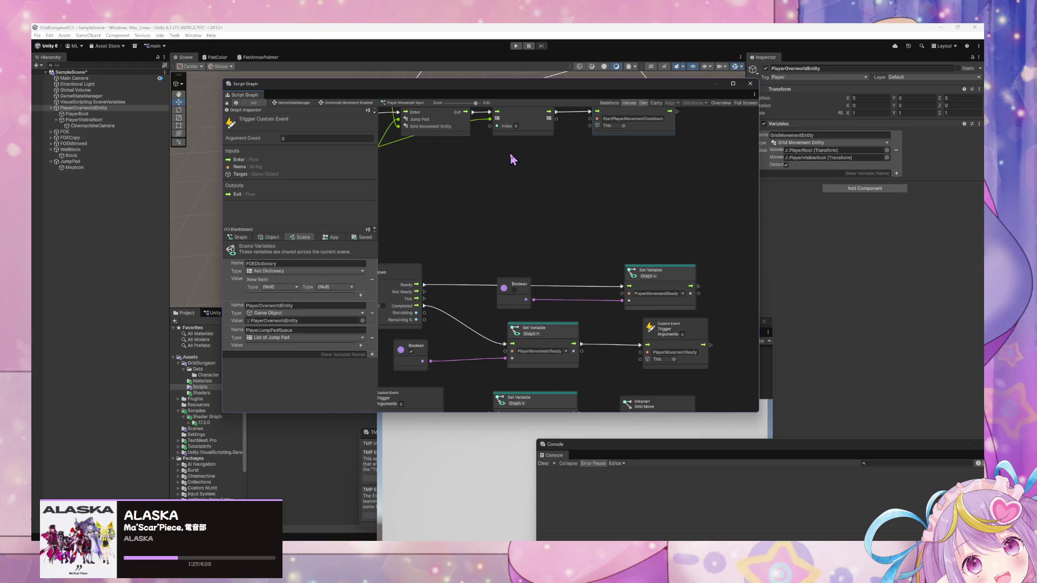
mouse_move(513, 160)
left_mouse_down()
mouse_move(643, 190)
mouse_move(532, 126)
mouse_move(496, 182)
left_mouse_up()
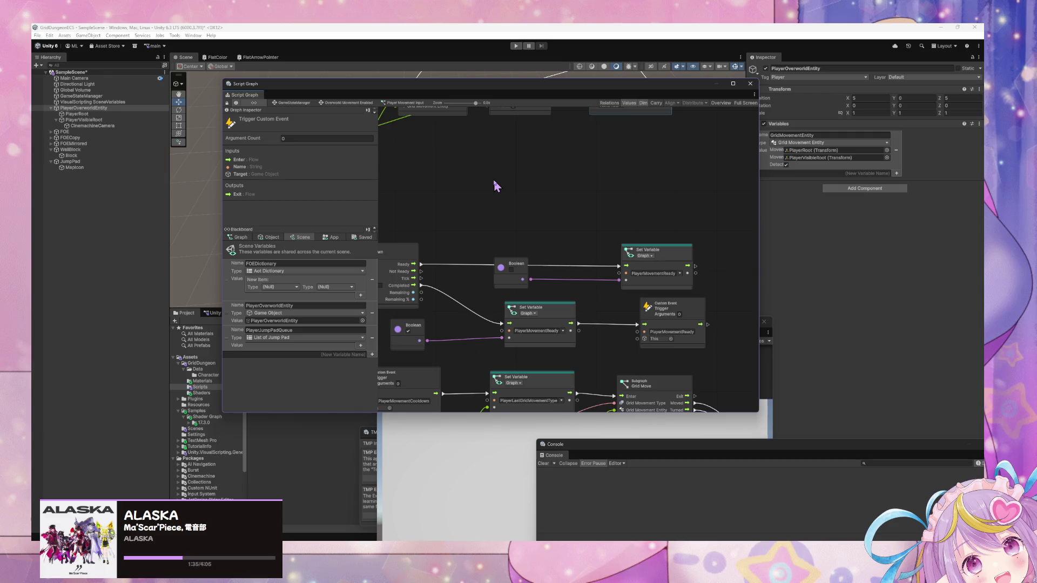
left_click_drag(552, 192, 701, 267)
mouse_move(465, 244)
left_mouse_down()
mouse_move(613, 215)
mouse_move(461, 226)
left_mouse_up()
mouse_move(410, 156)
left_mouse_down()
mouse_move(634, 283)
mouse_move(676, 202)
left_mouse_up()
right_click(502, 270)
Step: Duplicate the StartPlayerMovementCooldown event, place the copy above it, and rename it PlayerMovementReady
left_click(680, 260)
left_click(492, 293)
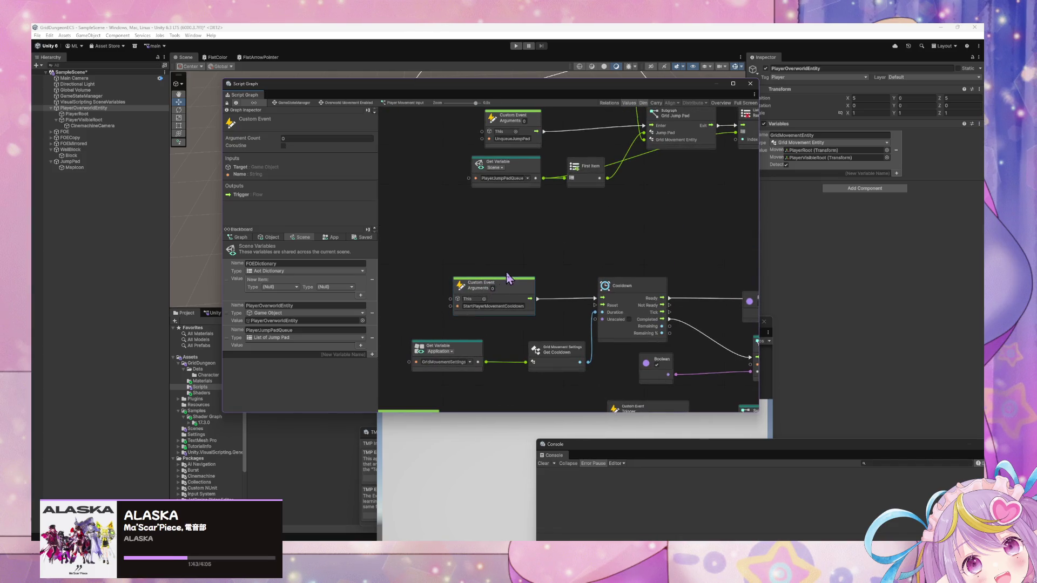
key("ctrl+d")
left_click_drag(565, 246, 512, 214)
left_click(508, 234)
type("Player")
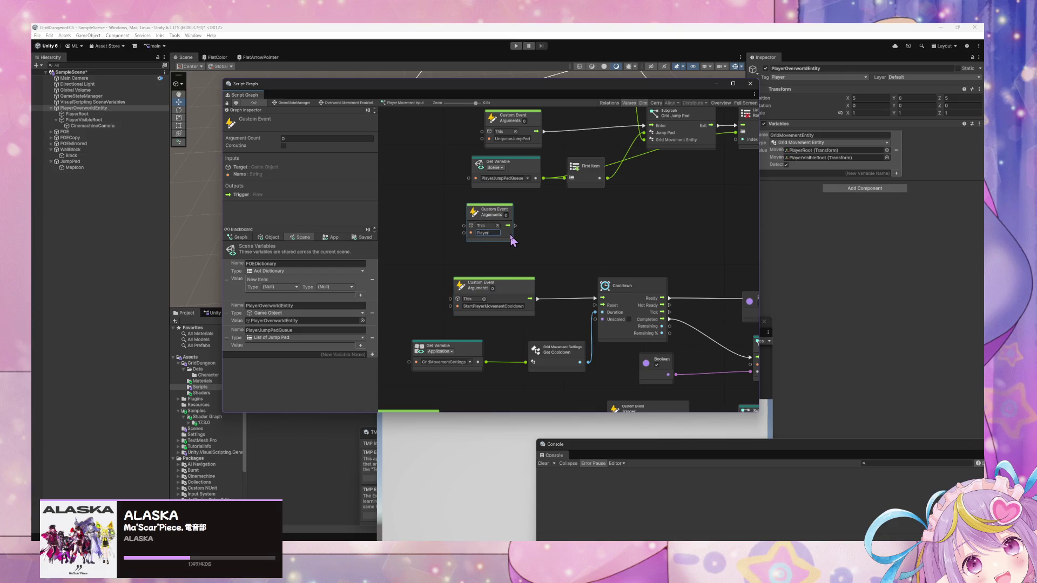
key("BackSpace")
key("BackSpace")
type("entReady")
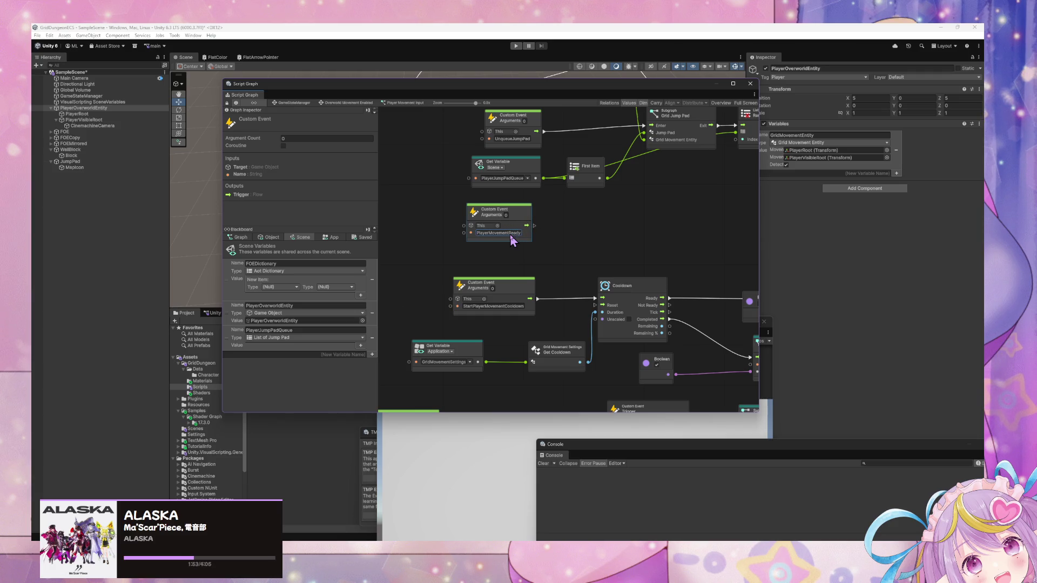
scroll(492, 319, "up", 5)
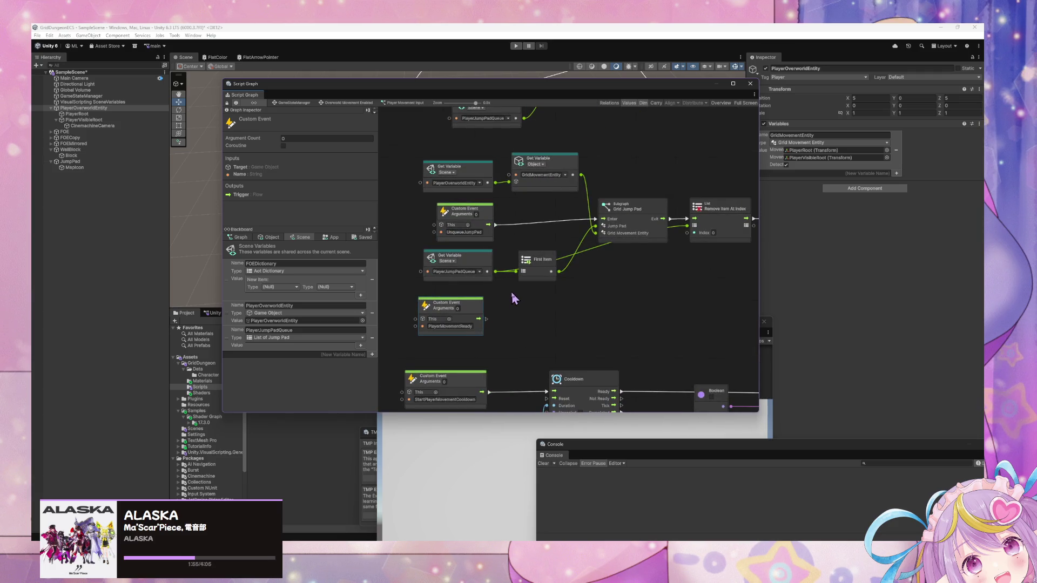
Step: Nudge the PlayerMovementReady event node slightly downward
scroll(514, 298, "up", 5)
scroll(561, 389, "up", 1)
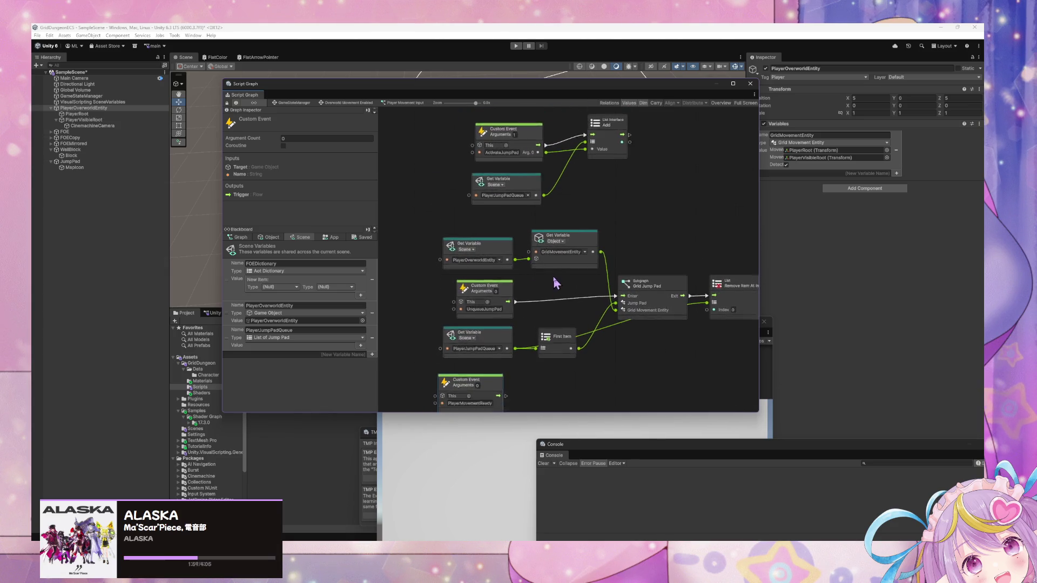
scroll(553, 286, "down", 3)
double_click(491, 277)
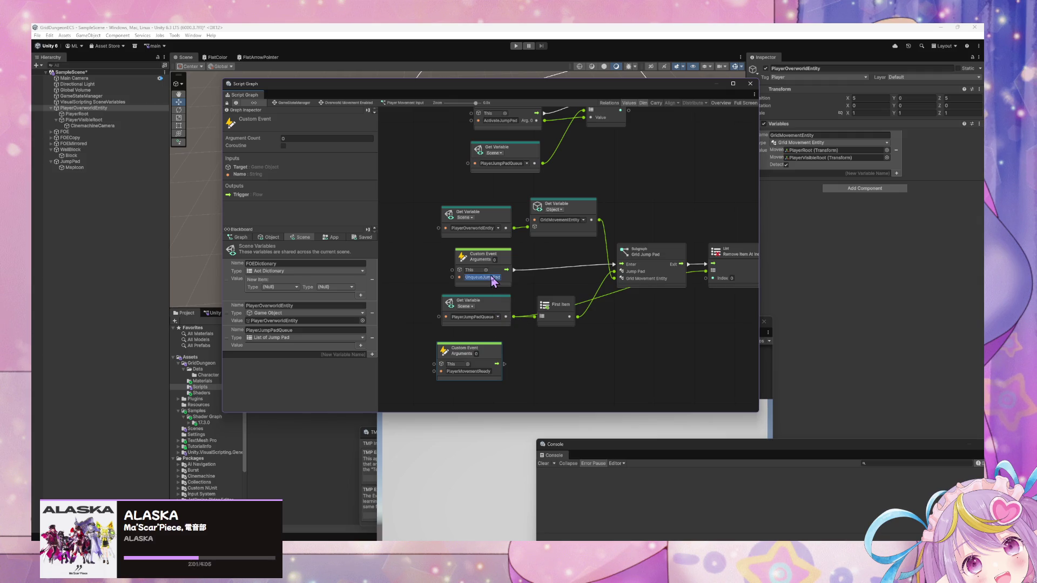
scroll(553, 348, "down", 5)
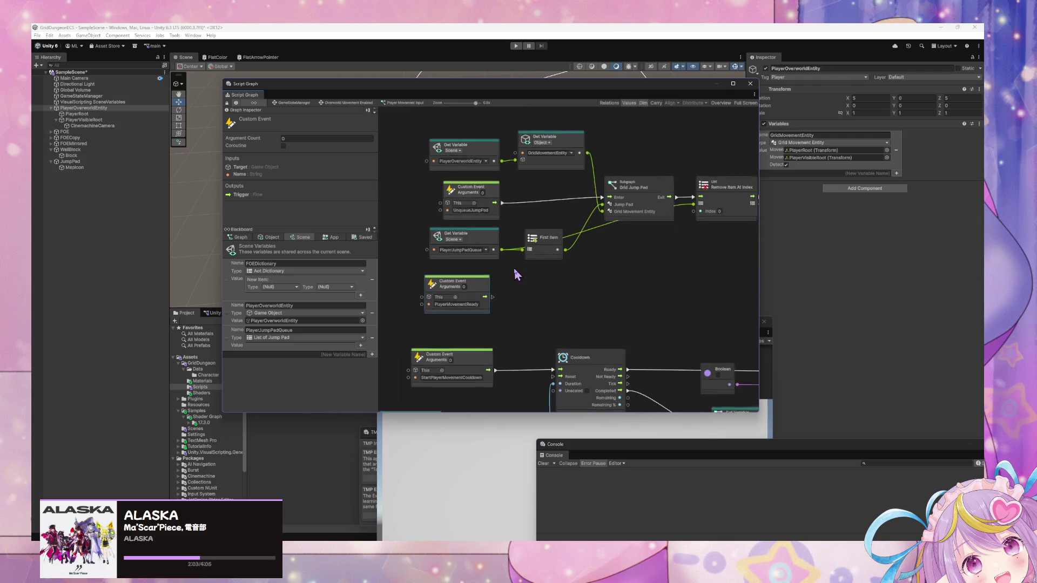
left_click_drag(473, 283, 474, 298)
Step: Rename the UnqueueJumpPad custom event to DequeueJumpPad by replacing 'Un' with 'De'
double_click(459, 210)
left_click(463, 211)
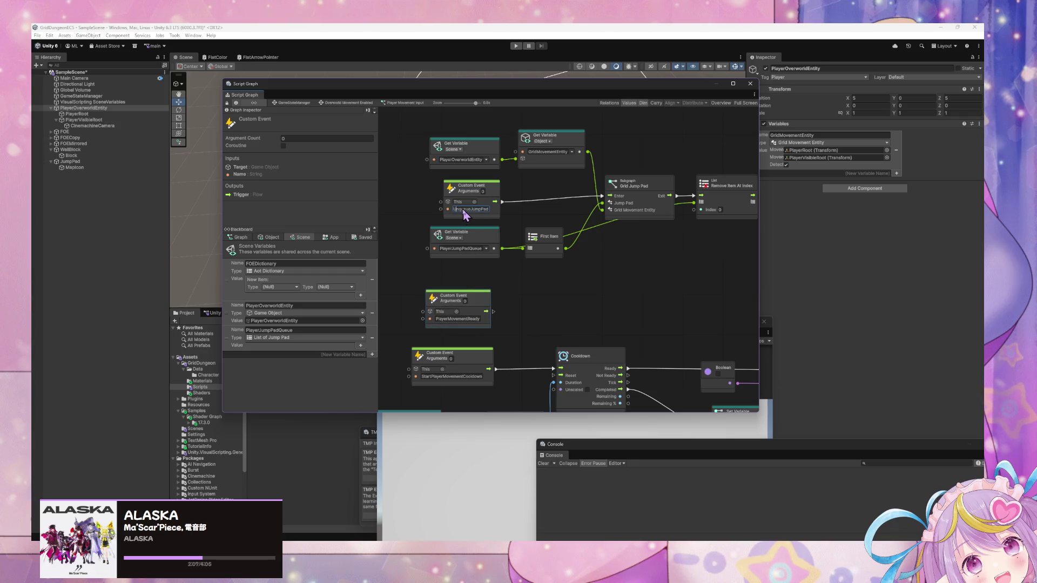
key("BackSpace")
key("BackSpace")
type("De")
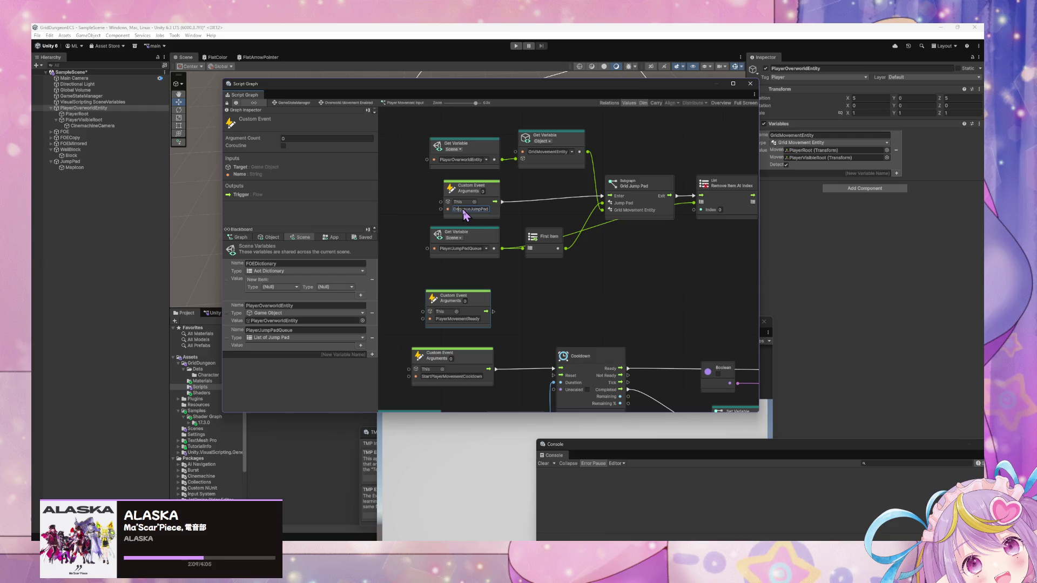
left_click(513, 296)
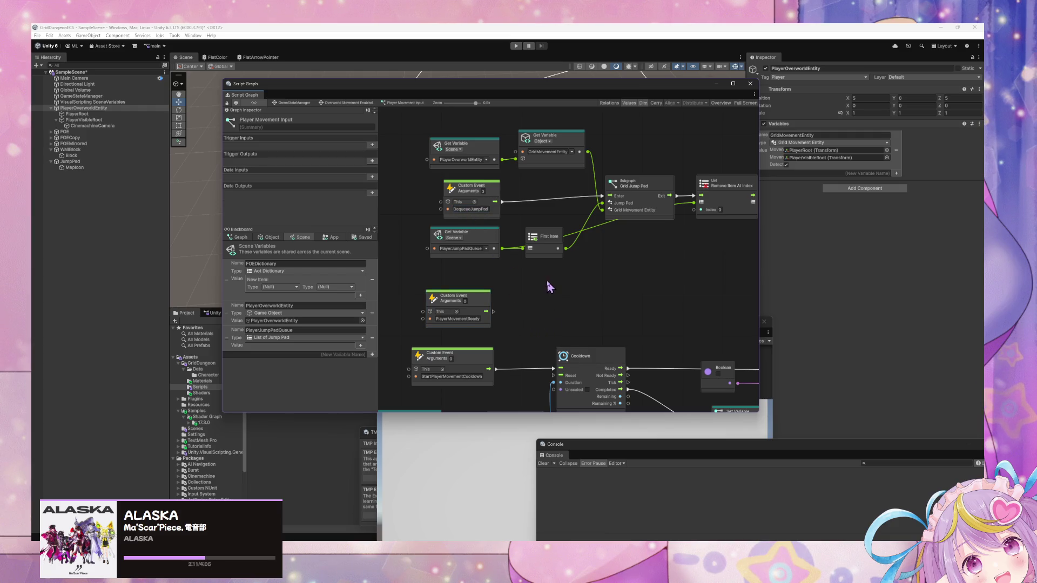
Step: Add an If node from the canvas node search and bring the Grid Jump Pad nodes into view
scroll(628, 309, "down", 2)
right_click(568, 318)
type("if")
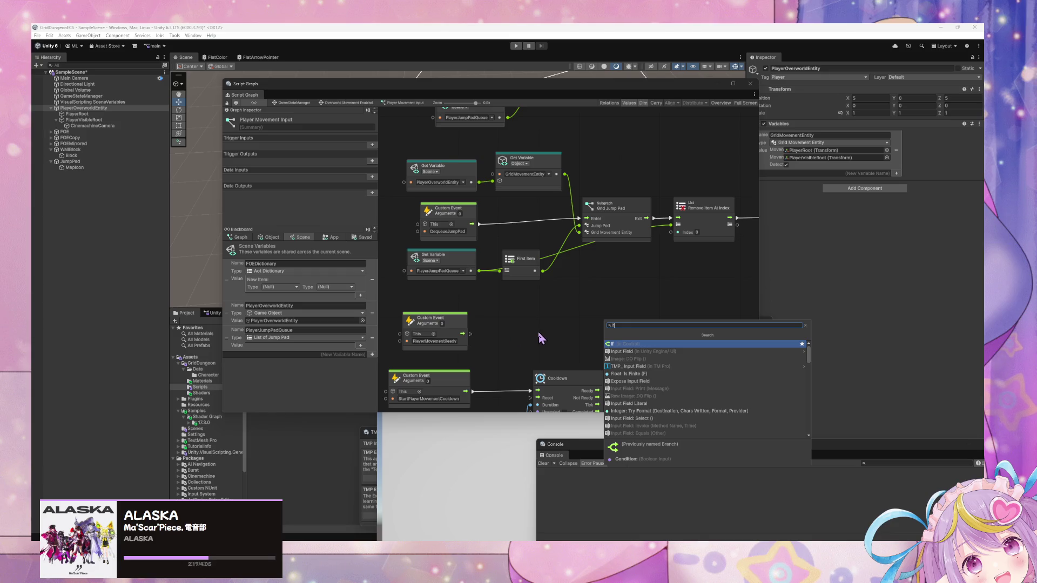
key("Return")
scroll(567, 194, "down", 3)
mouse_move(567, 194)
left_mouse_down()
mouse_move(594, 198)
mouse_move(408, 293)
mouse_move(608, 351)
mouse_move(607, 312)
mouse_move(714, 161)
left_mouse_up()
mouse_move(644, 226)
left_mouse_down()
mouse_move(607, 173)
mouse_move(523, 375)
mouse_move(618, 294)
mouse_move(481, 313)
mouse_move(574, 220)
mouse_move(611, 203)
mouse_move(604, 220)
left_mouse_up()
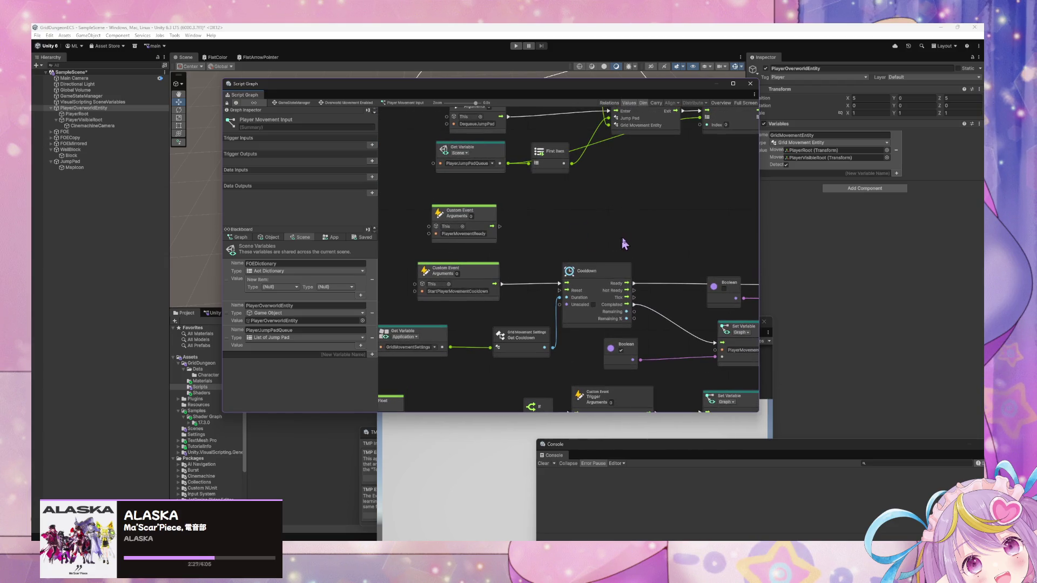
Step: Add an If node beside the events and connect the PlayerMovementReady event to it
right_click(593, 210)
left_click(596, 216)
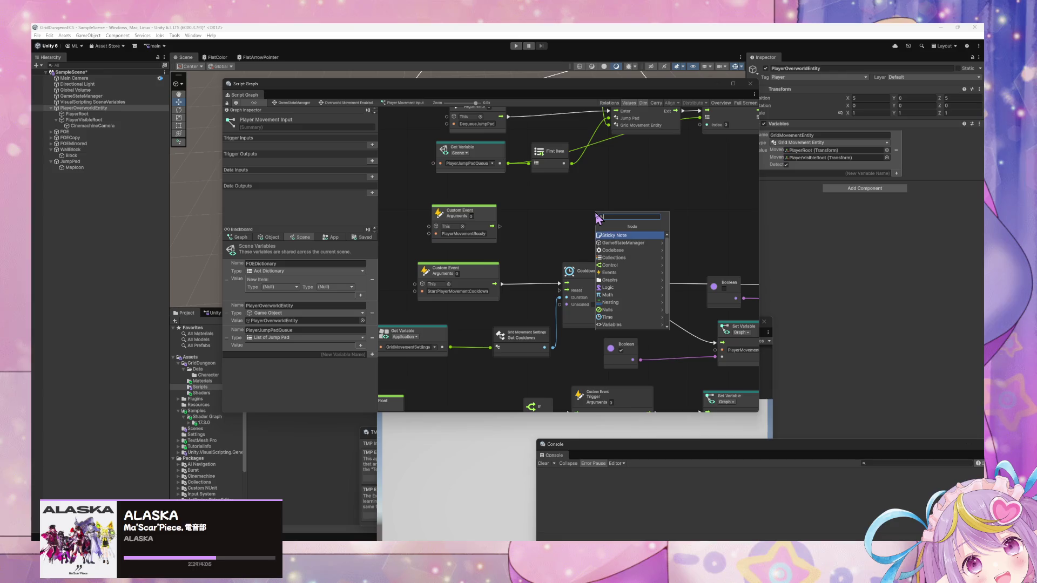
type("if")
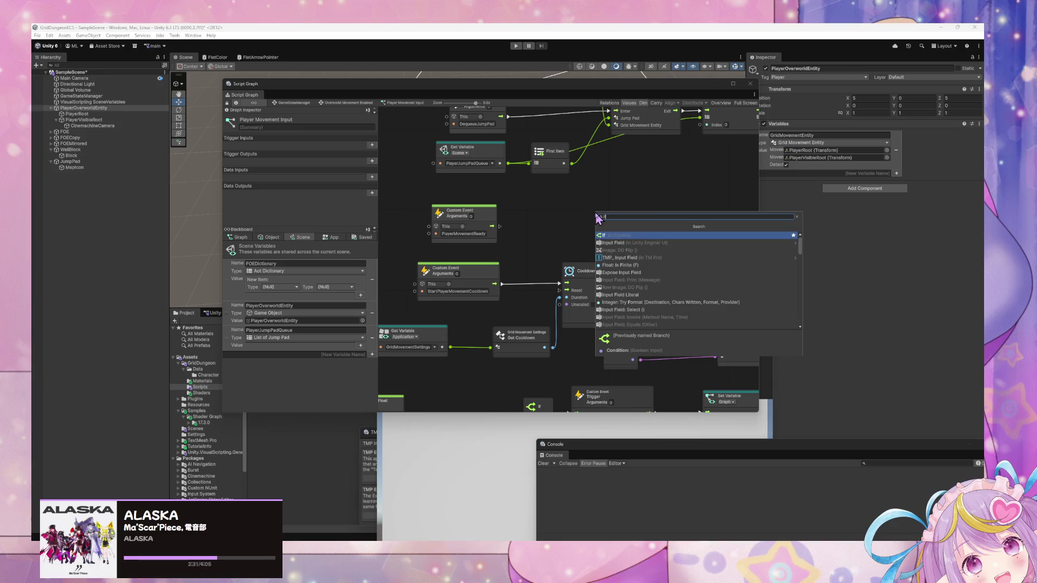
key("Return")
mouse_move(499, 227)
left_mouse_down()
mouse_move(560, 226)
mouse_move(474, 198)
left_mouse_up()
left_click_drag(576, 218, 579, 194)
mouse_move(648, 249)
left_mouse_down()
mouse_move(478, 217)
mouse_move(618, 276)
mouse_move(668, 325)
left_mouse_up()
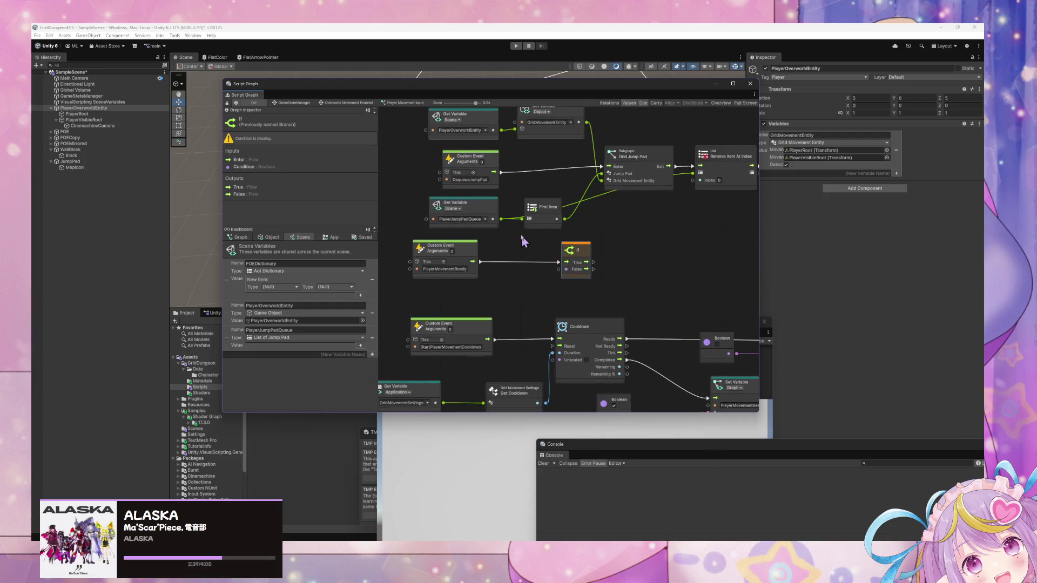
Step: Add a Count Items node fed by the PlayerJumpPadQueue list
left_click_drag(502, 219, 508, 296)
type("count")
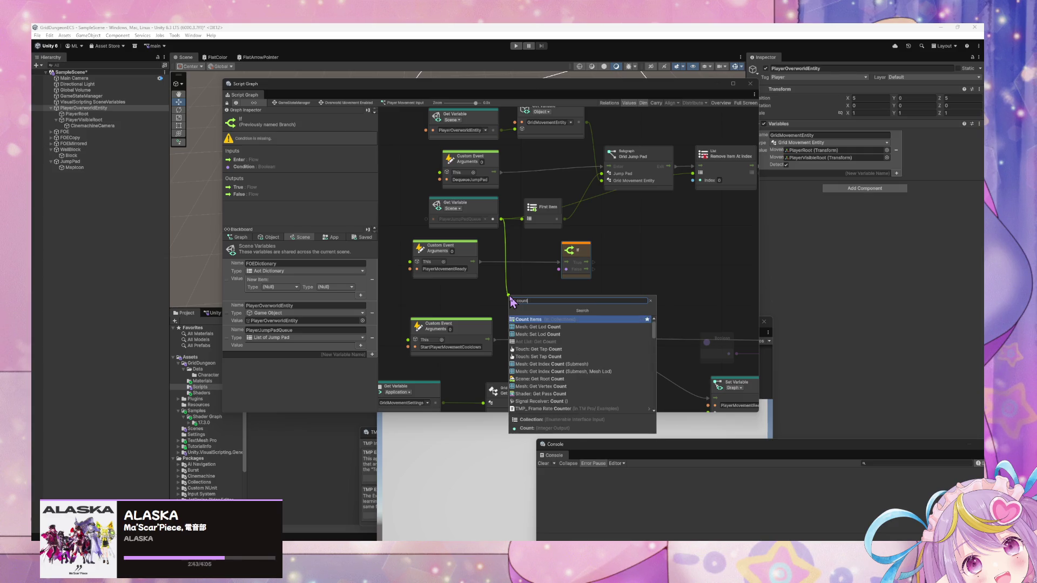
key("Return")
left_click_drag(577, 249, 690, 248)
Step: Add a Greater node comparing the item count against 0, placed between Count Items and If
right_click(606, 287)
left_click(636, 291)
type("greater")
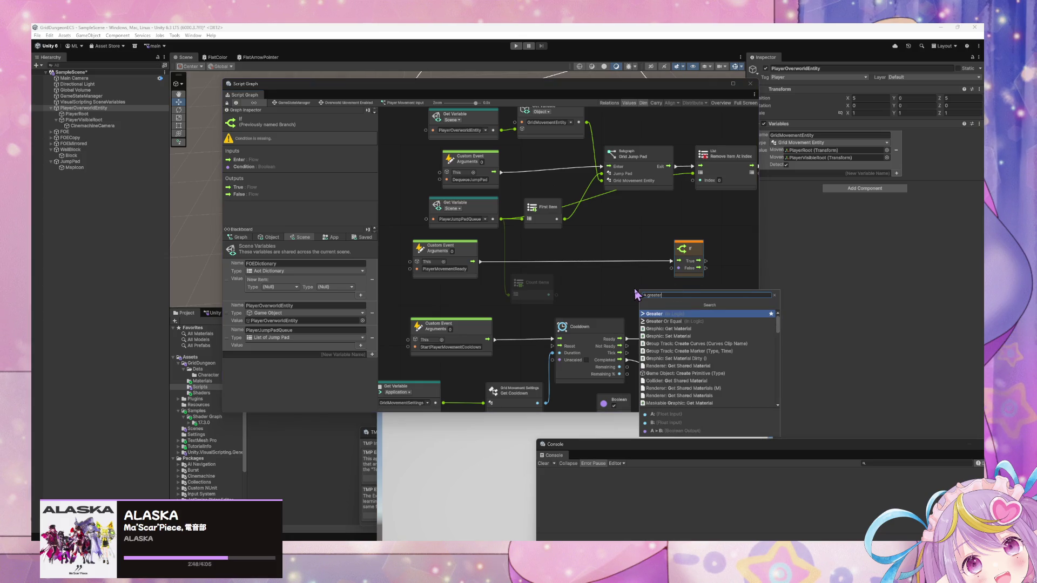
key("Return")
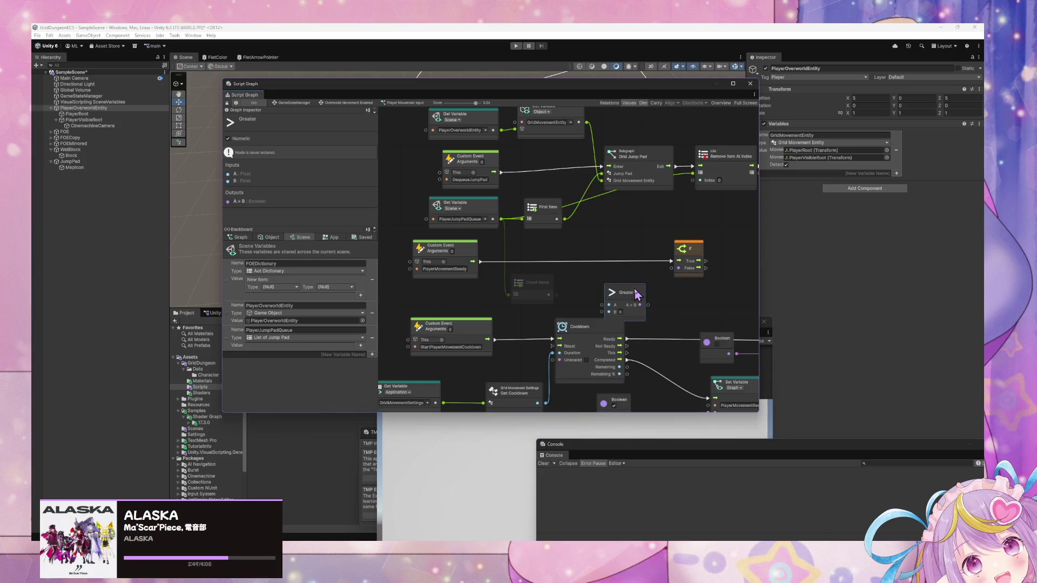
left_click_drag(549, 295, 561, 297)
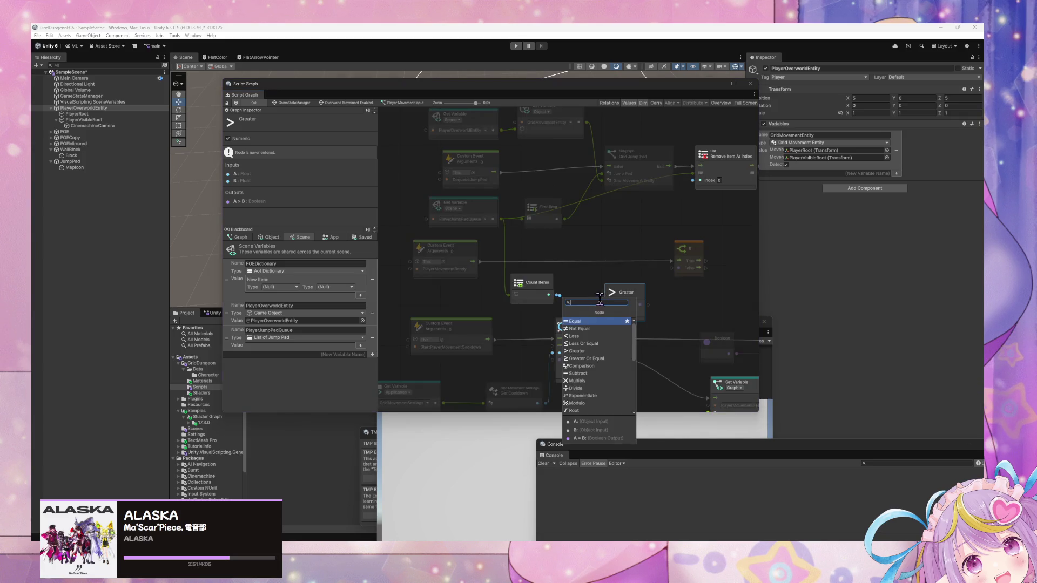
left_click(631, 292)
mouse_move(626, 296)
left_mouse_down()
mouse_move(617, 286)
mouse_move(679, 267)
left_mouse_up()
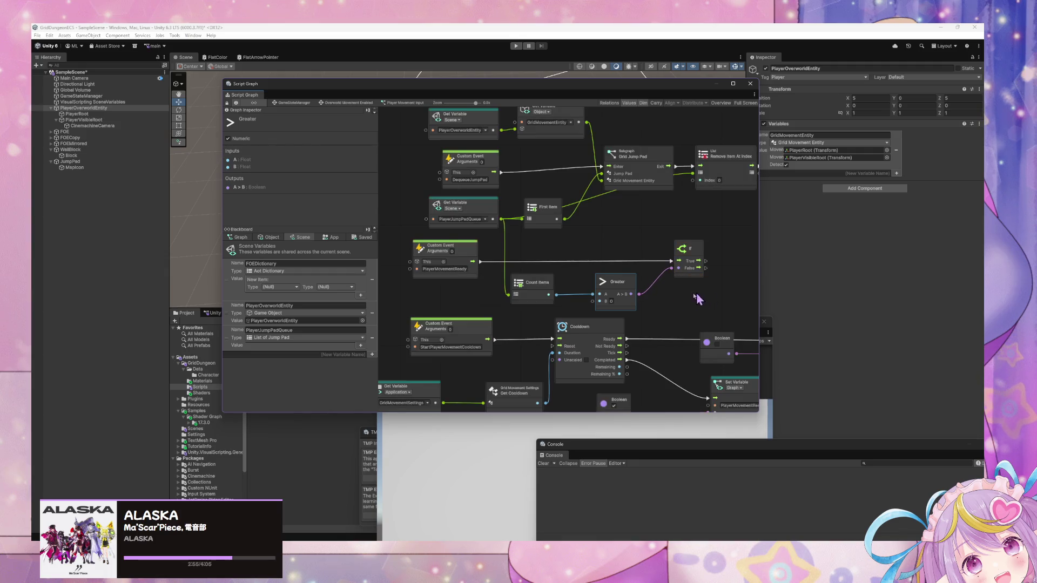
scroll(503, 270, "left", 3)
scroll(581, 267, "right", 5)
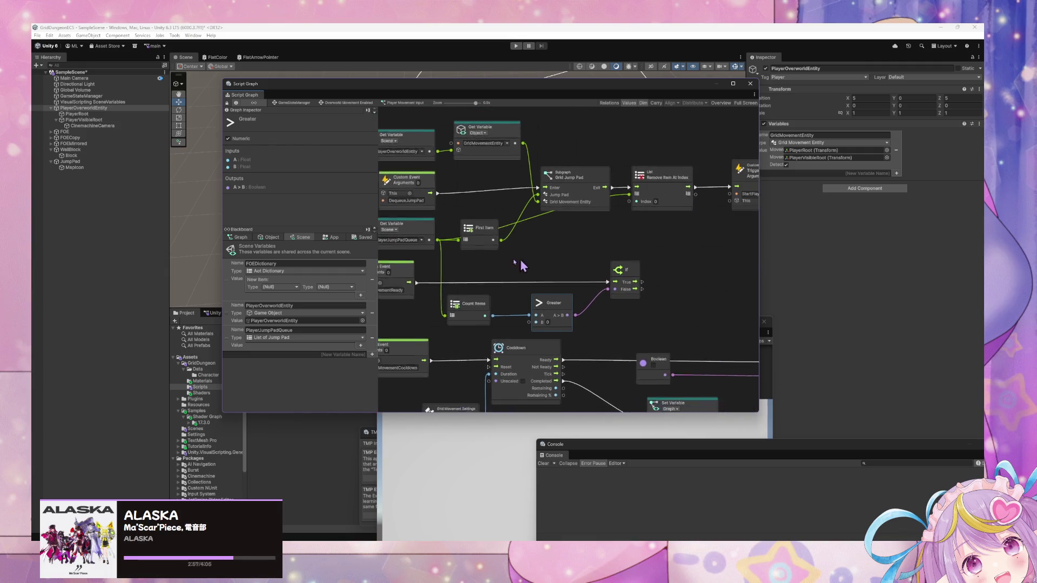
Step: Add a Trigger Custom Event node and attach it to the If's True output
right_click(641, 271)
left_click(645, 276)
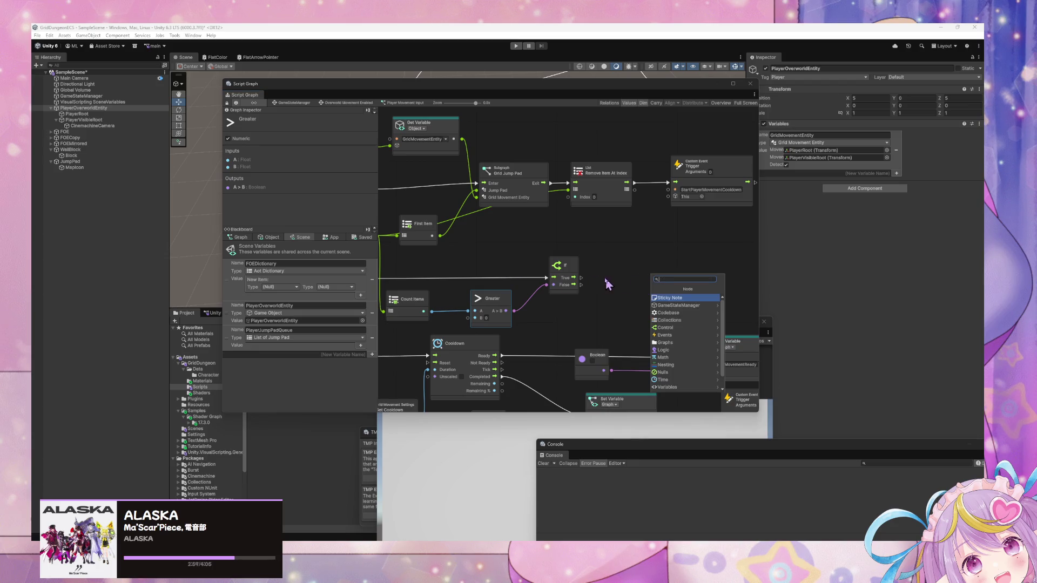
key("Down")
key("Down")
key("Down")
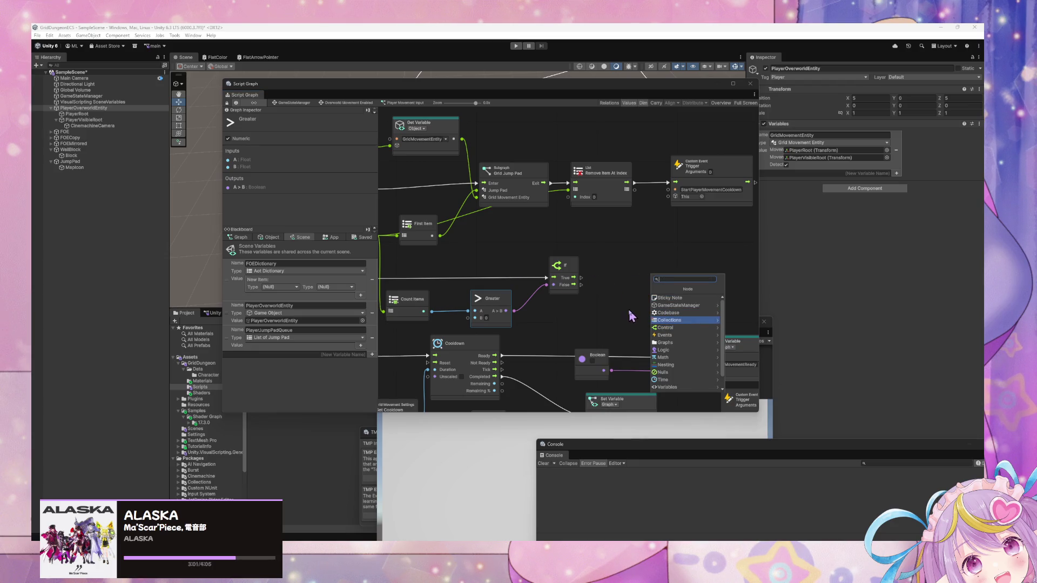
type("b")
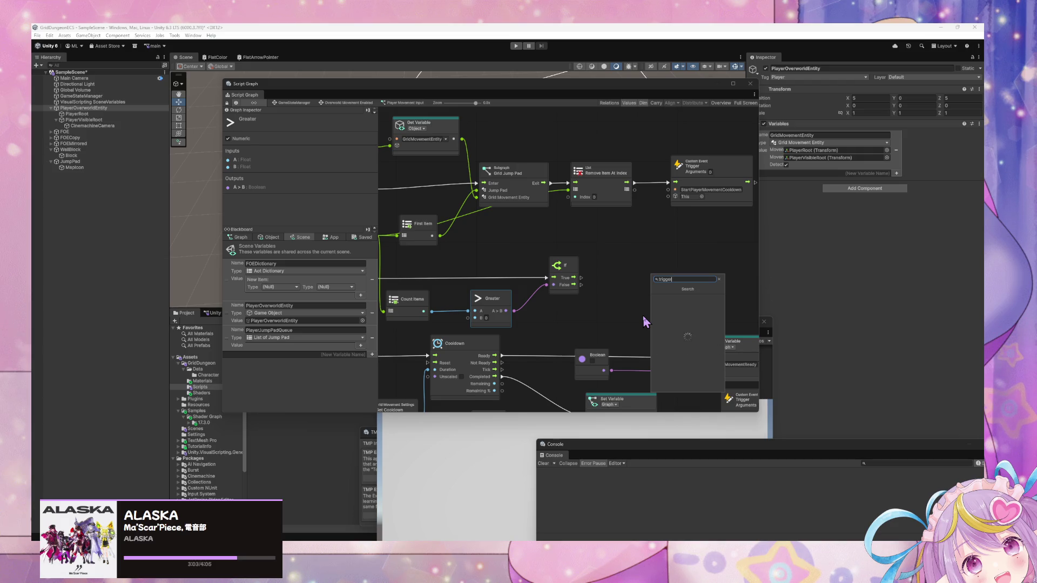
key("Down")
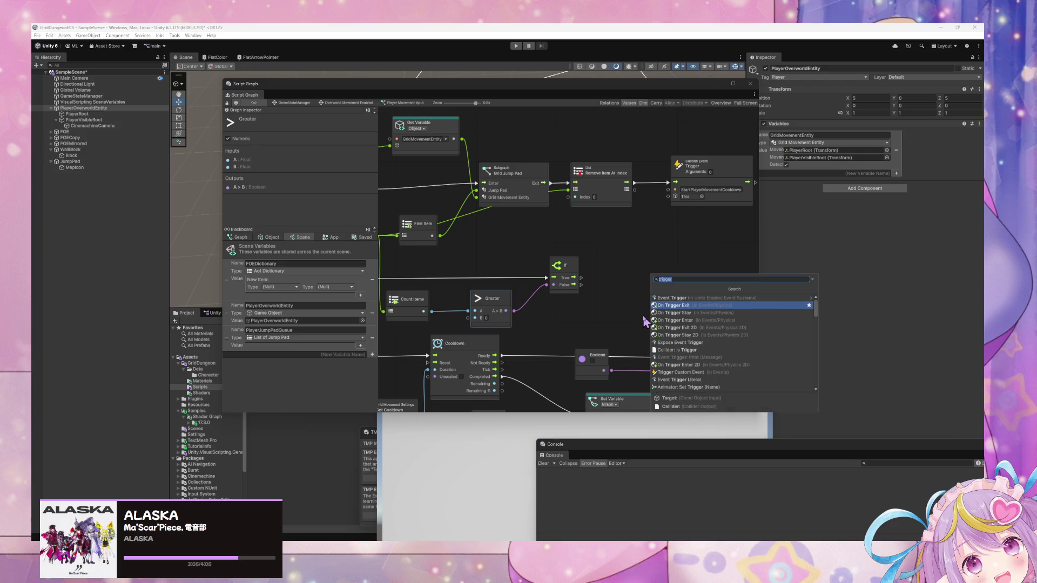
key("Down")
key("Down")
key("Down")
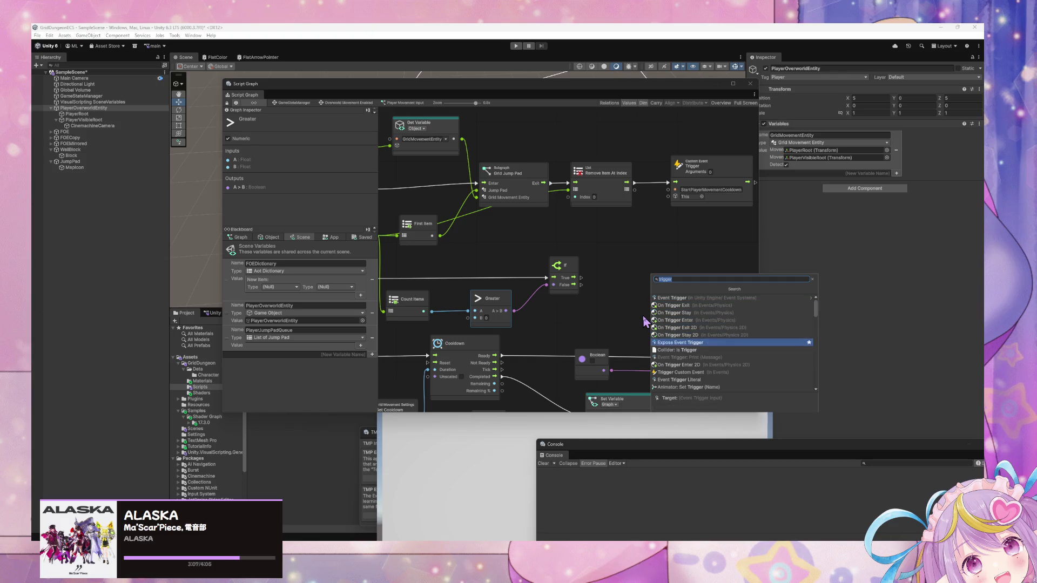
key("Return")
mouse_move(661, 282)
left_mouse_down()
mouse_move(625, 260)
mouse_move(581, 277)
left_mouse_up()
Step: Wire the If's True output to the trigger node and nudge the trigger right
scroll(637, 295, "left", 2)
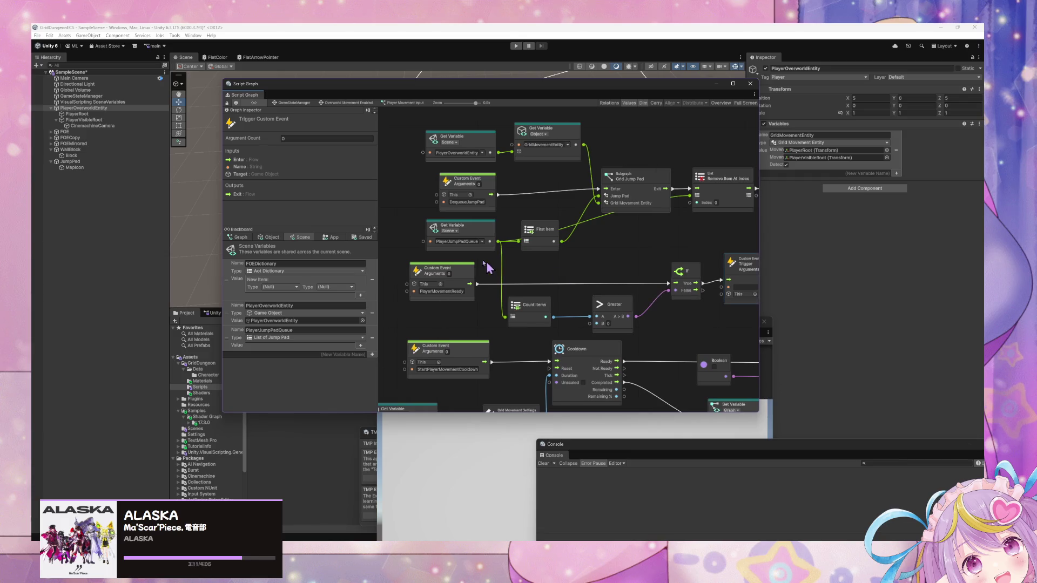
scroll(637, 210, "right", 3)
scroll(556, 216, "right", 2)
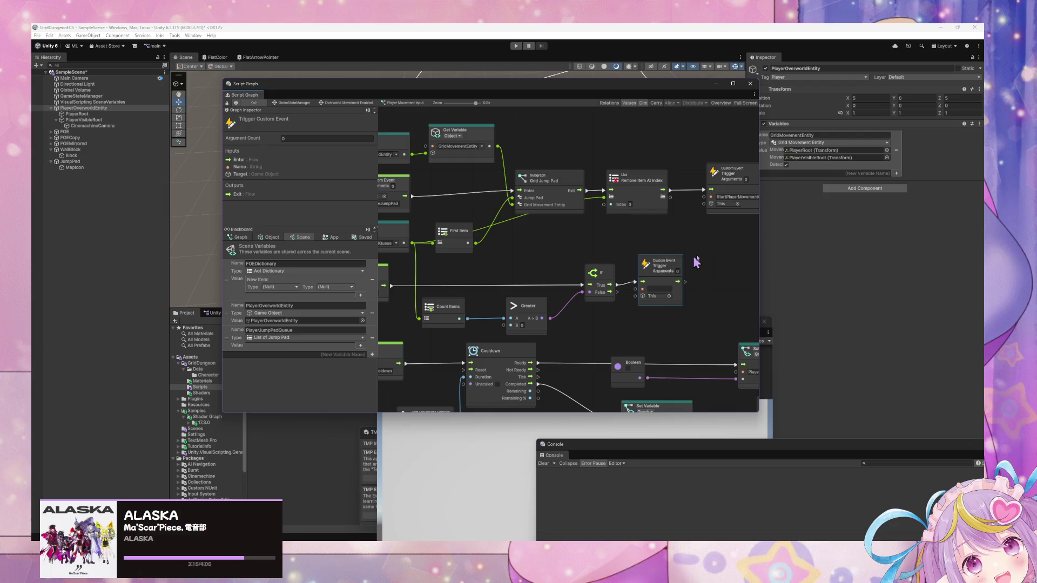
scroll(554, 233, "right", 4)
scroll(622, 234, "right", 13)
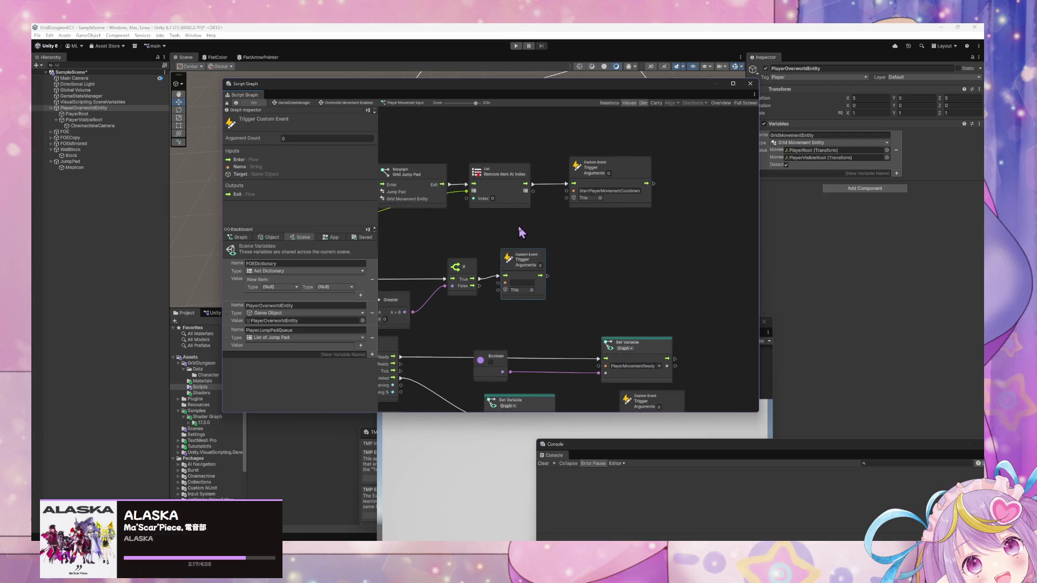
scroll(530, 258, "left", 20)
scroll(594, 268, "up", 4)
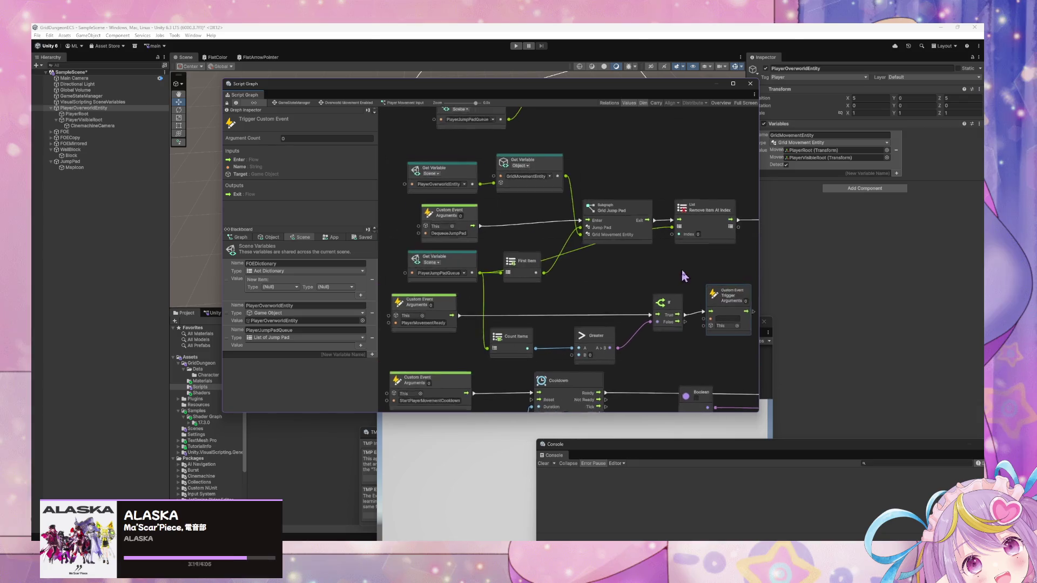
mouse_move(626, 272)
left_mouse_down()
mouse_move(594, 224)
mouse_move(627, 271)
mouse_move(601, 277)
left_mouse_up()
scroll(568, 218, "right", 12)
scroll(568, 218, "down", 6)
left_click_drag(637, 247, 665, 251)
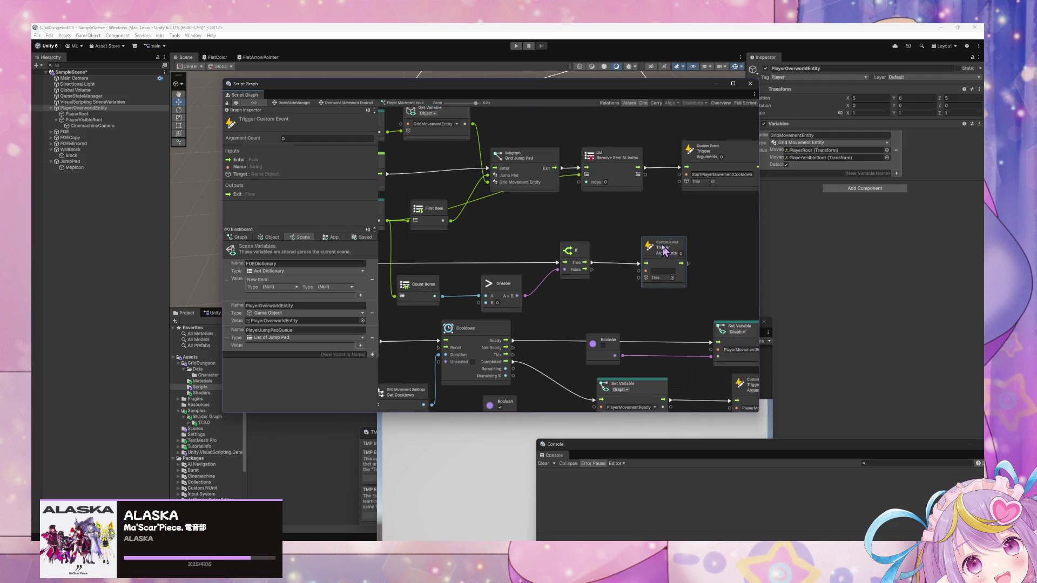
scroll(620, 231, "up", 8)
scroll(620, 231, "left", 10)
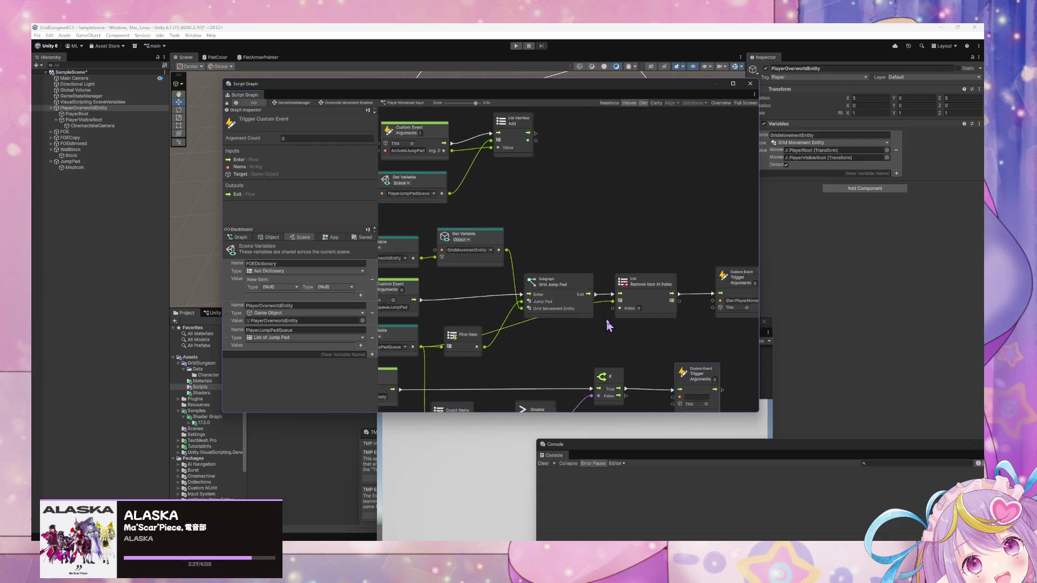
Step: Move the Grid Jump Pad and Remove Item nodes to the right to make room
mouse_move(719, 275)
left_mouse_down()
mouse_move(674, 296)
mouse_move(641, 269)
left_mouse_up()
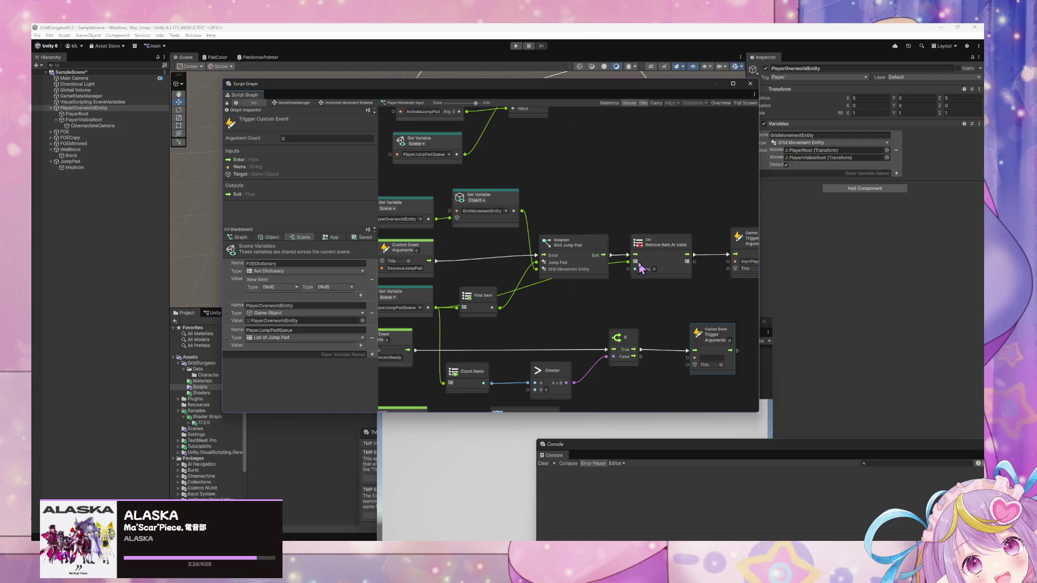
scroll(753, 299, "right", 5)
mouse_move(713, 307)
left_mouse_down()
mouse_move(489, 241)
mouse_move(612, 270)
left_mouse_up()
left_click_drag(510, 307, 586, 308)
mouse_move(609, 228)
left_mouse_down()
mouse_move(604, 250)
mouse_move(465, 234)
mouse_move(475, 208)
mouse_move(510, 230)
left_mouse_up()
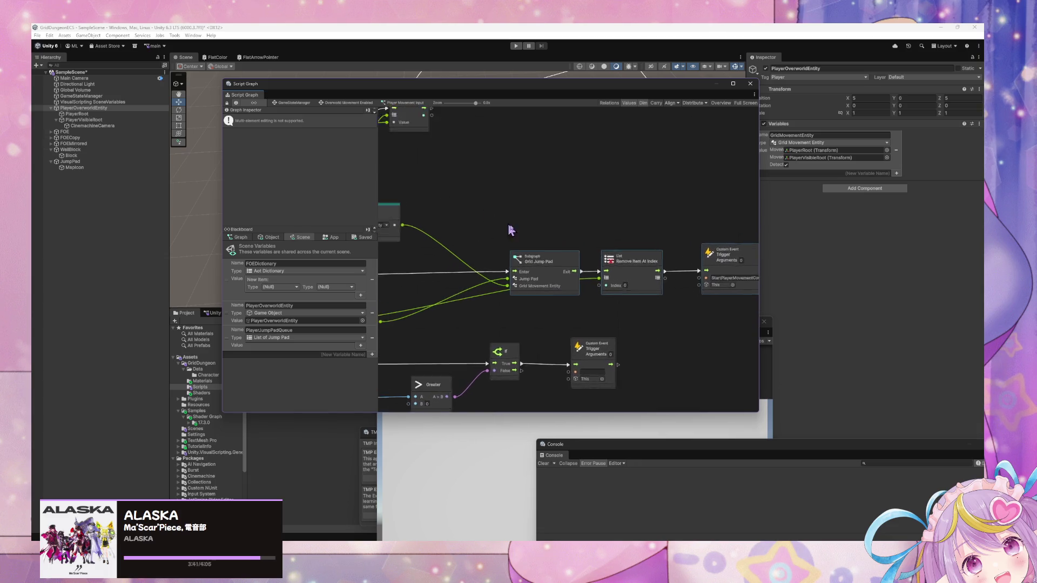
scroll(545, 240, "down", 2)
scroll(562, 255, "up", 2)
left_click_drag(565, 261, 598, 214)
mouse_move(649, 379)
left_mouse_down()
mouse_move(615, 230)
mouse_move(608, 242)
left_mouse_up()
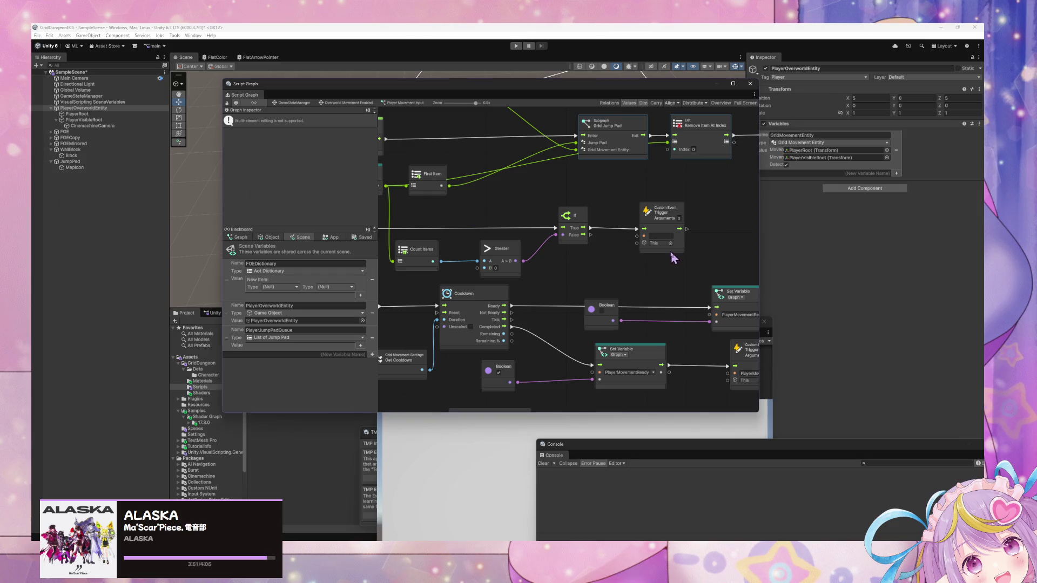
Step: Delete the Trigger Custom Event node beside the If node
left_click_drag(672, 255, 606, 277)
left_click_drag(691, 280, 625, 281)
left_click(702, 274)
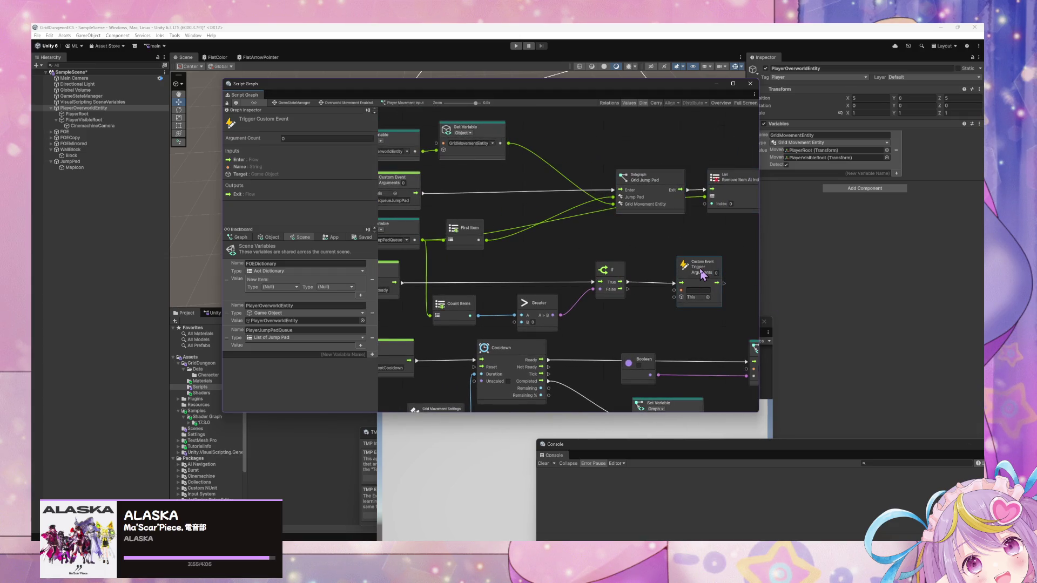
key("Delete")
mouse_move(477, 277)
left_mouse_down()
mouse_move(624, 285)
mouse_move(635, 299)
mouse_move(451, 225)
mouse_move(588, 266)
mouse_move(605, 244)
mouse_move(626, 271)
mouse_move(650, 278)
mouse_move(704, 267)
mouse_move(718, 296)
mouse_move(660, 359)
left_mouse_up()
Step: Inspect the Set Variable, Count Items and Greater nodes around the graph
left_click(710, 293)
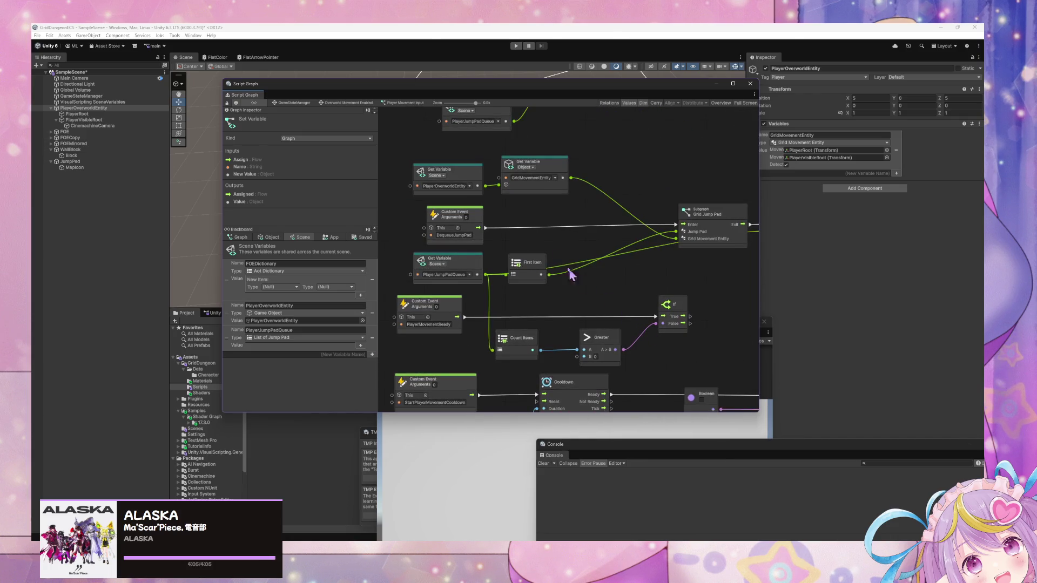
scroll(569, 275, "up", 5)
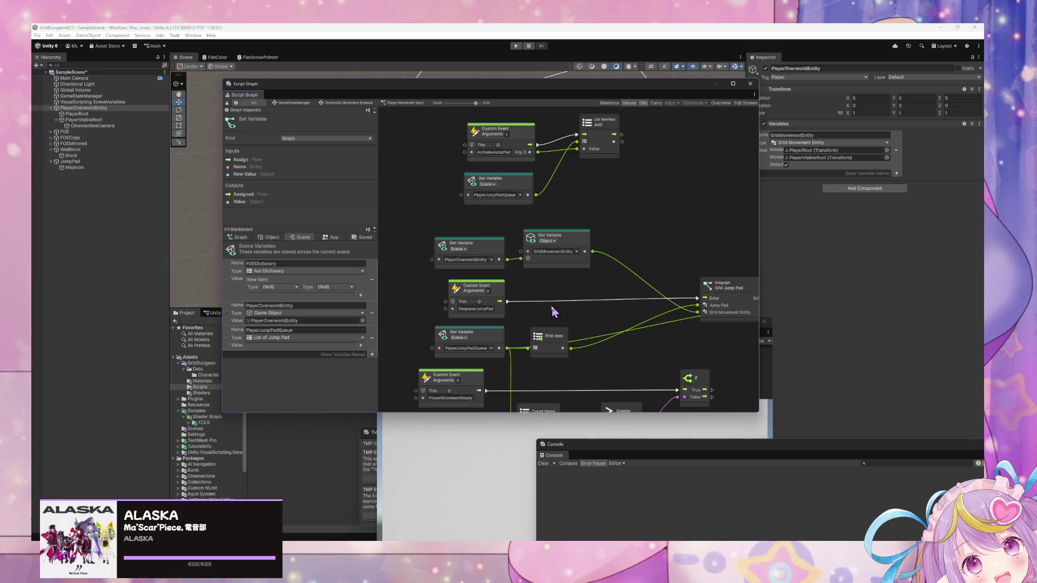
left_click_drag(551, 310, 527, 268)
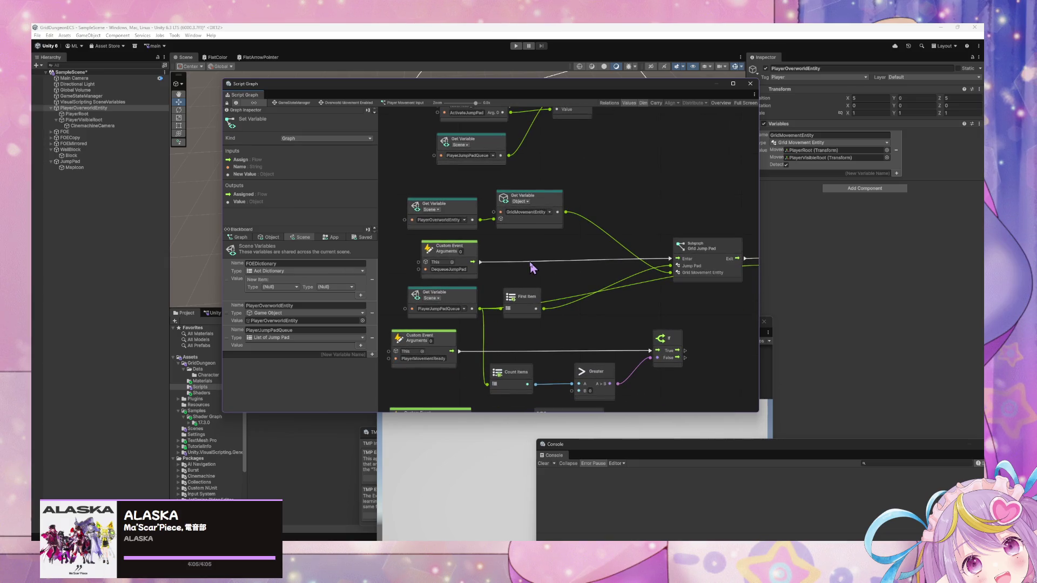
scroll(532, 267, "down", 1)
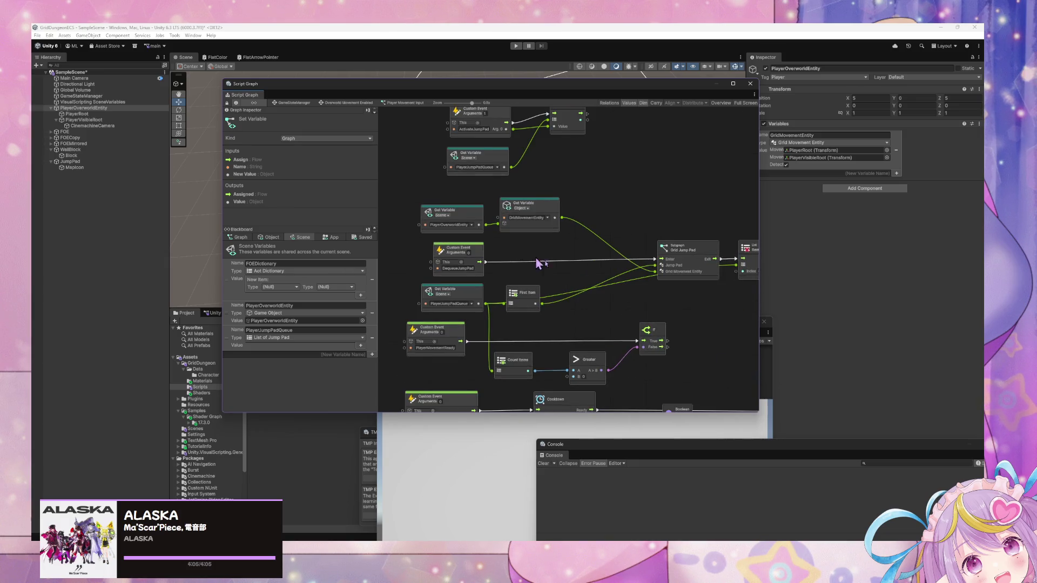
scroll(427, 192, "right", 2)
scroll(532, 270, "down", 2)
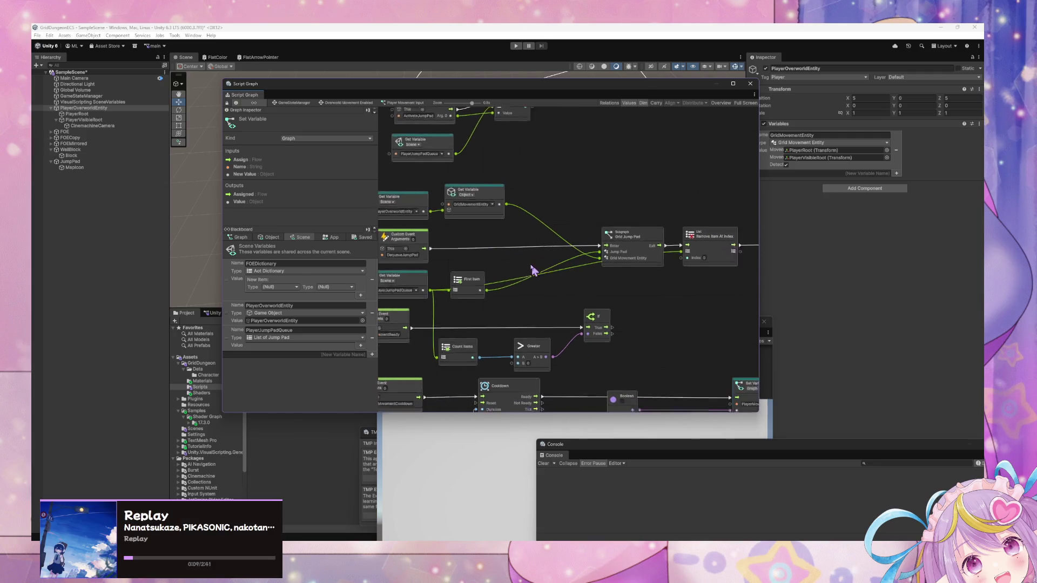
scroll(578, 294, "down", 1)
Step: Box-select a group of nodes and pan to reveal the left side of the graph
left_click_drag(727, 346, 387, 217)
scroll(456, 267, "up", 2)
scroll(496, 267, "left", 2)
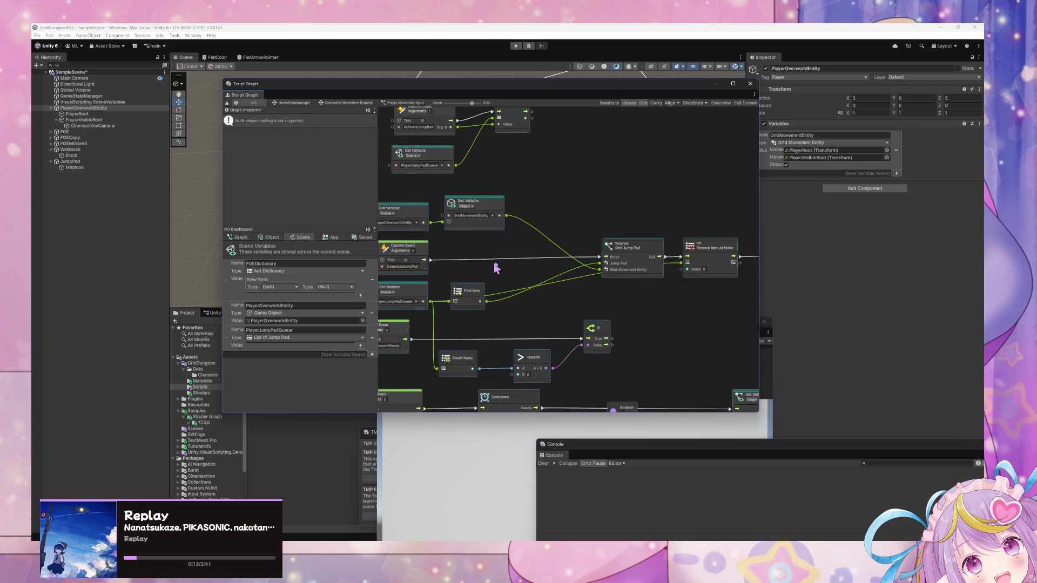
scroll(496, 267, "left", 2)
scroll(524, 266, "left", 1)
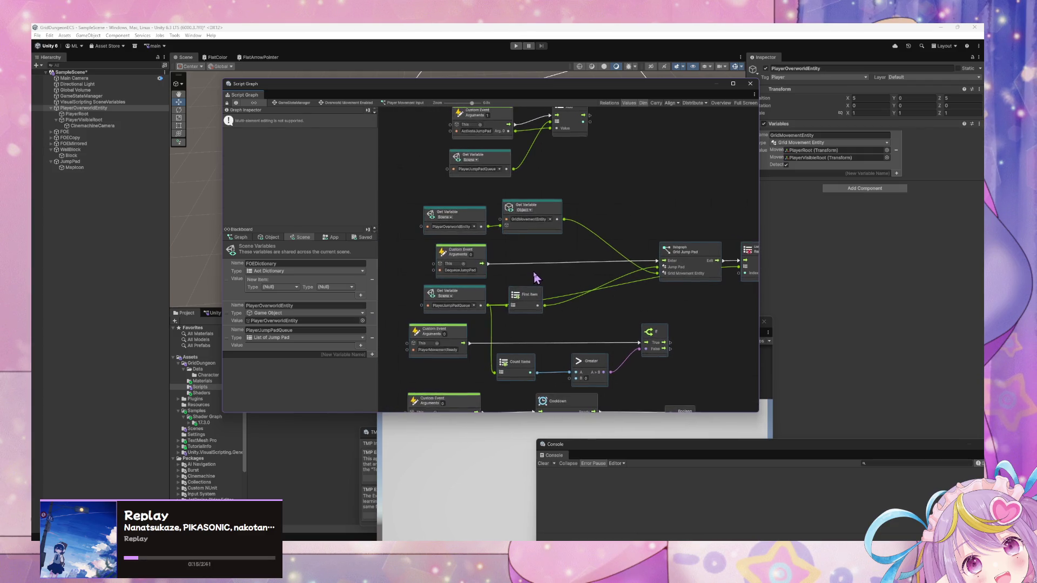
mouse_move(555, 253)
left_mouse_down()
mouse_move(562, 292)
mouse_move(529, 268)
mouse_move(493, 169)
mouse_move(449, 164)
left_mouse_up()
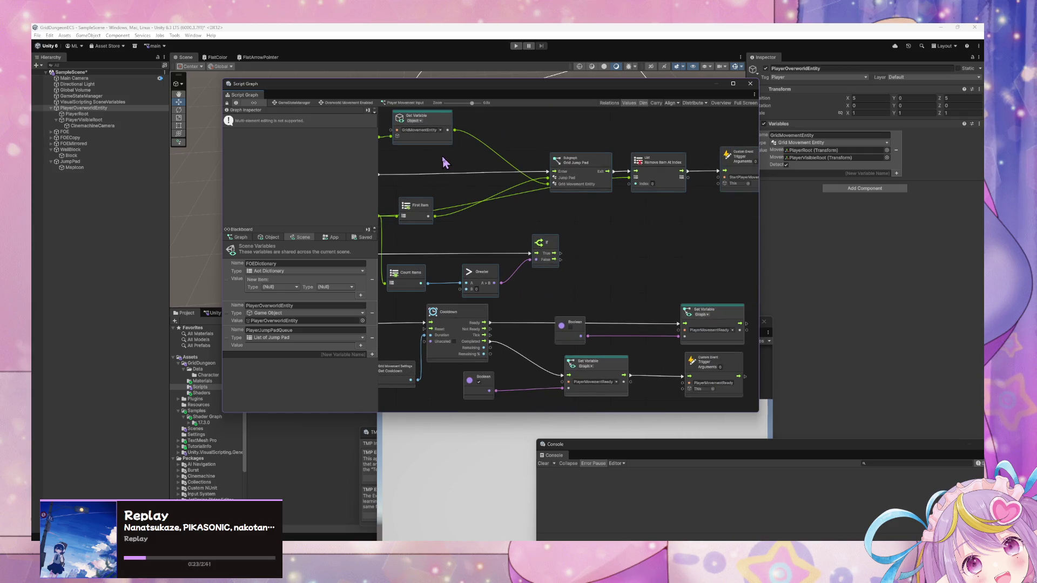
mouse_move(433, 157)
left_mouse_down()
mouse_move(542, 201)
mouse_move(569, 235)
mouse_move(495, 167)
mouse_move(562, 277)
mouse_move(498, 219)
mouse_move(419, 194)
mouse_move(537, 261)
mouse_move(601, 283)
mouse_move(547, 195)
left_mouse_up()
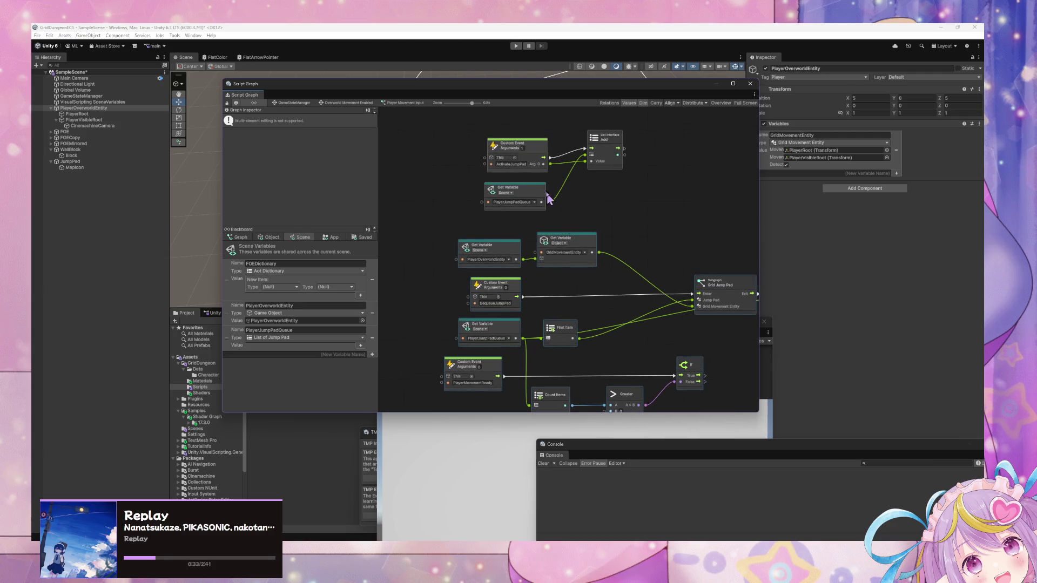
Step: Make room after ActivateJumpPad and add an If node wired from that event
left_click(549, 179)
left_click_drag(539, 160, 516, 151)
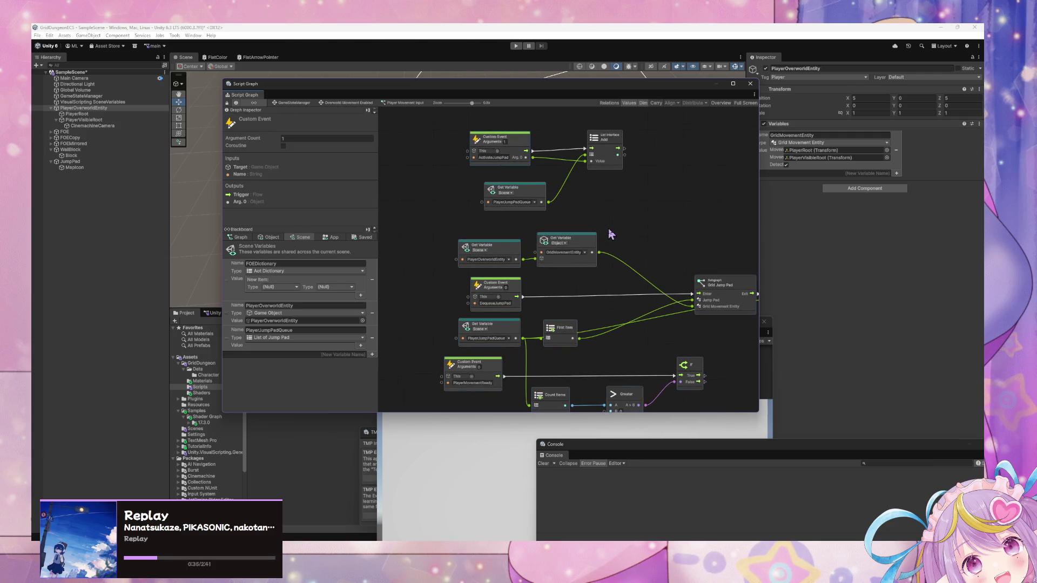
left_click_drag(616, 171, 640, 176)
right_click(603, 211)
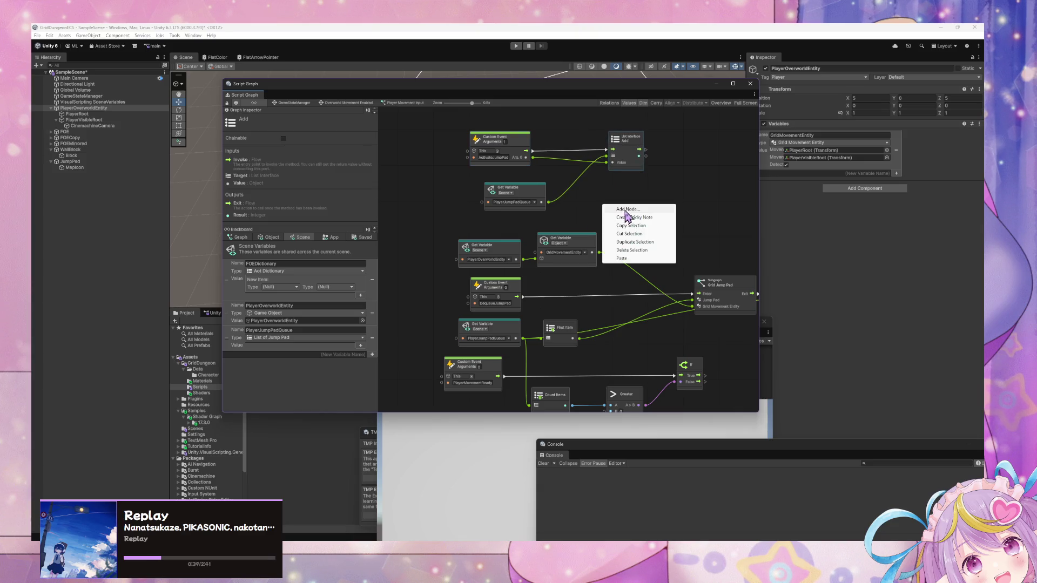
left_click(629, 215)
type("if")
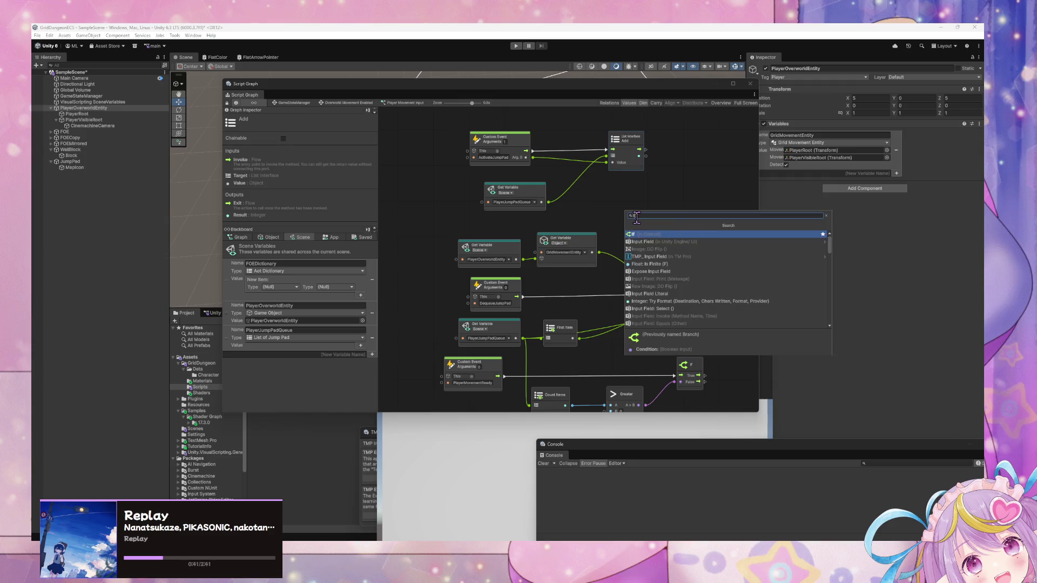
key("Return")
mouse_move(616, 210)
left_mouse_down()
mouse_move(572, 142)
mouse_move(551, 153)
mouse_move(613, 150)
left_mouse_up()
Step: Feed the PlayerMovementReady graph variable into the If condition and wire False to List Add
left_click_drag(537, 194, 522, 208)
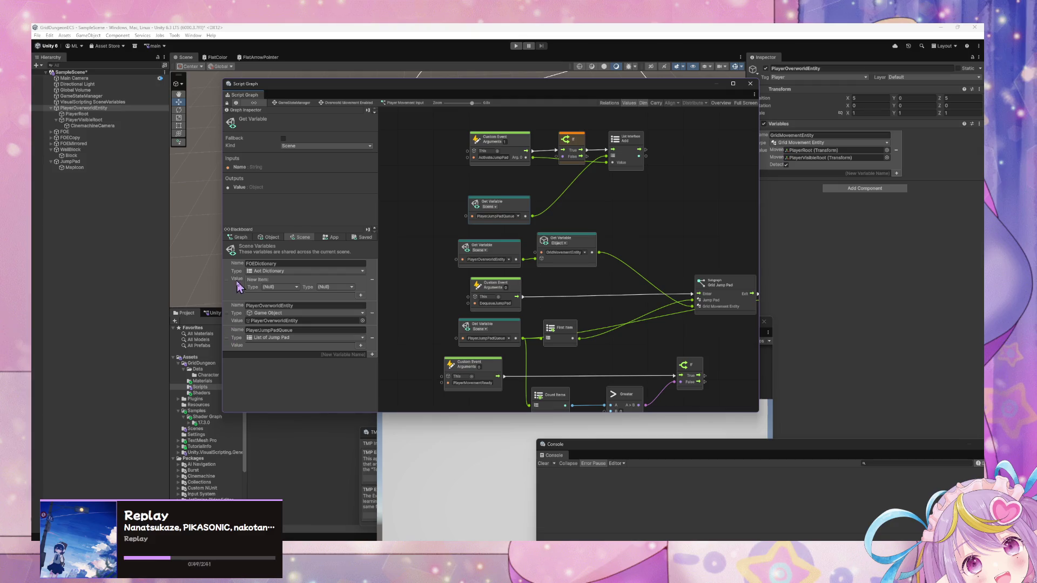
left_click(238, 237)
mouse_move(232, 283)
left_mouse_down()
mouse_move(406, 182)
mouse_move(464, 180)
mouse_move(445, 173)
left_mouse_up()
mouse_move(501, 189)
left_mouse_down()
mouse_move(562, 156)
mouse_move(513, 133)
left_mouse_up()
left_click_drag(582, 157, 612, 150)
left_click_drag(626, 160, 634, 183)
scroll(551, 169, "right", 5)
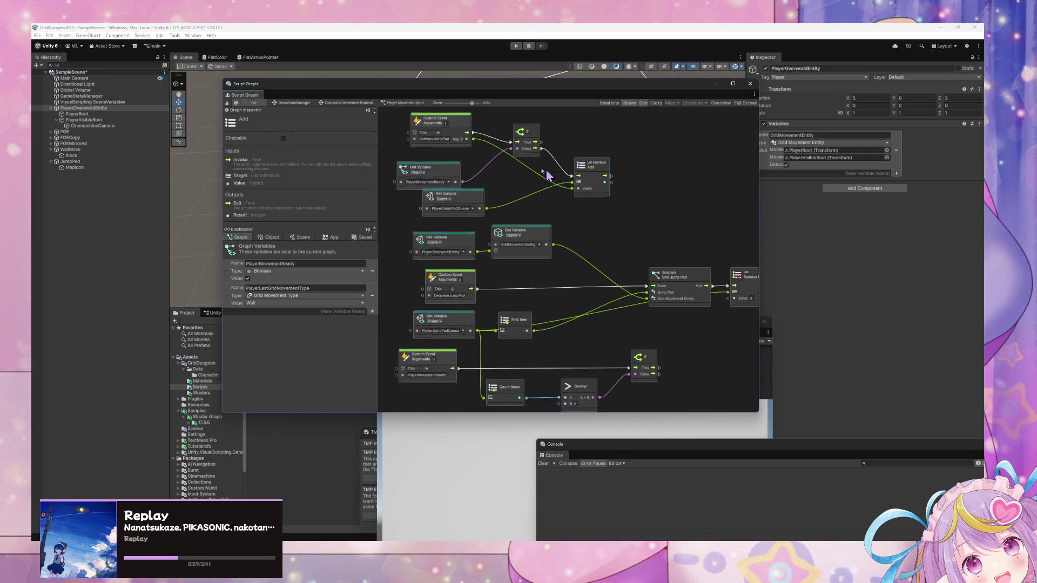
Step: Duplicate the Grid Jump Pad subgraph and wire the If node's True output into the copy
left_click(593, 259)
scroll(518, 185, "up", 3)
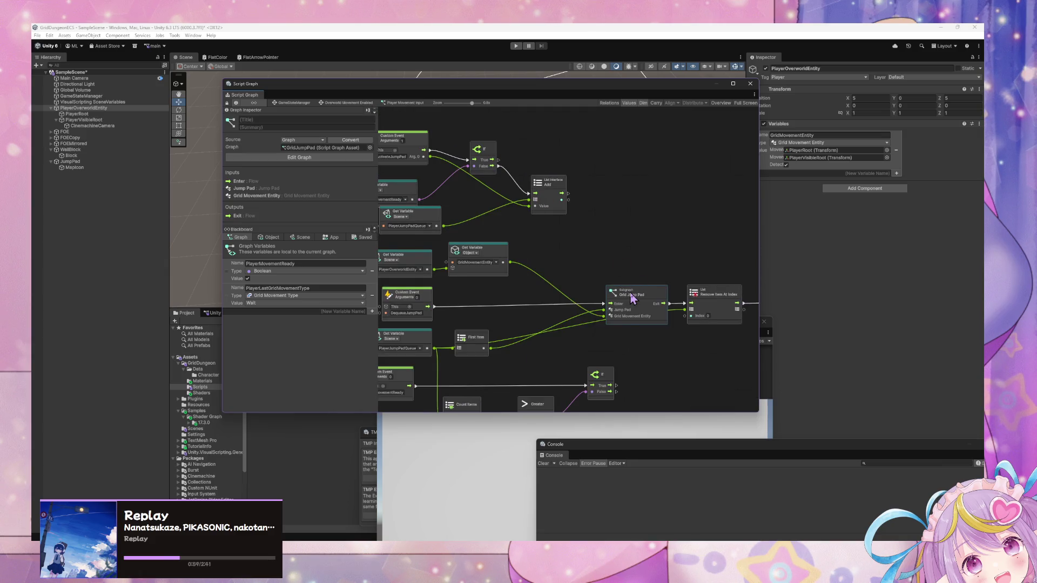
key("ctrl+d")
left_click_drag(588, 258, 611, 143)
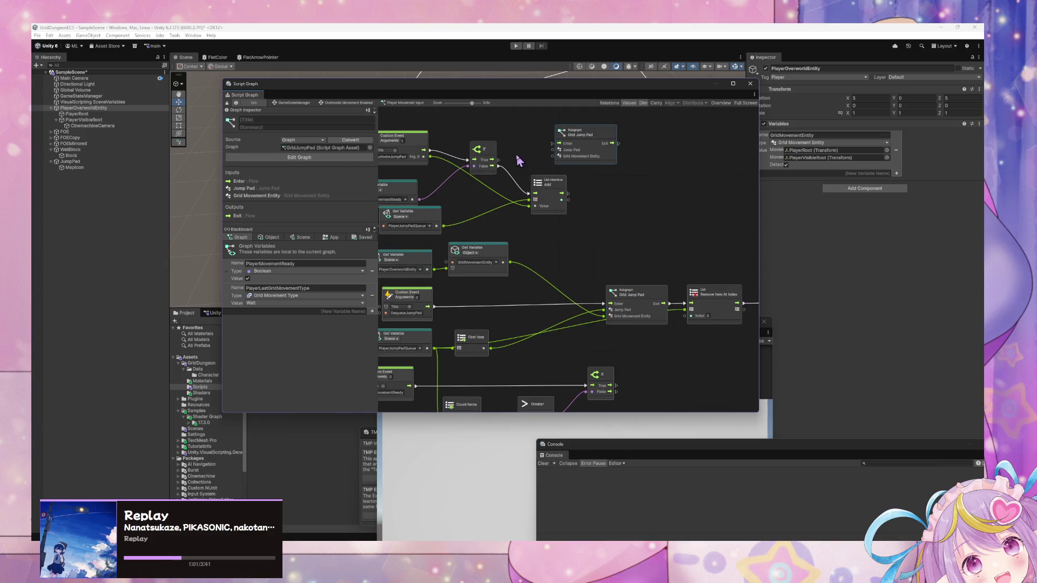
mouse_move(498, 160)
left_mouse_down()
mouse_move(552, 144)
mouse_move(494, 135)
left_mouse_up()
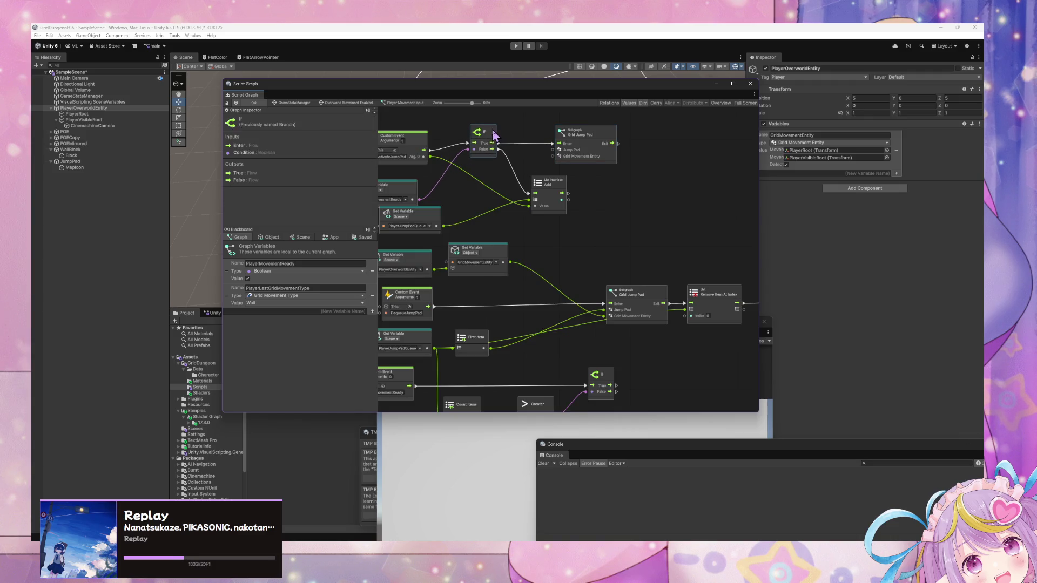
Step: Rearrange the PlayerMovementReady, ActivateJumpPad, List Add and PlayerJumpPadQueue nodes around the If
scroll(505, 192, "left", 3)
left_click_drag(481, 203, 494, 186)
left_click_drag(471, 142, 466, 134)
left_click_drag(640, 199, 640, 219)
left_click_drag(514, 224, 498, 216)
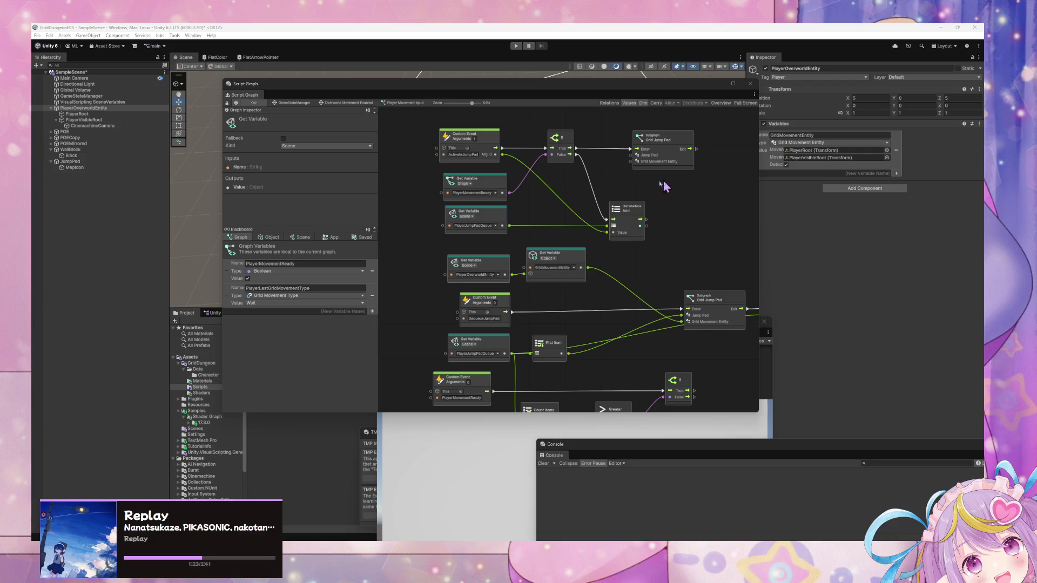
Step: Connect the ActivateJumpPad argument to the Grid Movement Entity input and tidy nearby nodes
left_click_drag(502, 154, 630, 160)
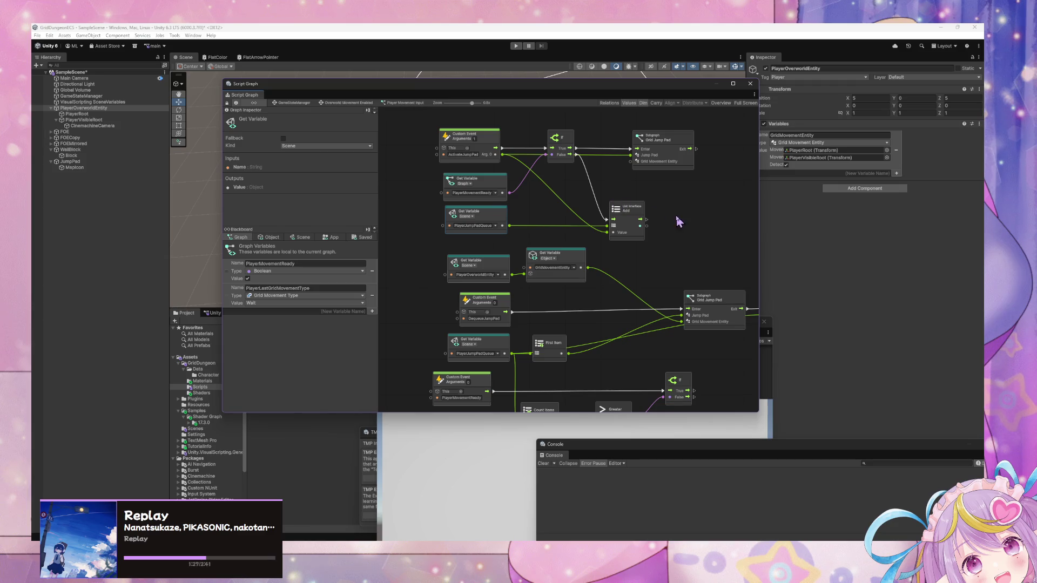
mouse_move(678, 221)
left_mouse_down()
mouse_move(659, 160)
mouse_move(513, 163)
mouse_move(694, 198)
left_mouse_up()
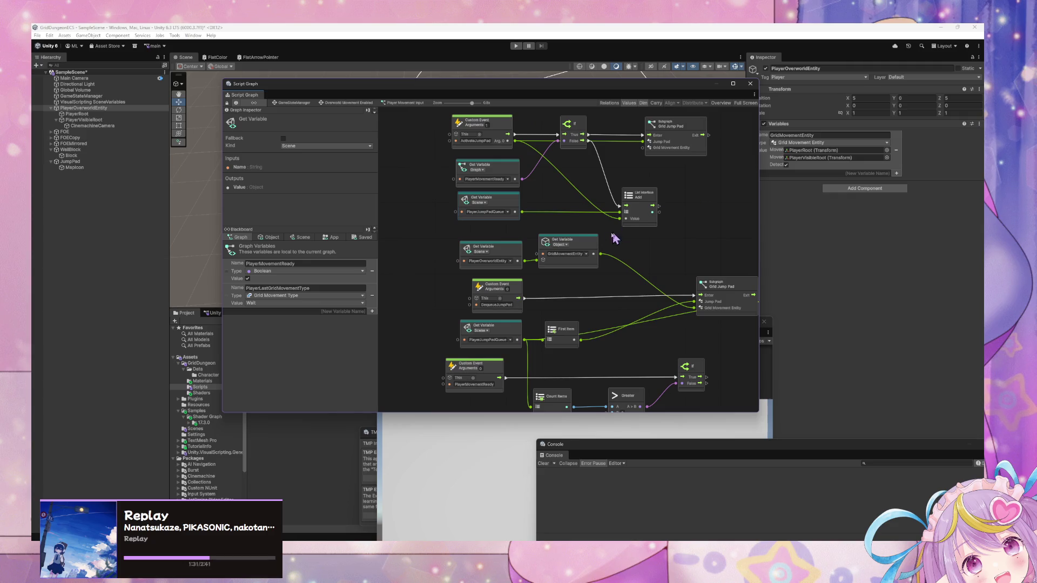
left_click_drag(591, 243, 595, 247)
Step: Delete the copied Grid Jump Pad so only one remains in the graph
left_click(669, 130)
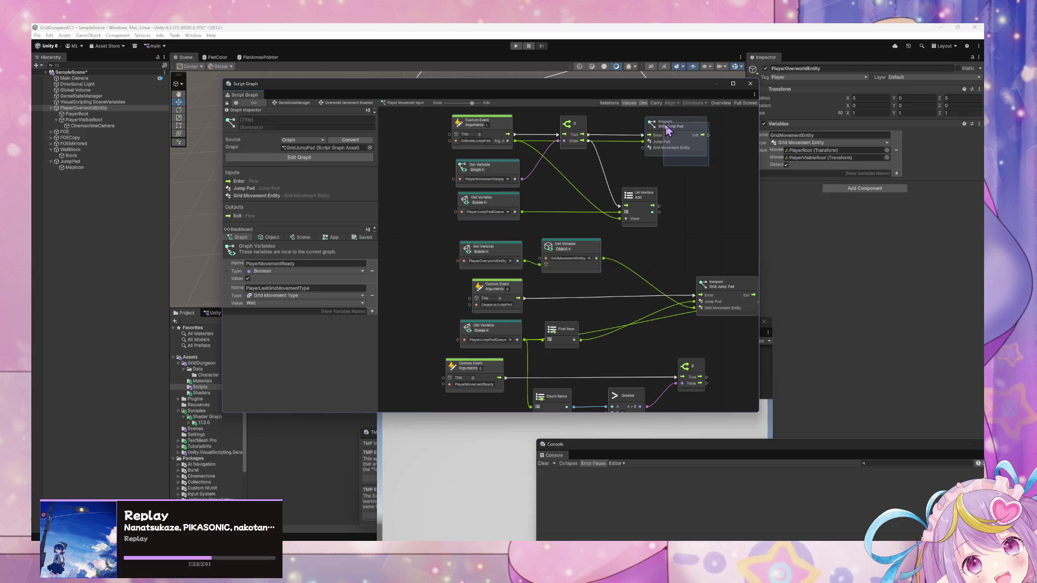
key("Delete")
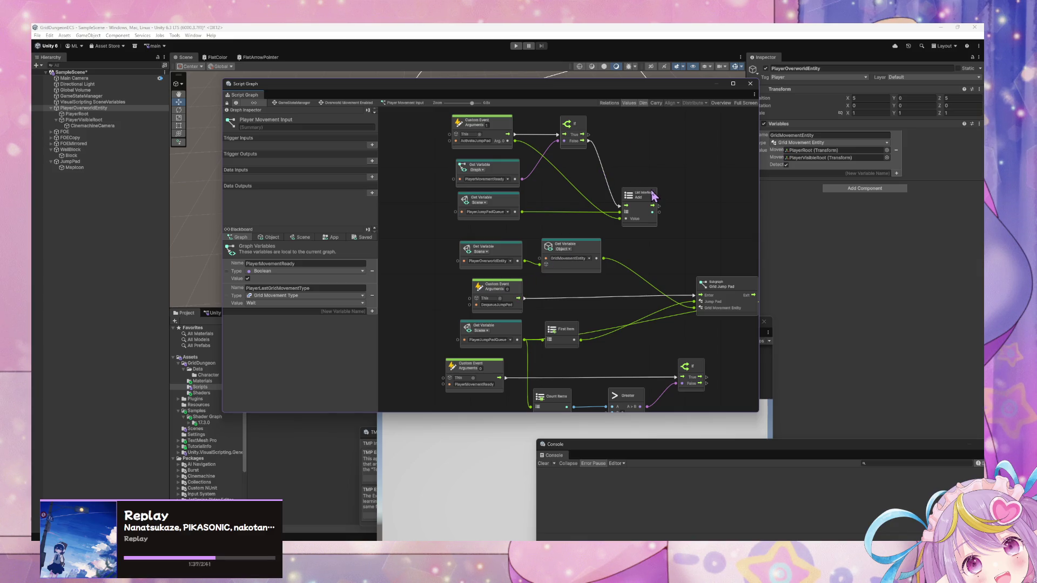
scroll(653, 202, "right", 3)
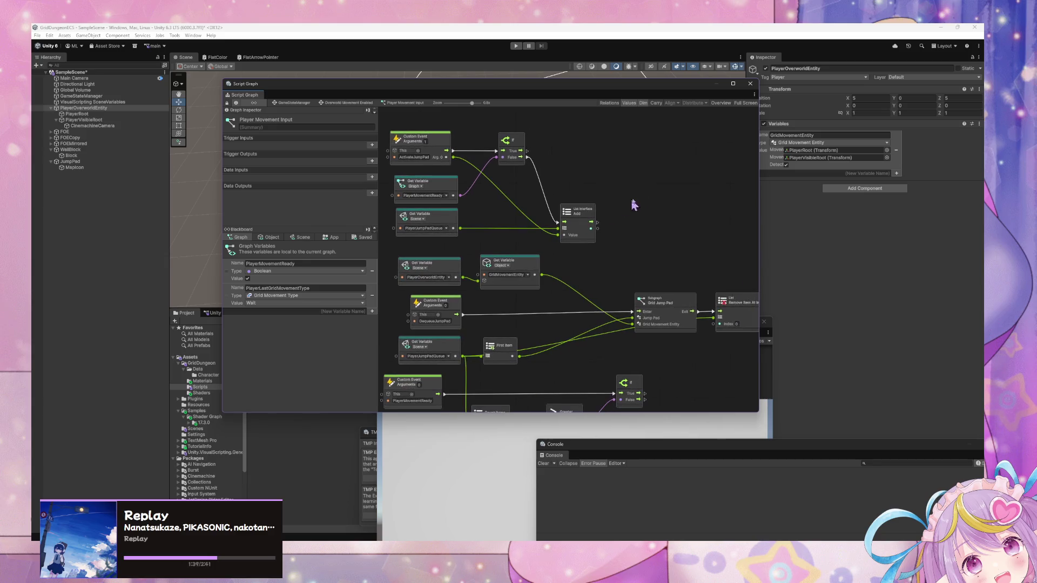
scroll(714, 202, "left", 3)
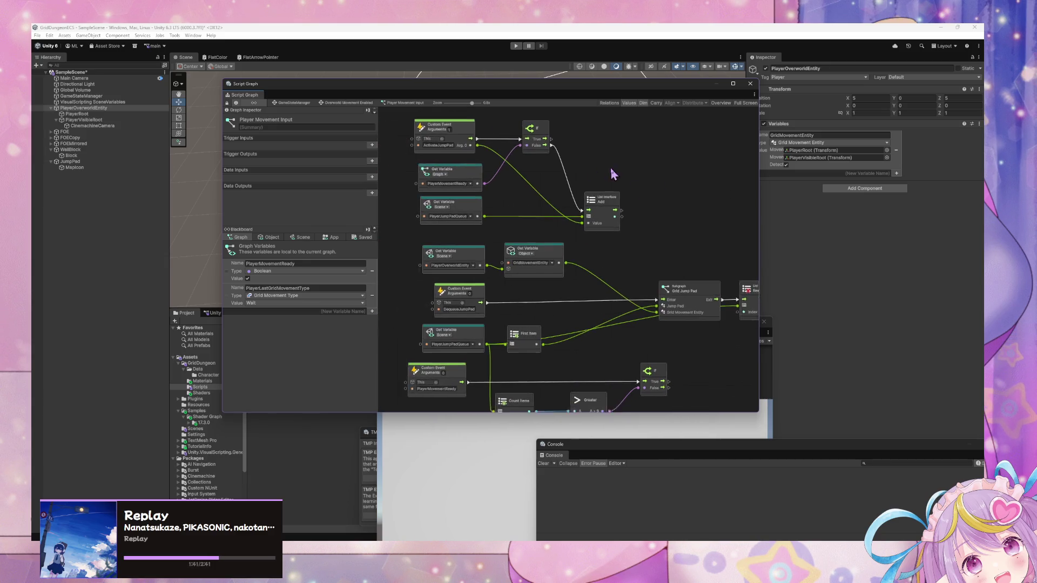
left_click(488, 292)
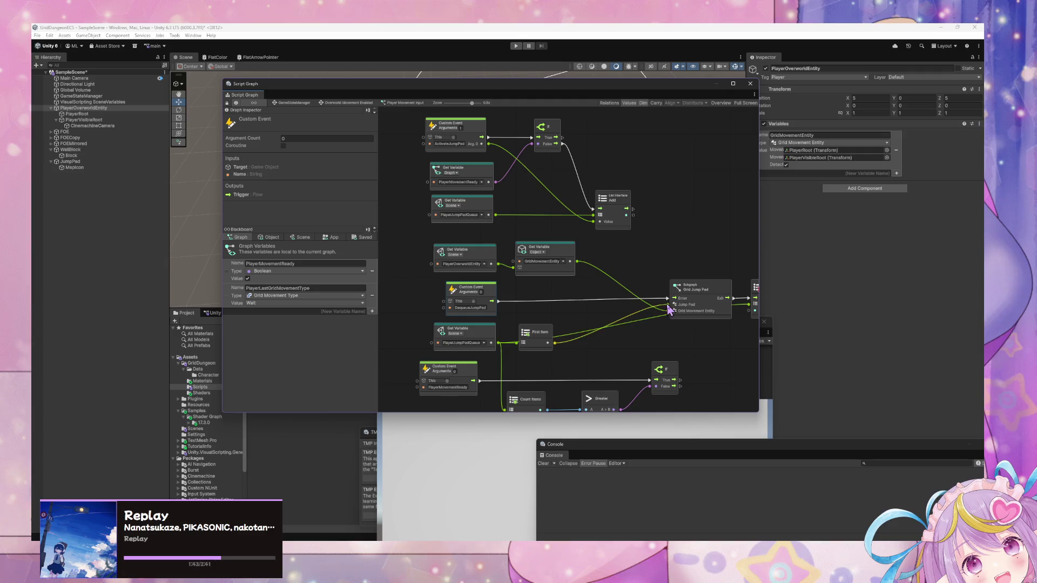
Step: Place a Trigger Custom Event beside the If, wire True into it, and name it DequeueJumpPad
scroll(670, 308, "down", 6)
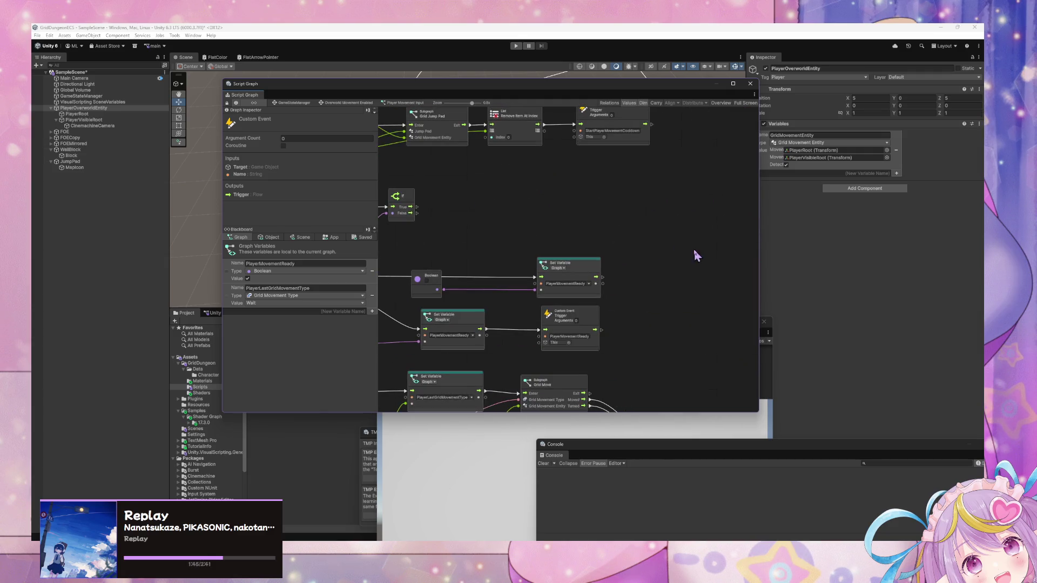
left_click(582, 319)
scroll(535, 215, "up", 10)
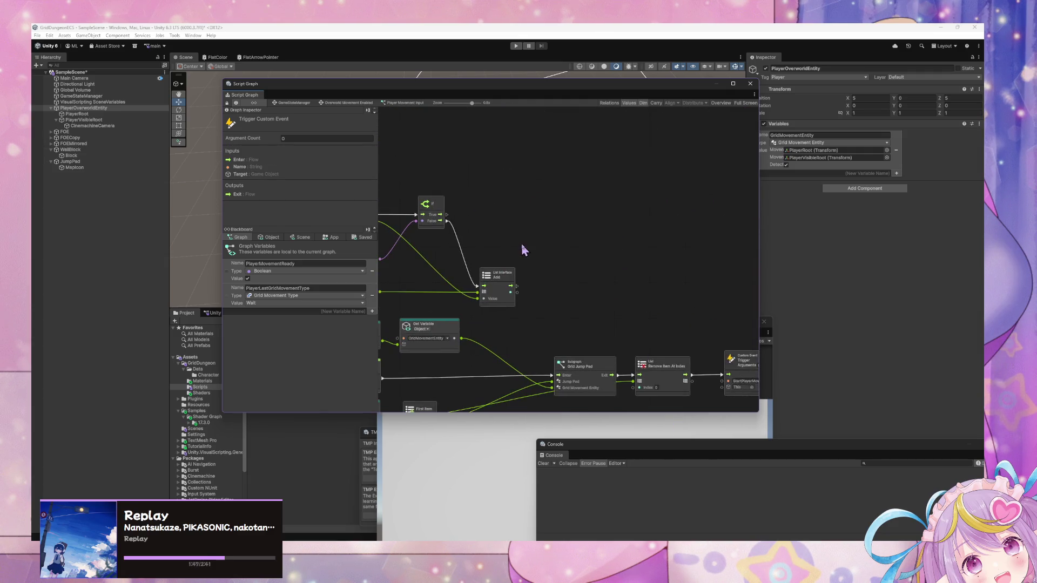
left_click_drag(570, 252, 513, 202)
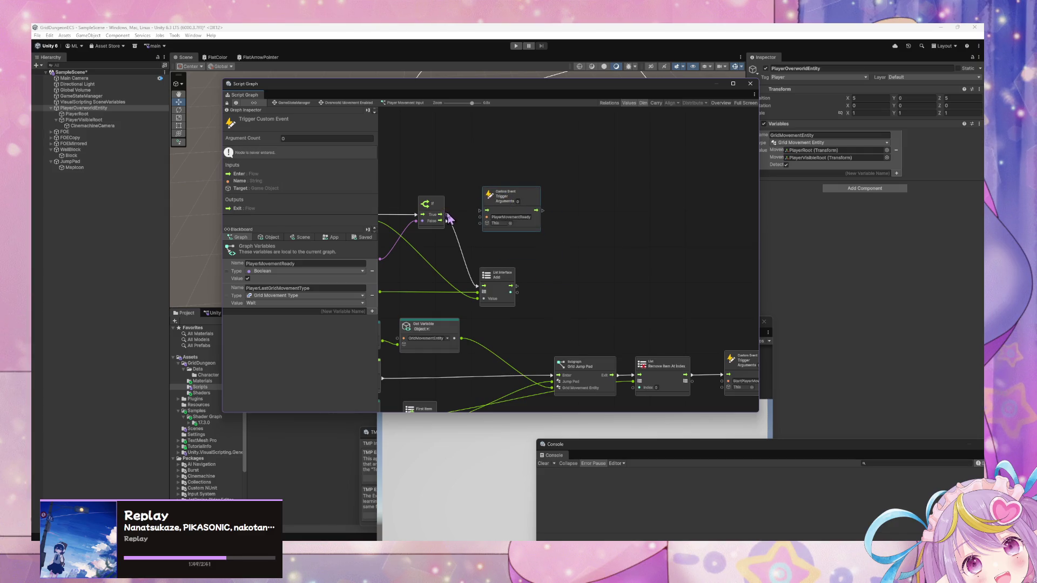
left_click_drag(441, 215, 487, 210)
scroll(590, 230, "left", 5)
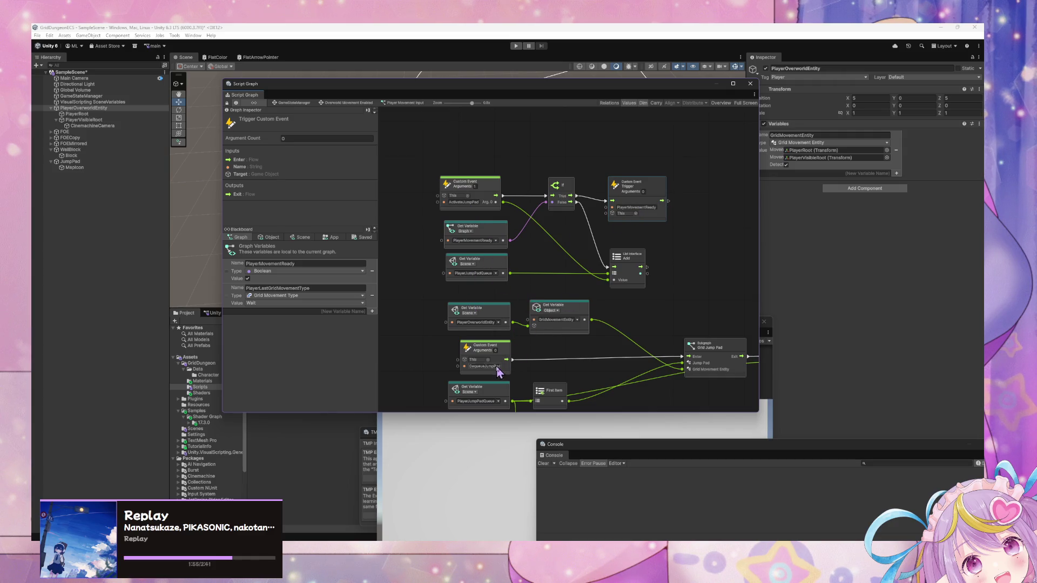
key("ctrl+d")
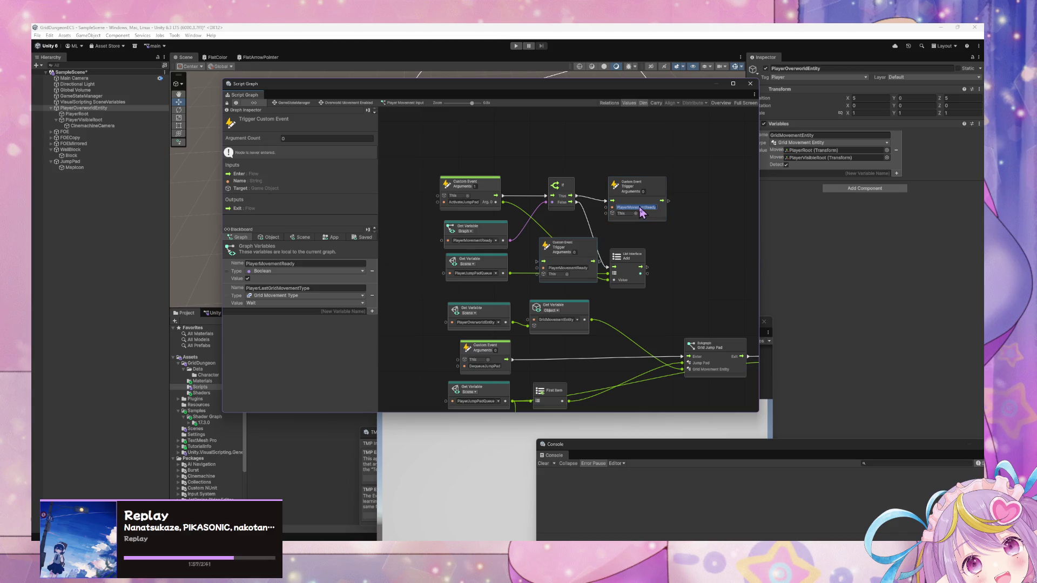
key("ctrl+z")
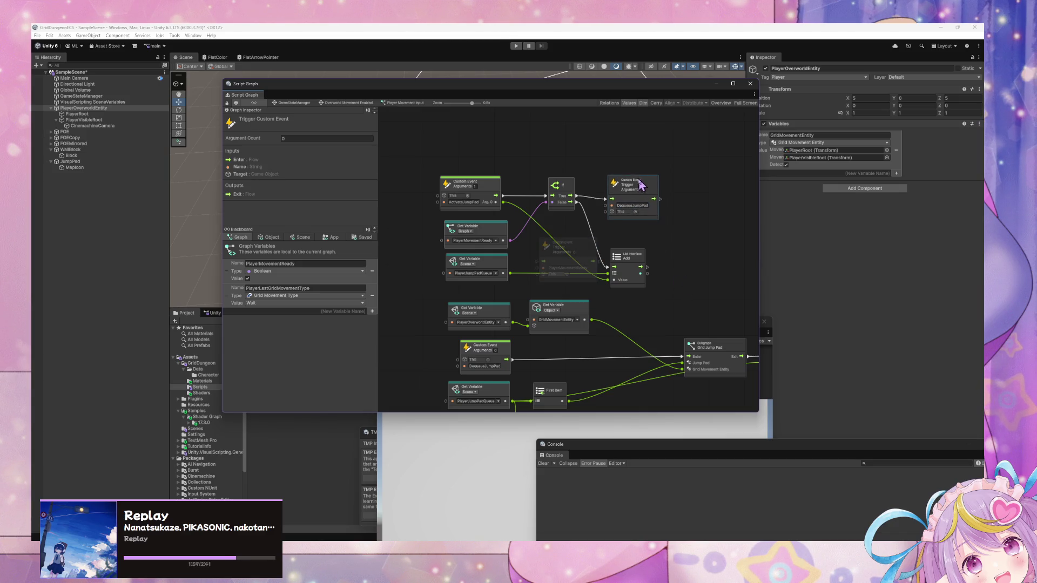
key("ctrl+z")
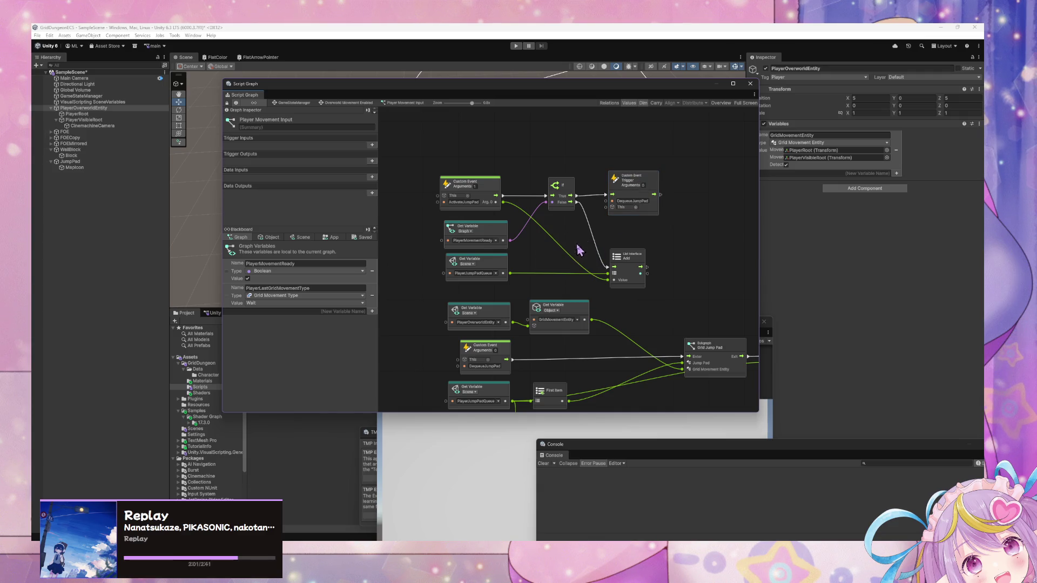
left_click(630, 190)
scroll(627, 227, "down", 3)
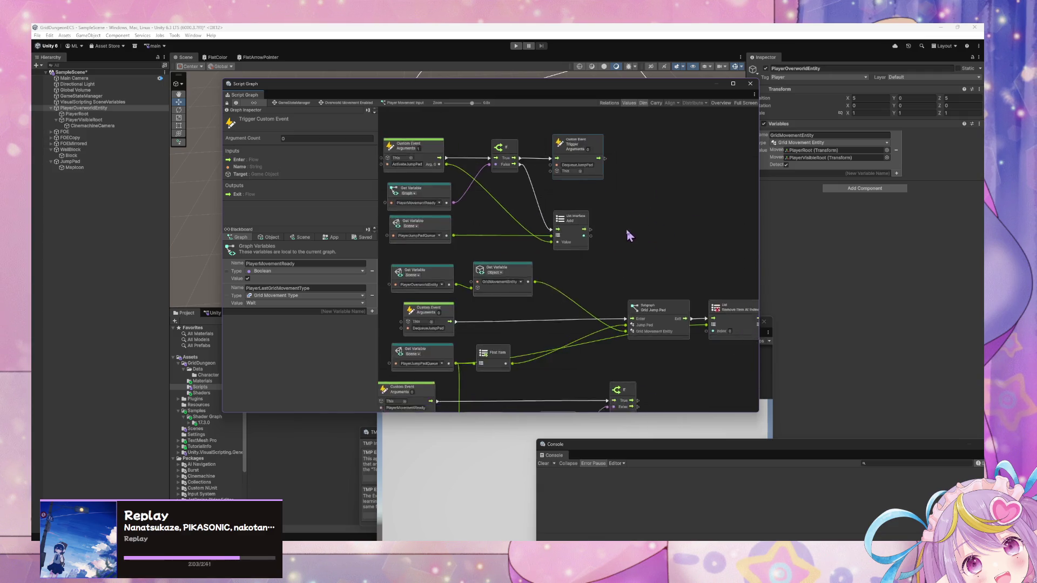
left_click_drag(532, 279, 539, 277)
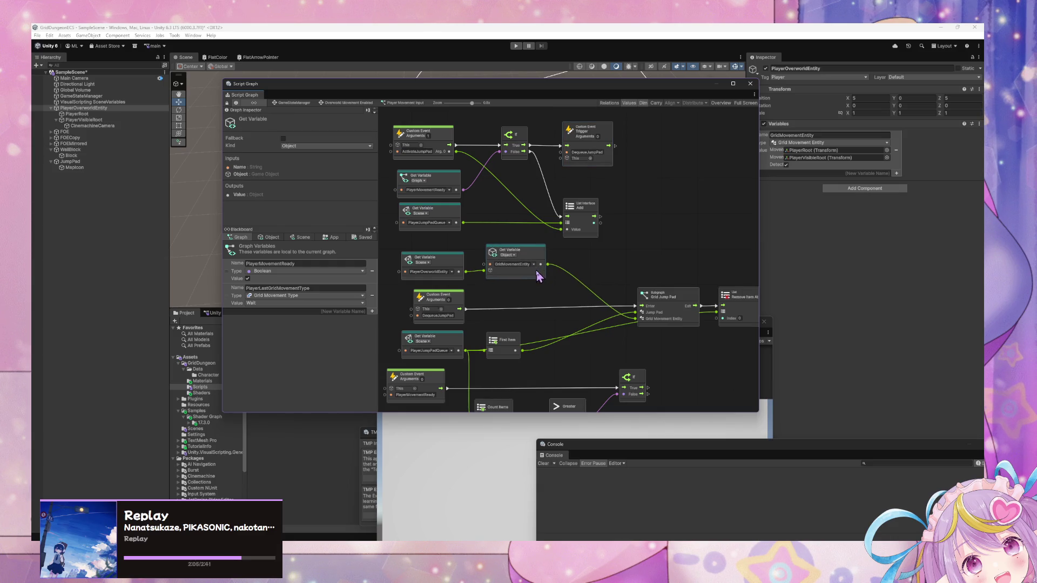
scroll(621, 320, "left", 2)
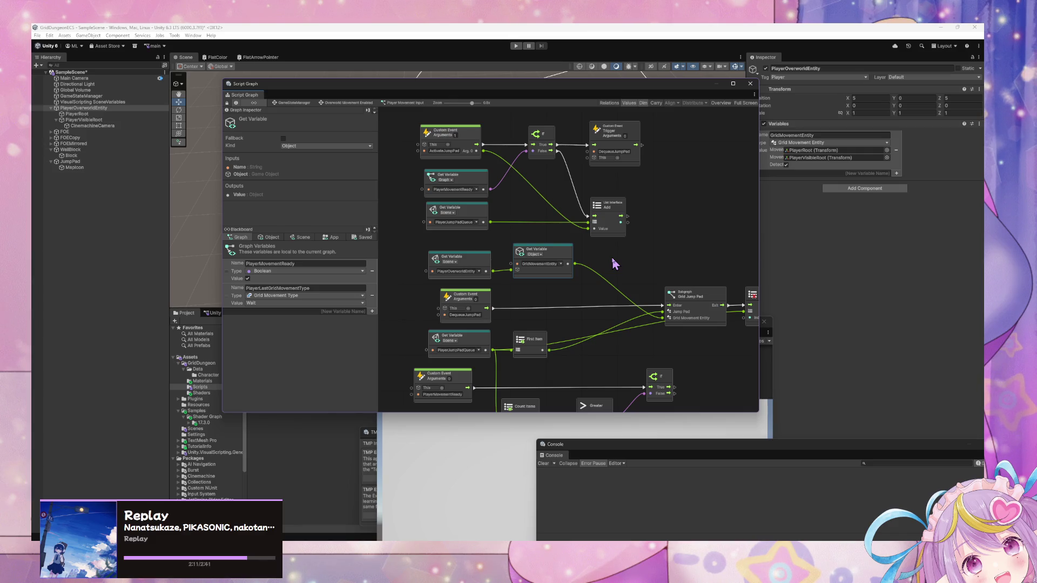
scroll(650, 306, "down", 2)
left_click(494, 309)
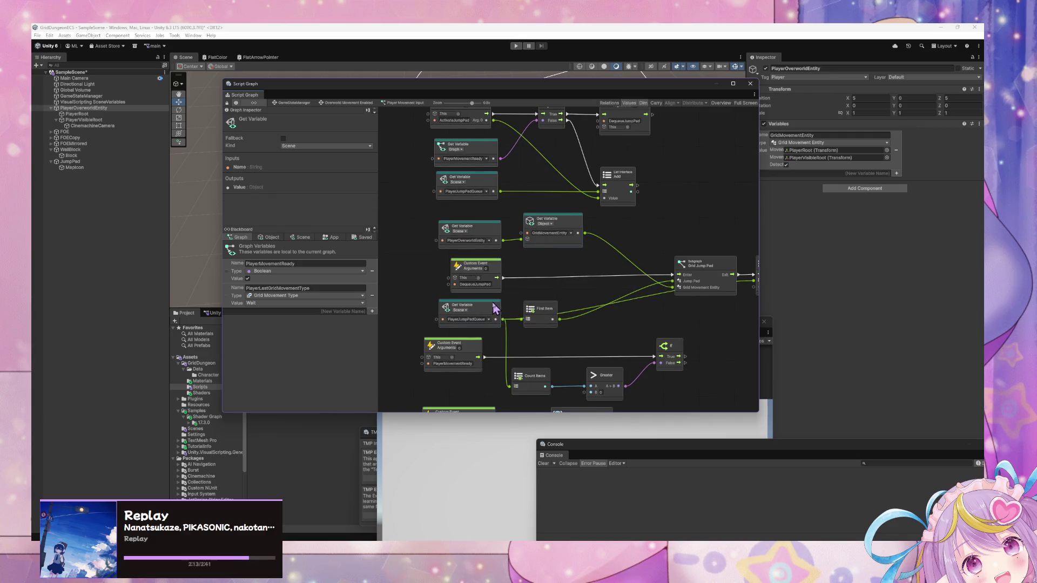
scroll(562, 332, "down", 2)
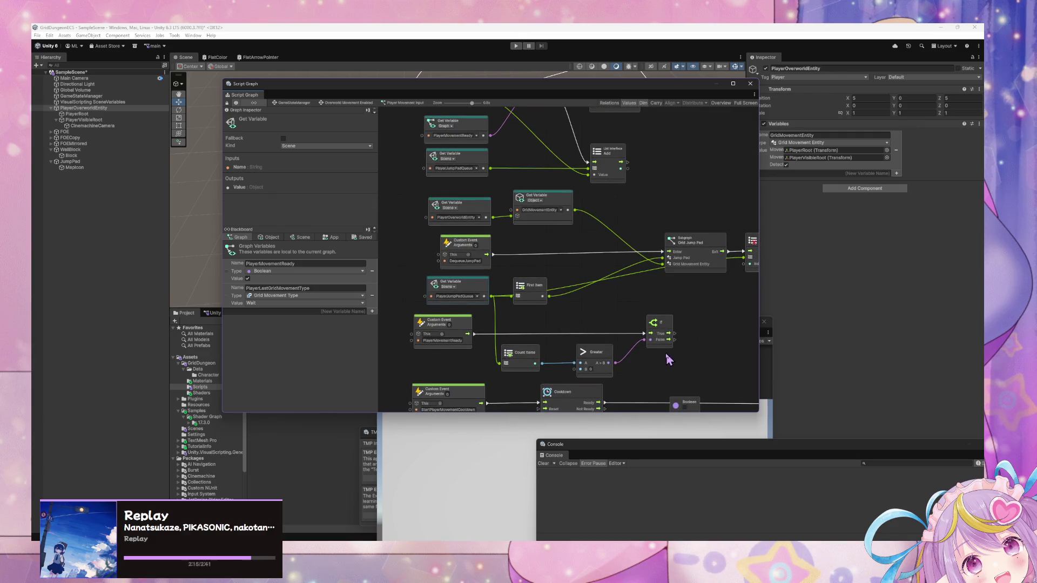
scroll(668, 360, "down", 1)
left_click_drag(528, 343, 534, 340)
left_click_drag(696, 315, 654, 298)
left_click_drag(552, 329, 549, 326)
right_click(681, 324)
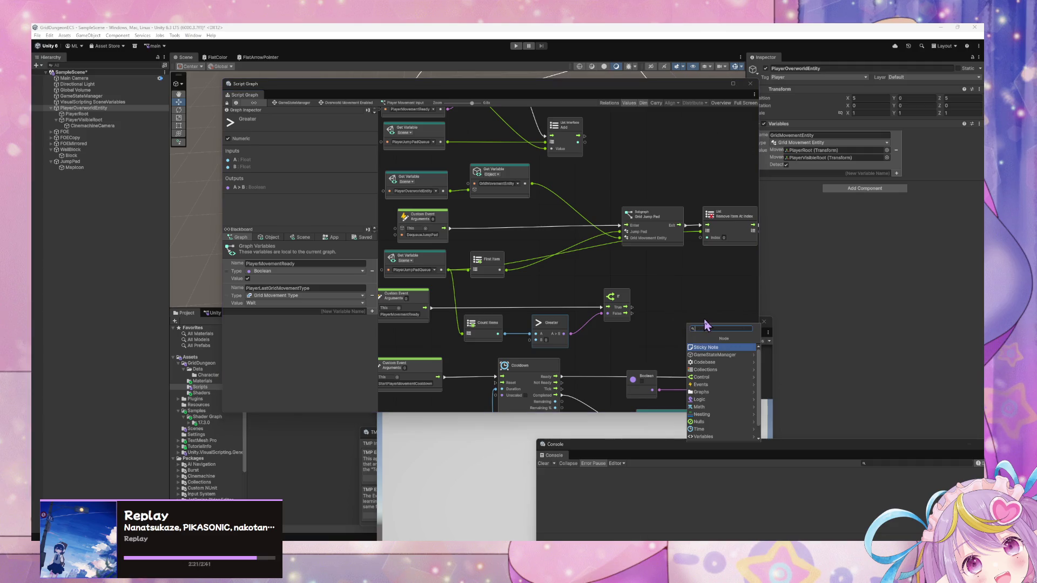
left_click(597, 234)
scroll(594, 232, "up", 5)
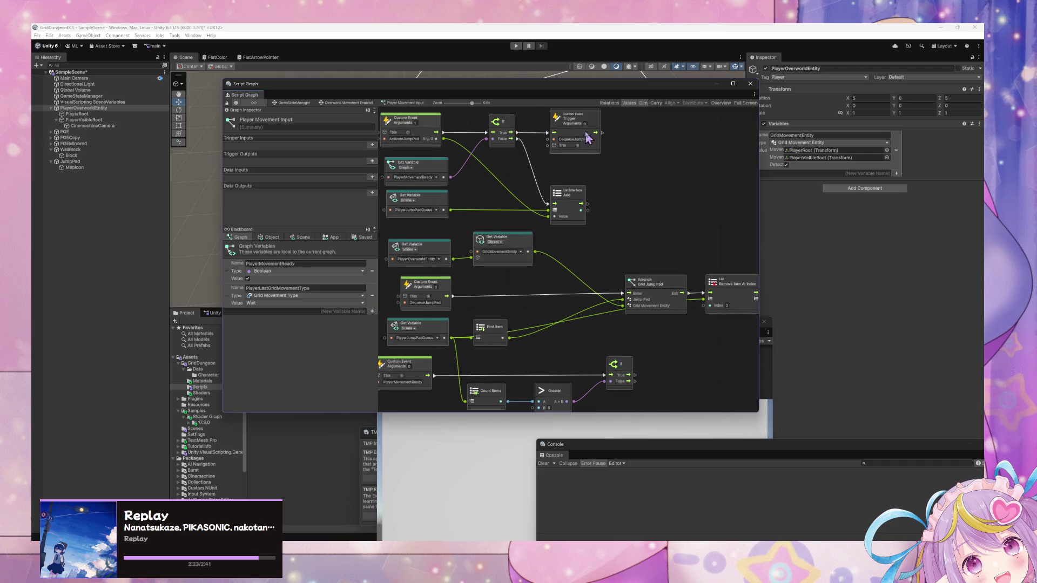
scroll(621, 205, "down", 2)
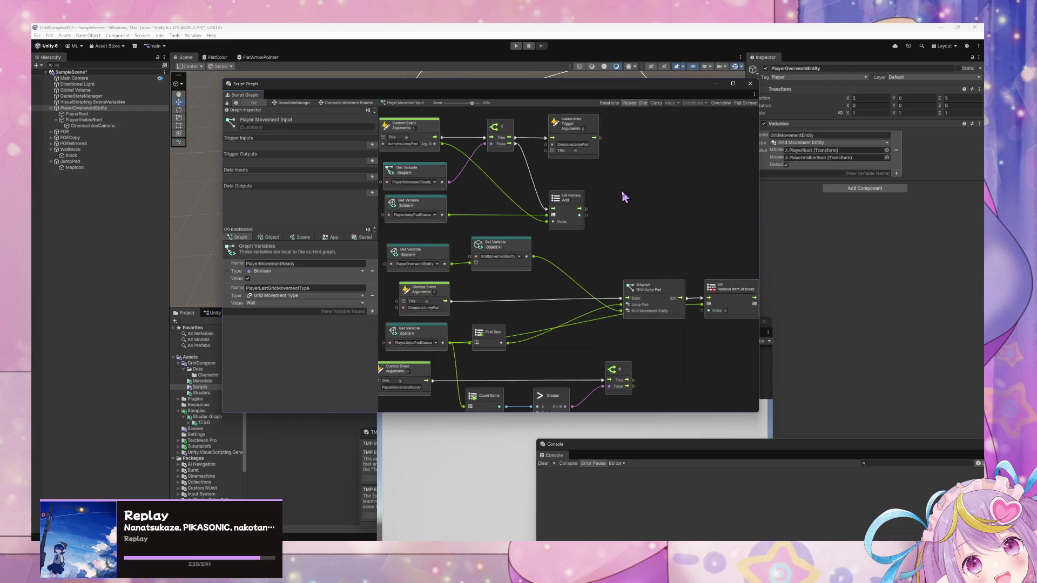
Step: Duplicate the DequeueJumpPad trigger node and position the copy beside the Grid Jump Pad
left_click(569, 156)
key("ctrl+d")
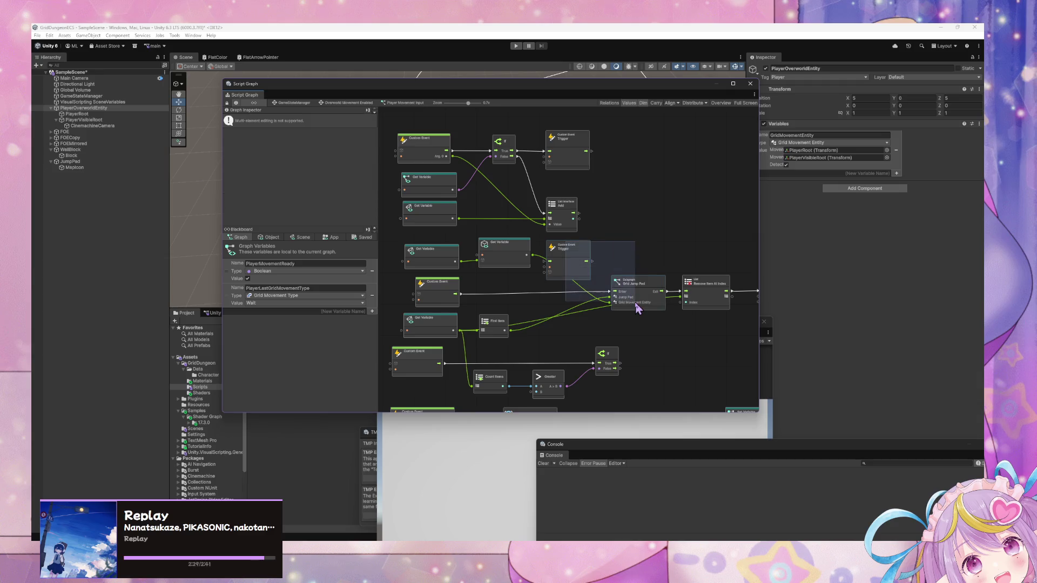
mouse_move(568, 250)
left_mouse_down()
mouse_move(637, 302)
mouse_move(657, 349)
left_mouse_up()
scroll(658, 348, "up", 1)
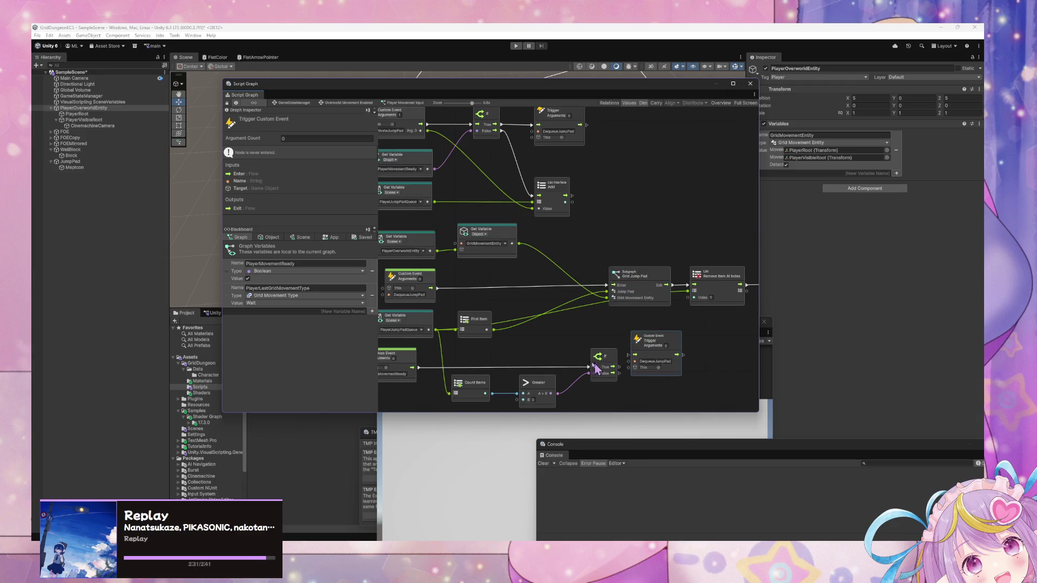
scroll(551, 275, "down", 3)
mouse_move(668, 269)
left_mouse_down()
mouse_move(656, 290)
mouse_move(688, 287)
left_mouse_up()
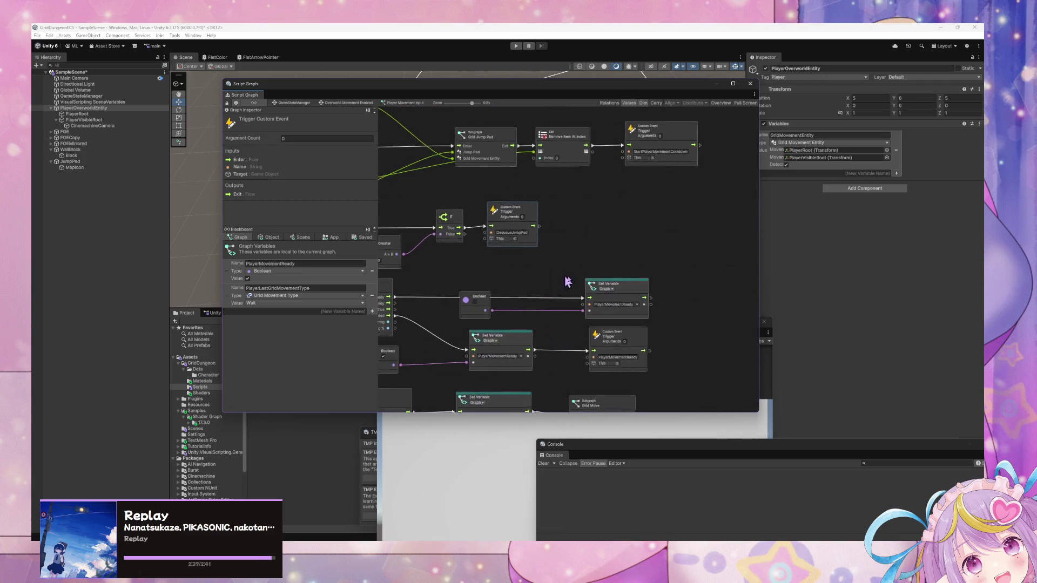
Step: Pan to the Custom Event and Get Variable nodes and drag the Script Graph window aside
scroll(567, 280, "down", 3)
scroll(624, 301, "up", 3)
left_click_drag(625, 301, 636, 289)
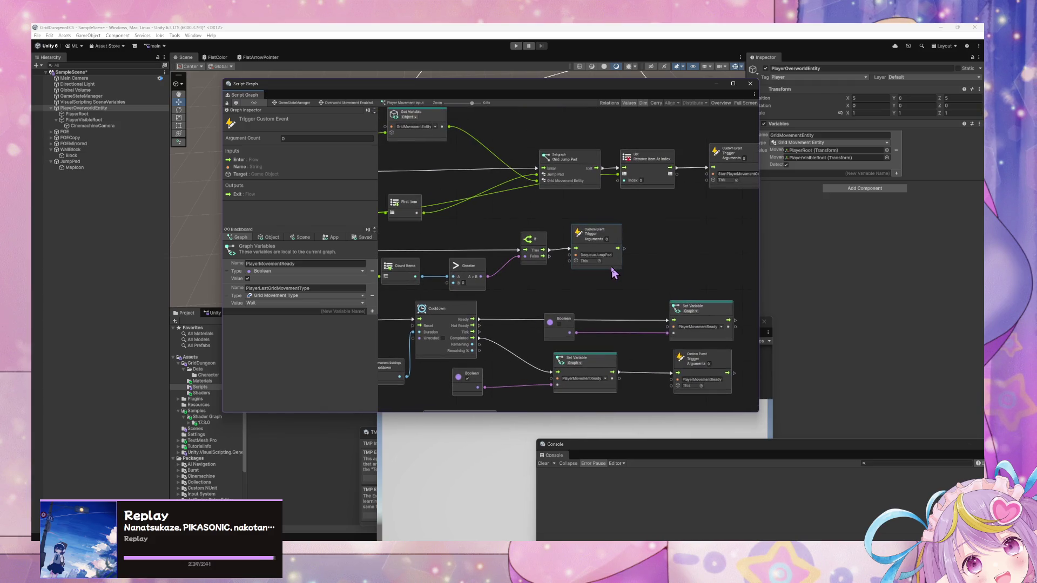
left_click_drag(567, 305, 665, 312)
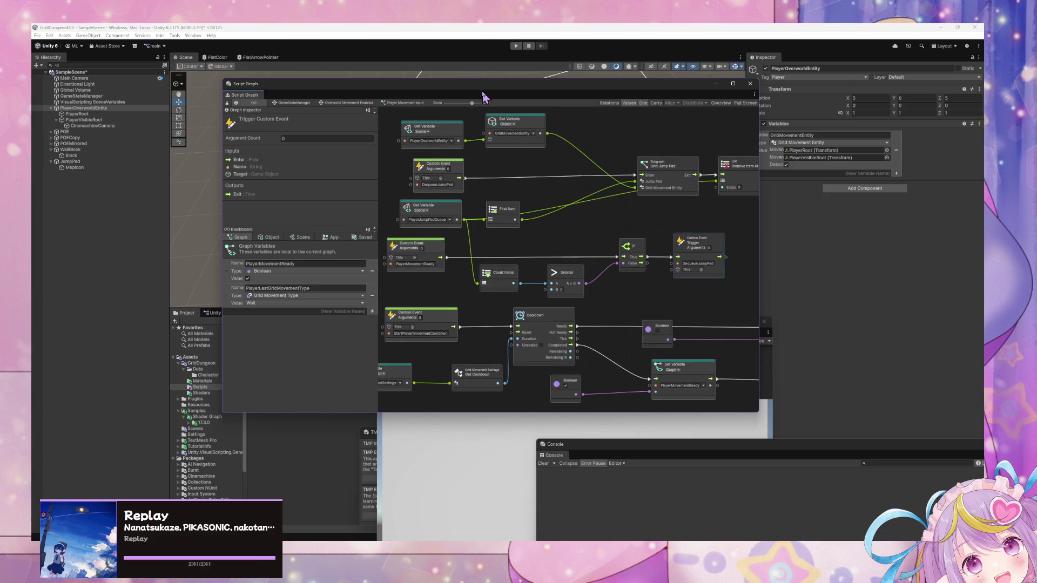
mouse_move(484, 88)
left_mouse_down()
mouse_move(701, 223)
mouse_move(748, 277)
left_mouse_up()
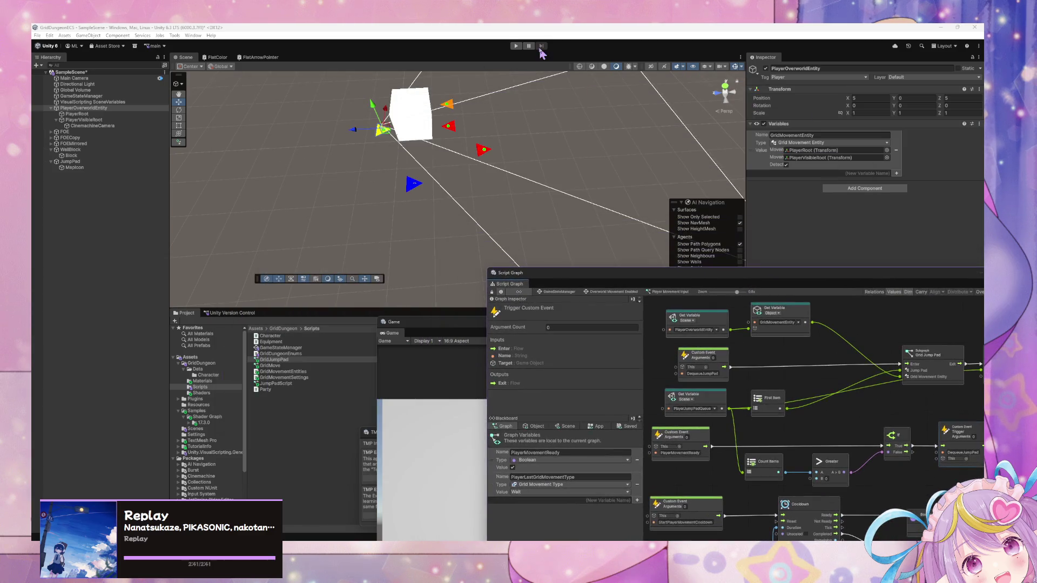
Step: Enter play mode in GridDungeonECS's SampleScene and return to the editor window via the taskbar
left_click(516, 46)
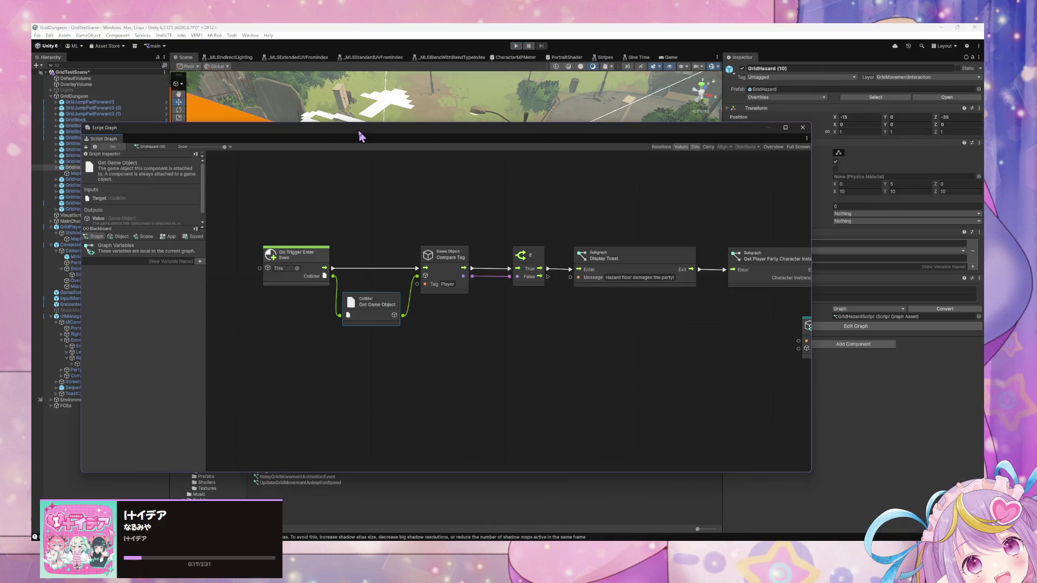
left_click_drag(361, 136, 789, 361)
key("ctrl+p")
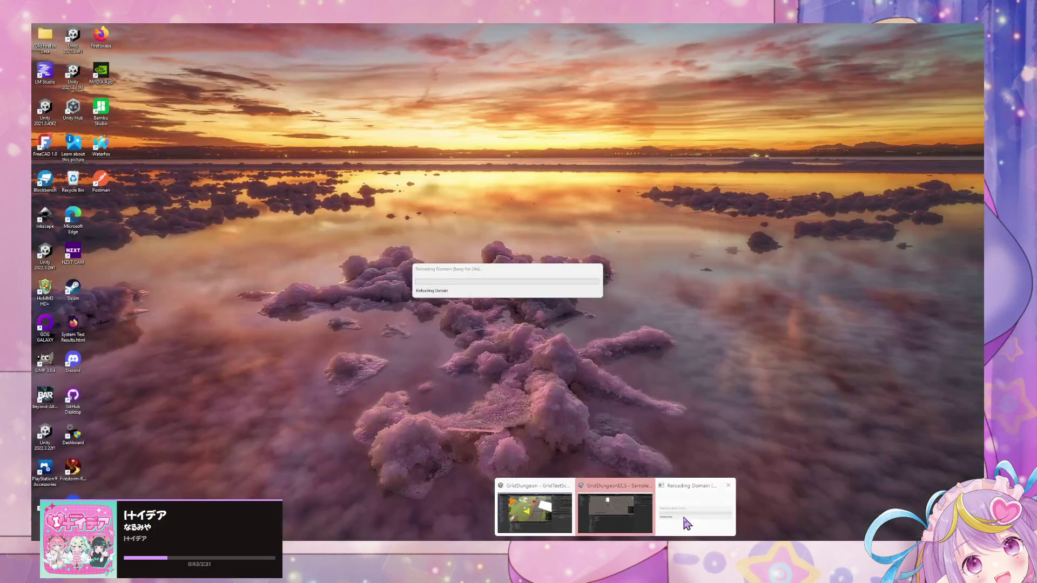
left_click(694, 508)
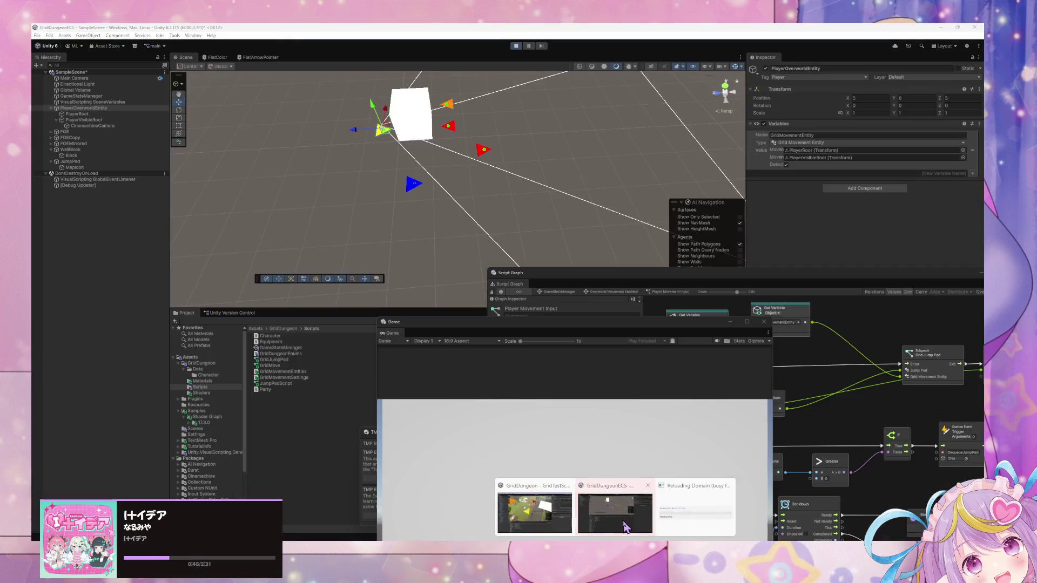
Step: Duplicate JumpPad and move the copy, JumpPad (1), further along the grid
left_click(681, 495)
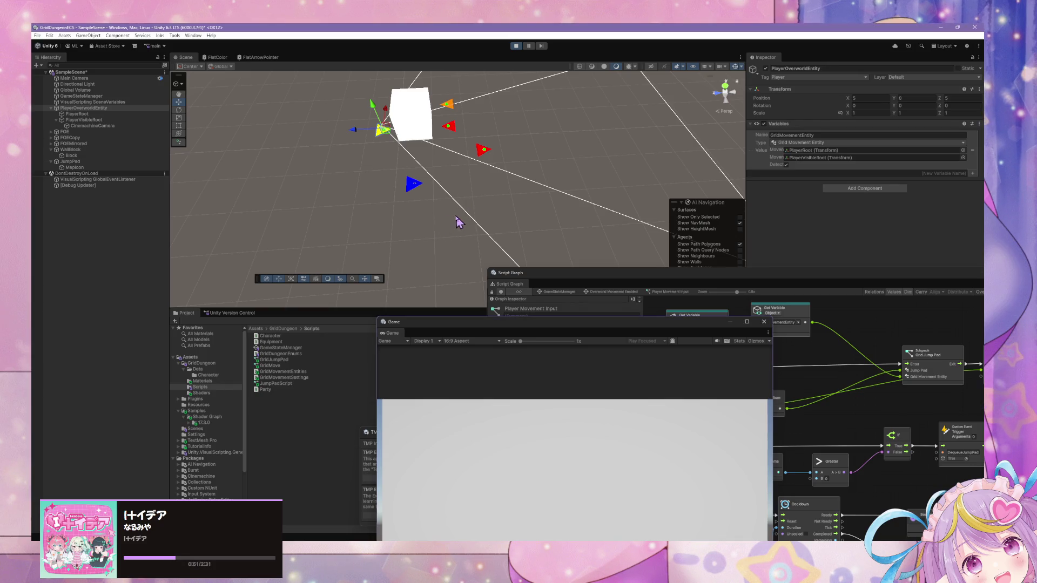
left_click(76, 161)
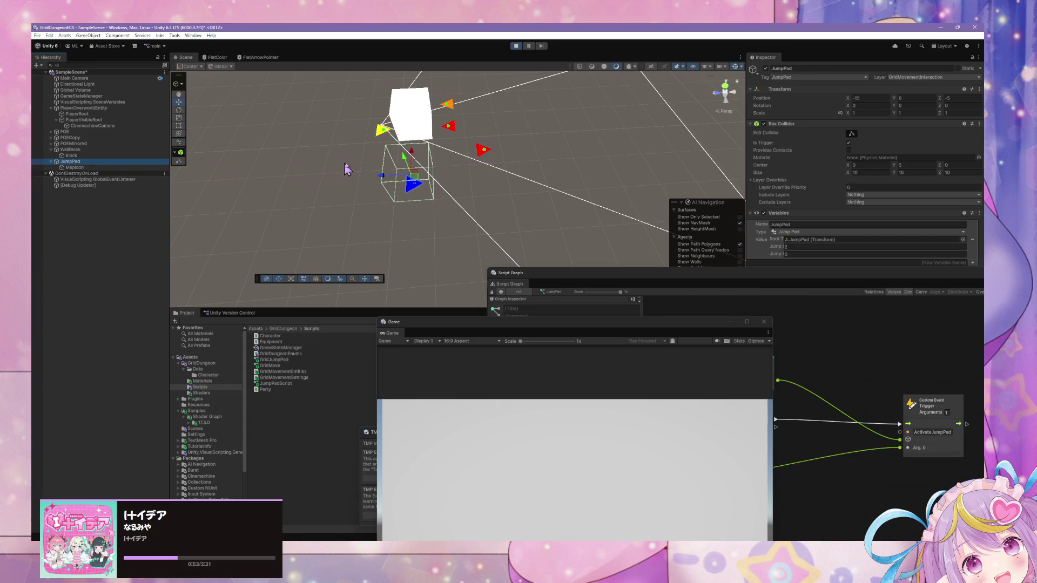
left_click(179, 109)
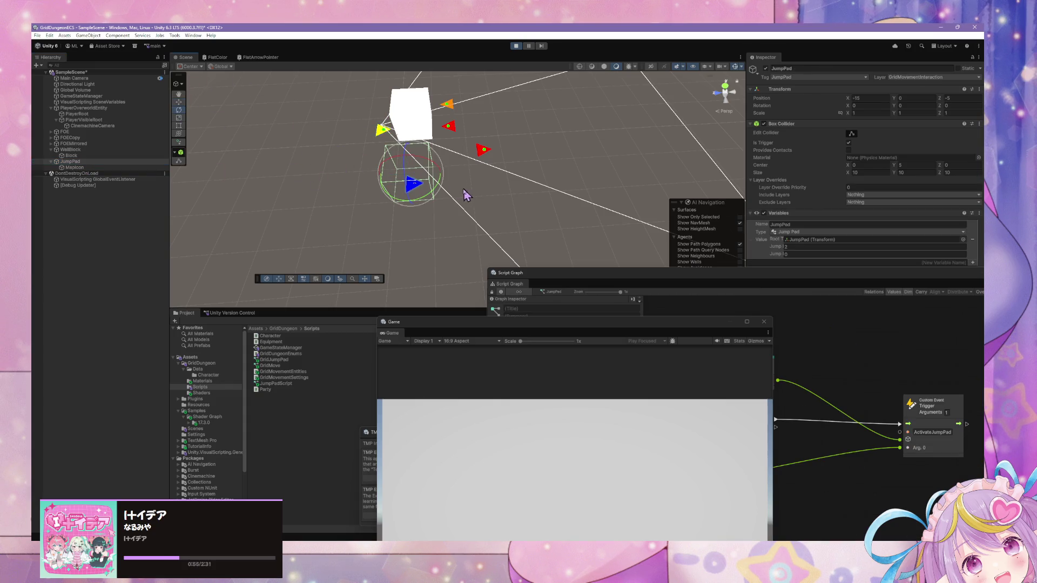
left_click(178, 102)
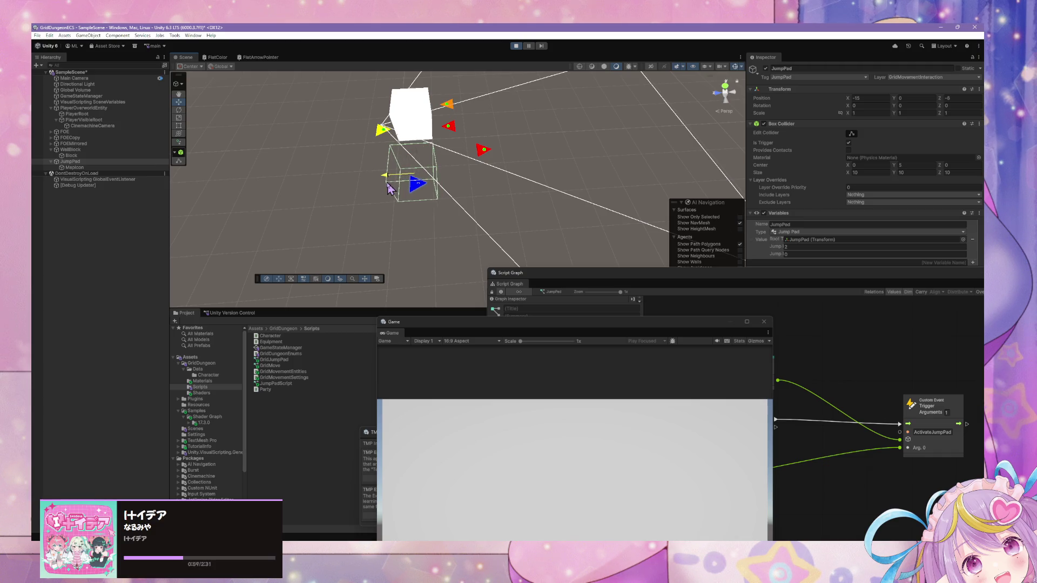
key("ctrl+d")
mouse_move(401, 182)
left_mouse_down()
mouse_move(471, 197)
mouse_move(380, 189)
left_mouse_up()
Step: Set JumpPad (1)'s Rotation Y to 90 and refocus the Game view
left_click(178, 109)
left_click(915, 106)
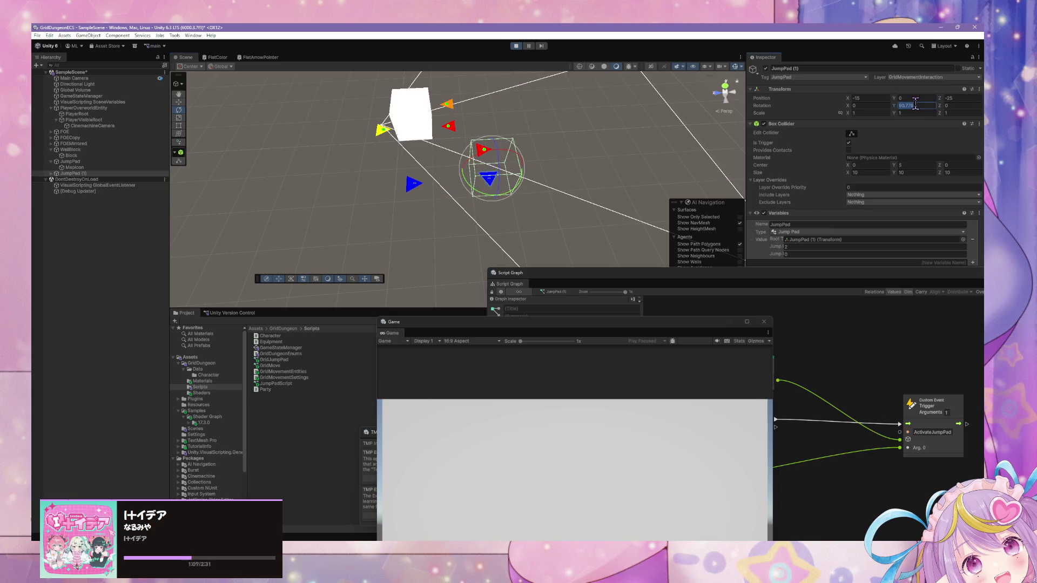
type("90")
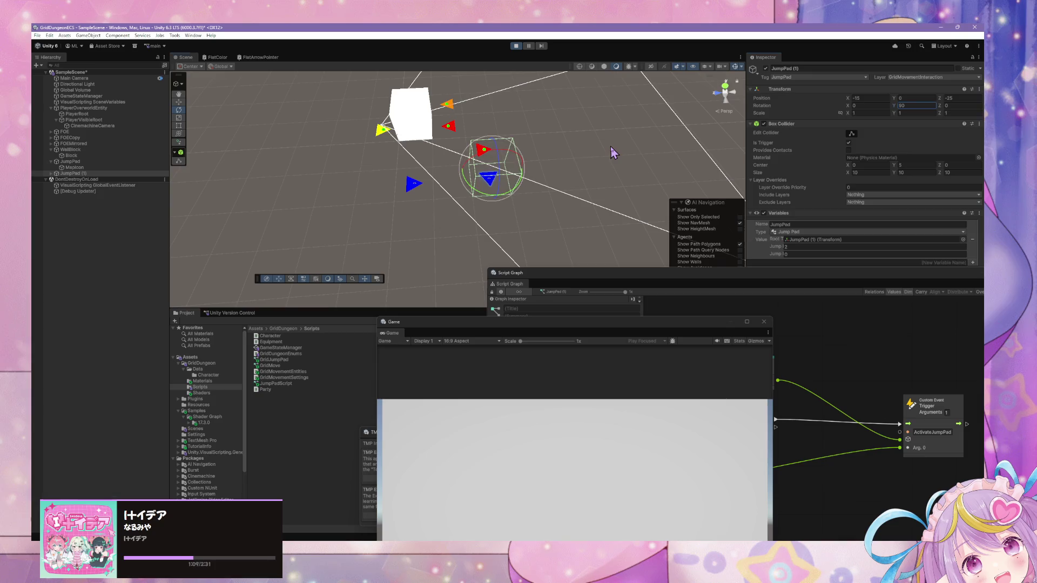
left_click(610, 146)
left_click(474, 392)
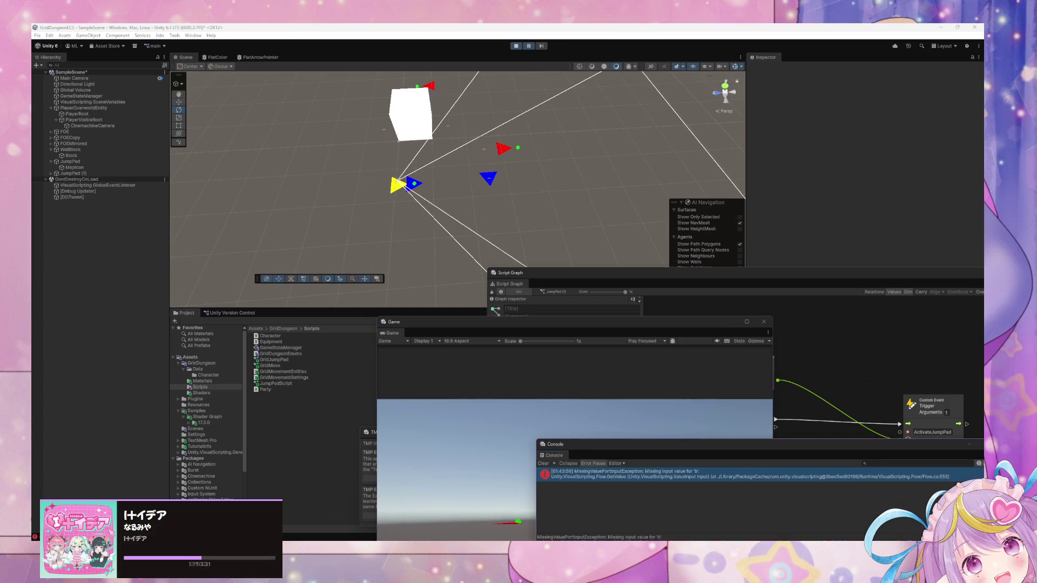
Step: Arrange the Console and JumpPad script graph so the error and On Trigger Enter nodes show
left_click_drag(720, 463, 446, 294)
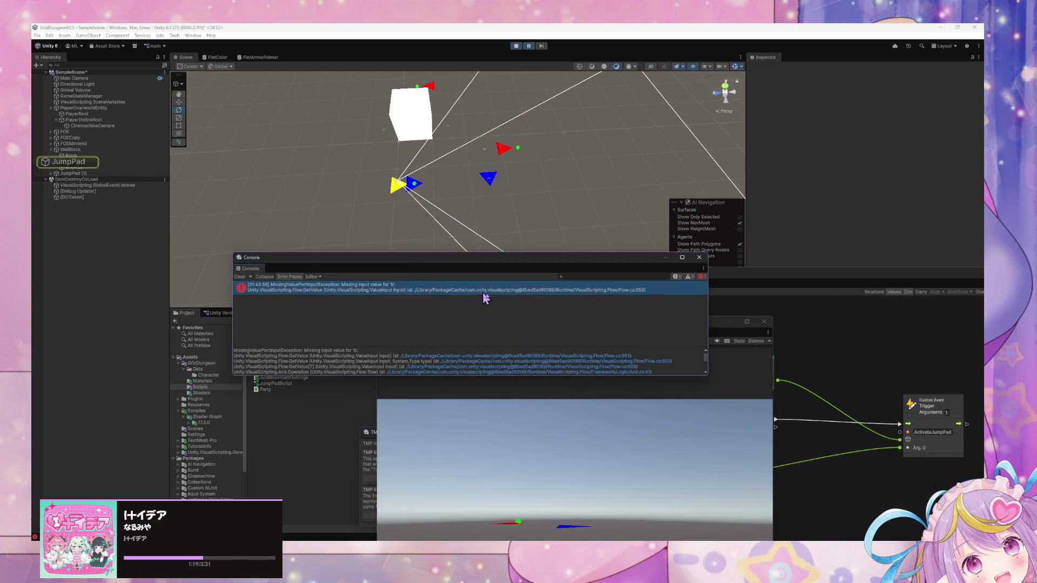
left_click(836, 363)
left_click_drag(764, 346, 950, 327)
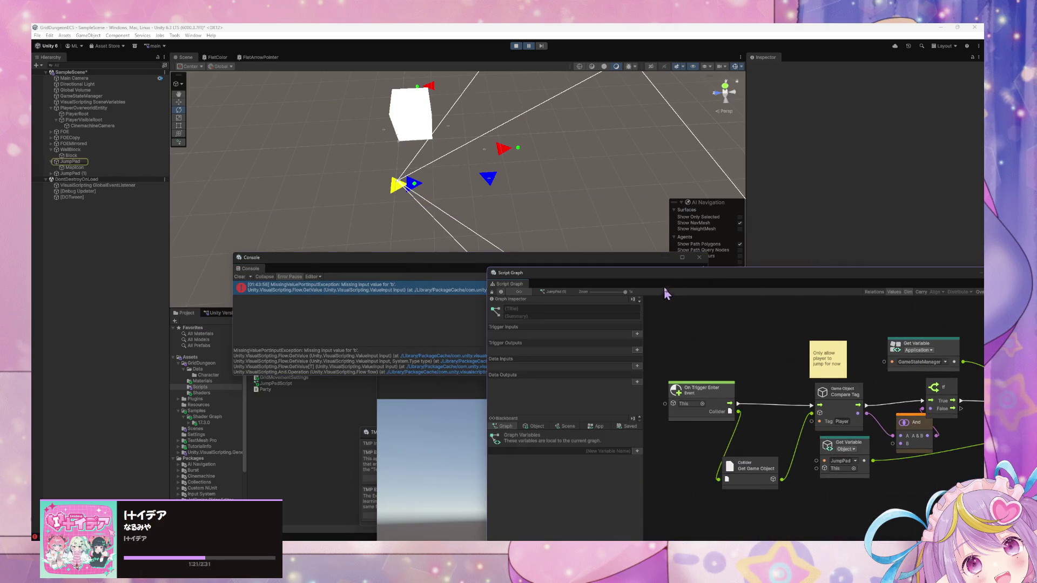
left_click_drag(666, 293, 521, 265)
Step: Check the PlayerOverworldEntity, GameStateManager and both JumpPad graphs, settling on the original JumpPad
left_click(92, 162)
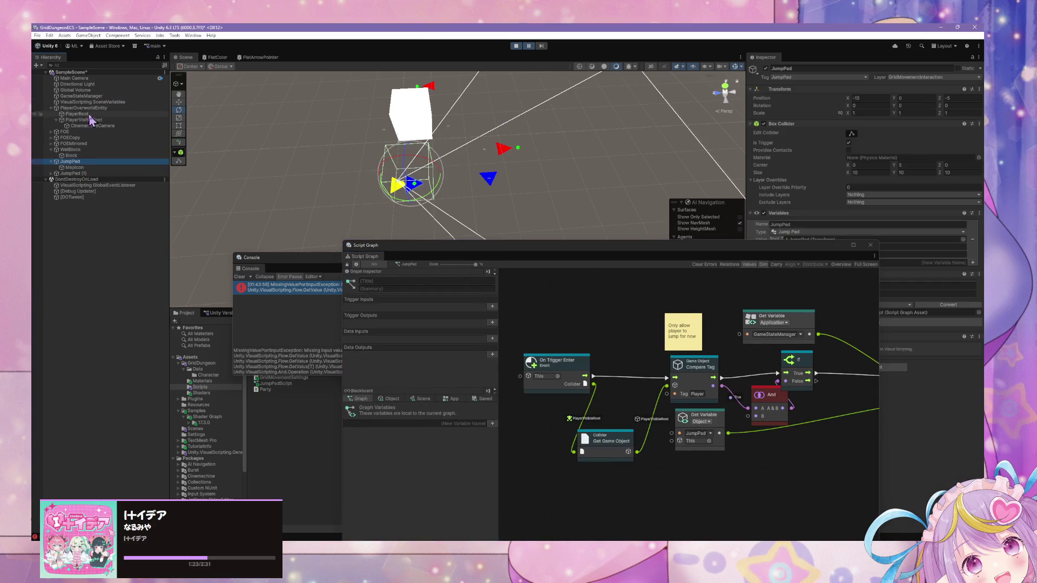
left_click(102, 108)
left_click(106, 96)
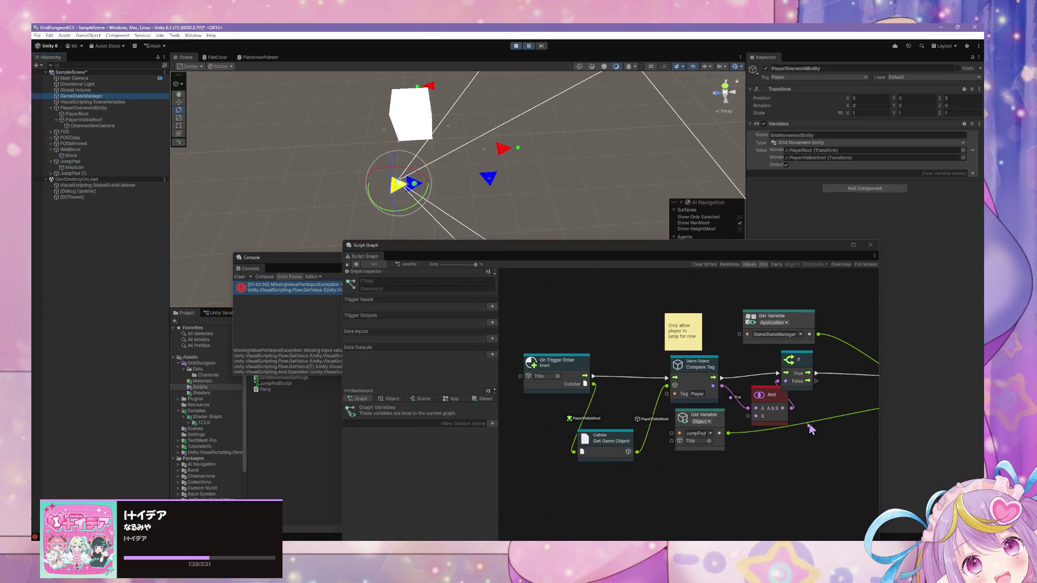
left_click(108, 108)
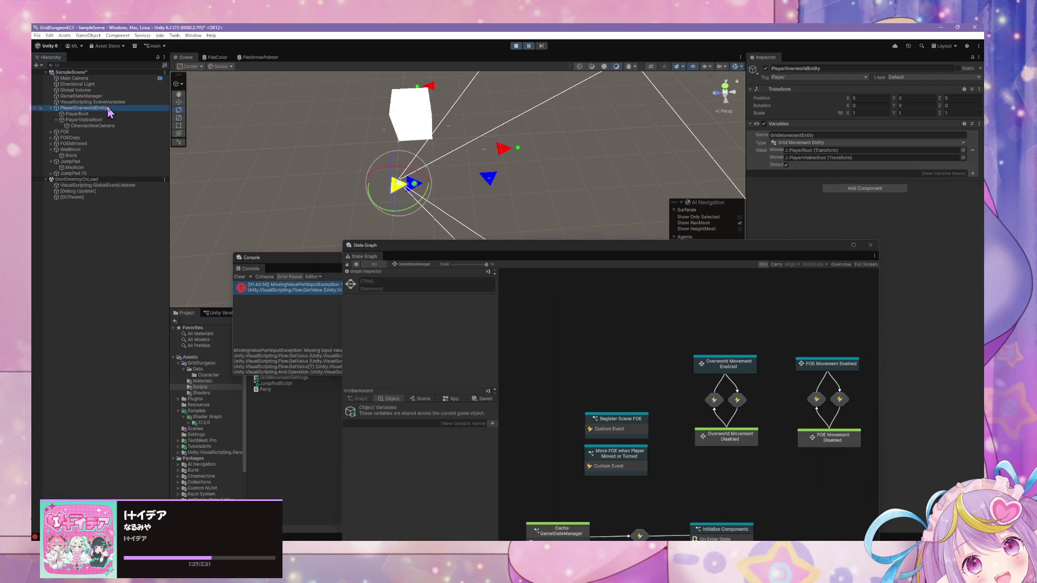
left_click(81, 174)
left_click(85, 162)
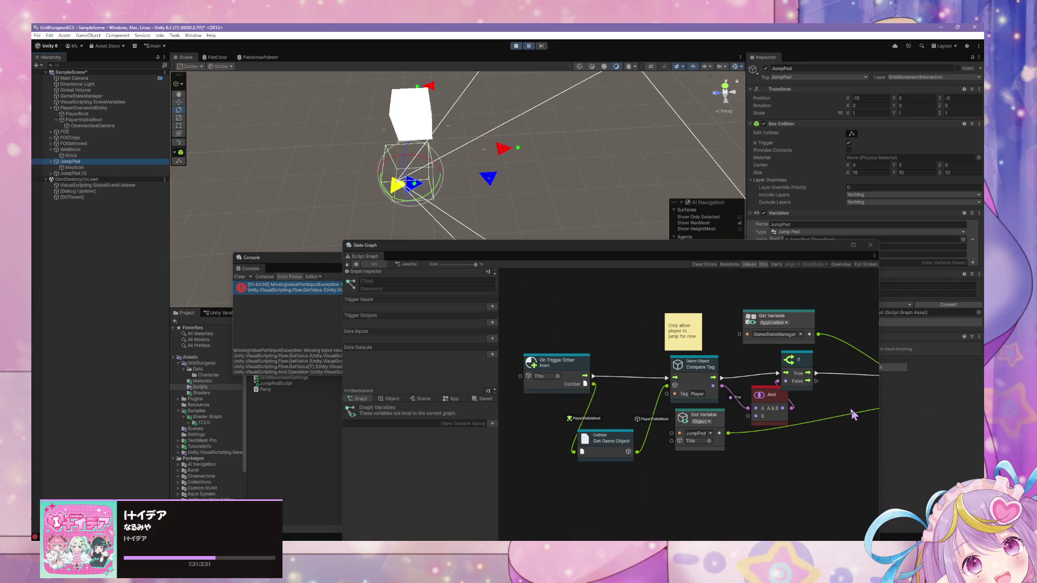
mouse_move(826, 407)
left_mouse_down()
mouse_move(642, 395)
mouse_move(629, 373)
mouse_move(657, 370)
left_mouse_up()
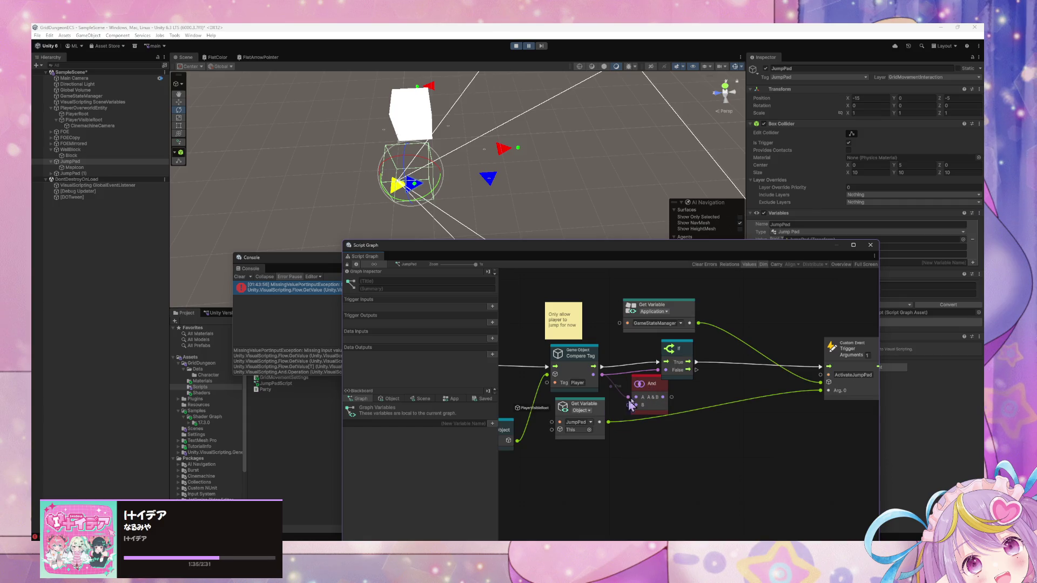
Step: Delete the And node, reverting an accidental variable kind change to Flow
key("Delete")
left_click(581, 410)
left_click(586, 416)
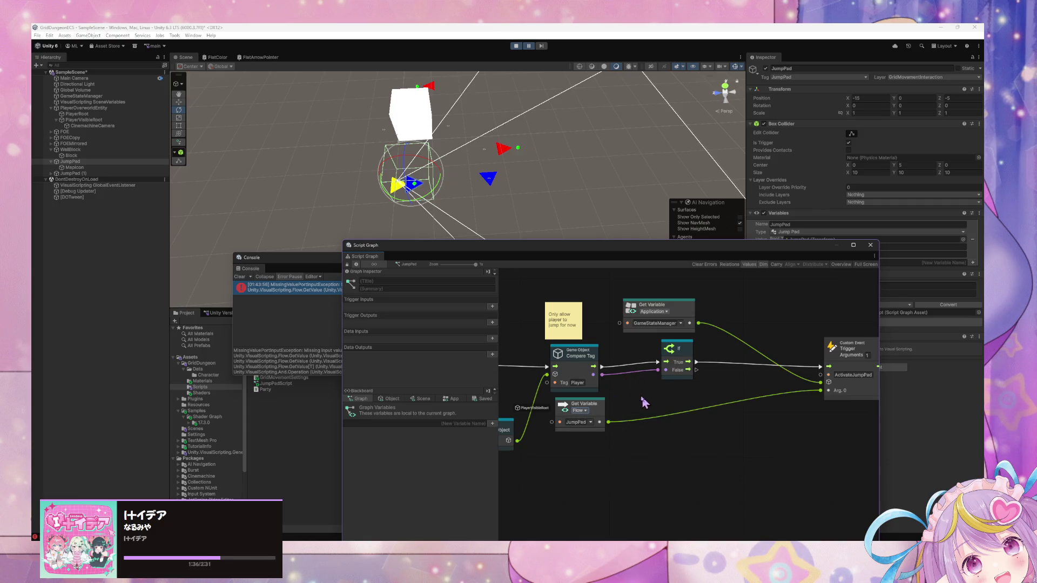
key("ctrl+z")
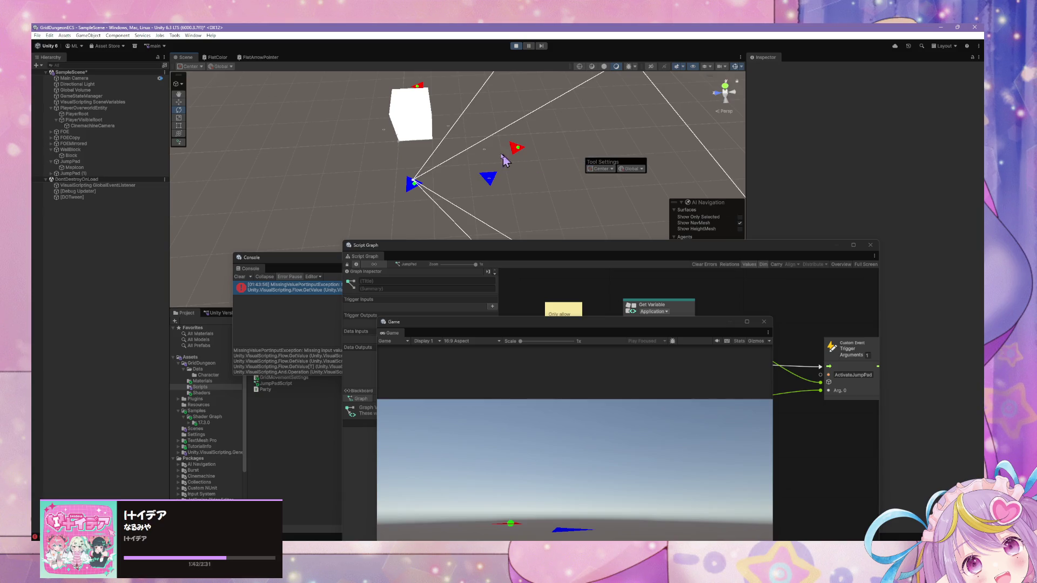
Step: Stop and restart play mode, then switch to the GridDungeon project's editor window
key("q")
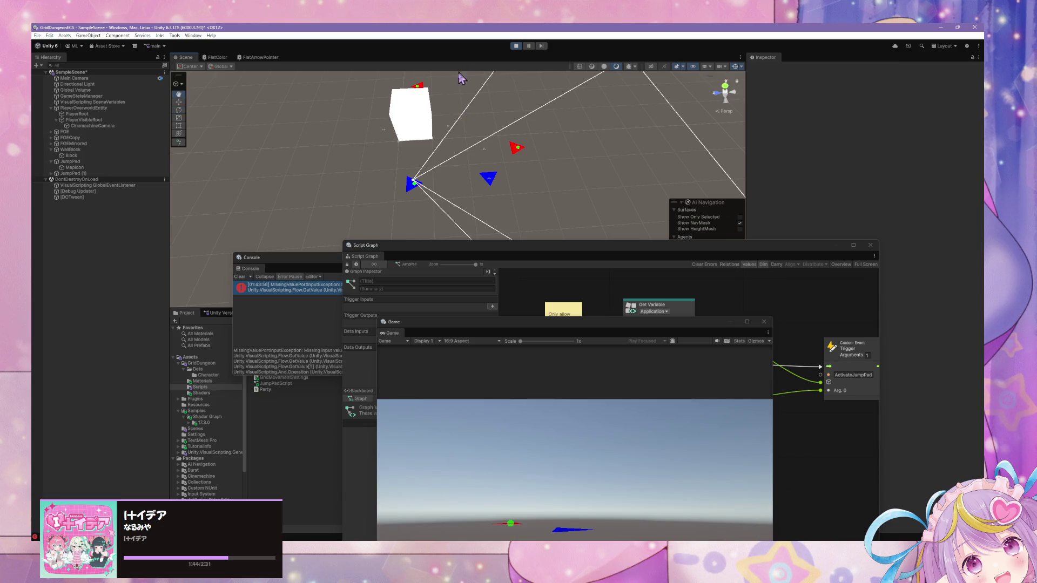
left_click(516, 47)
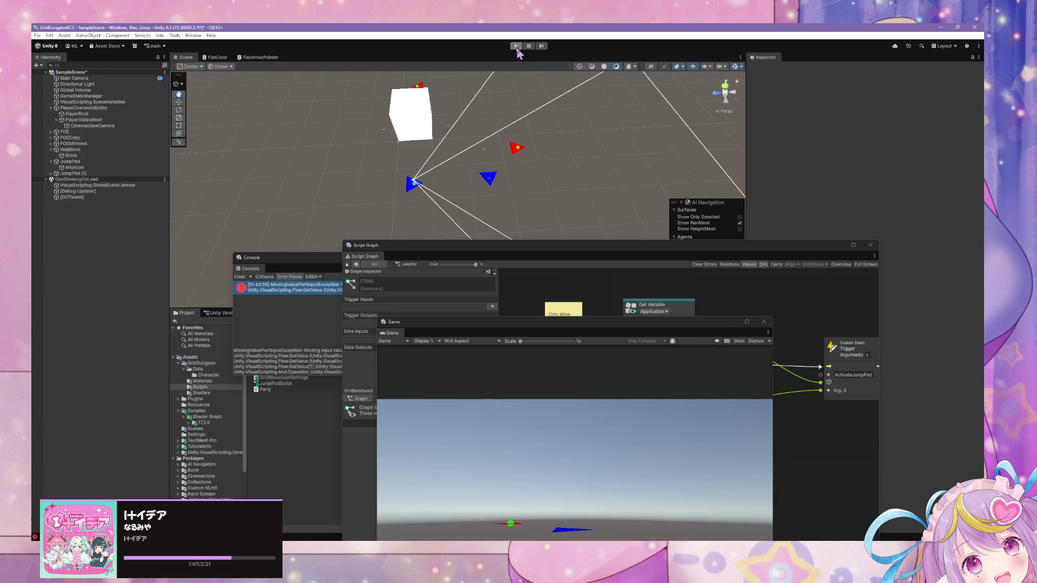
left_click(516, 46)
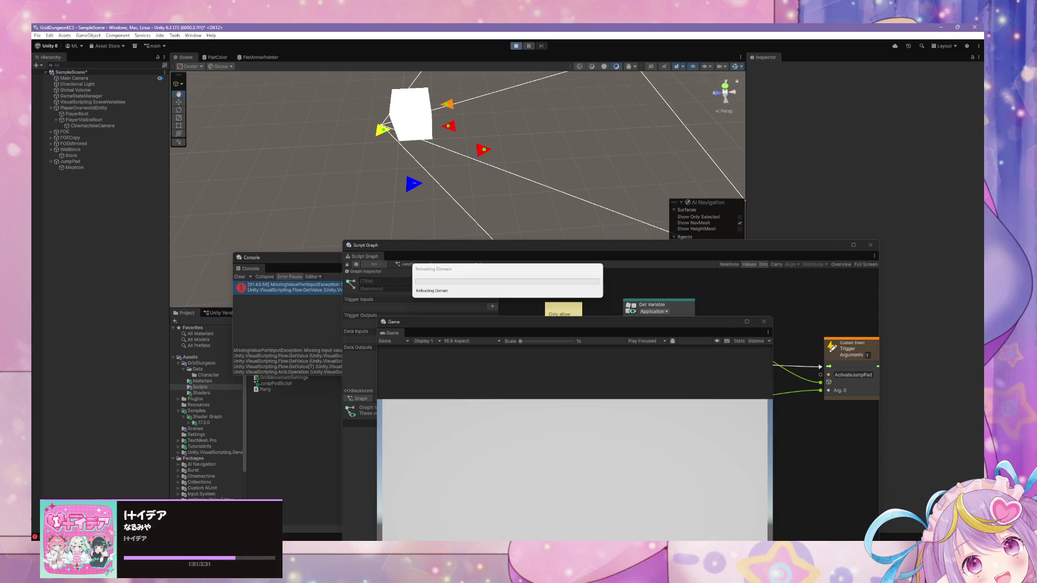
left_click(532, 513)
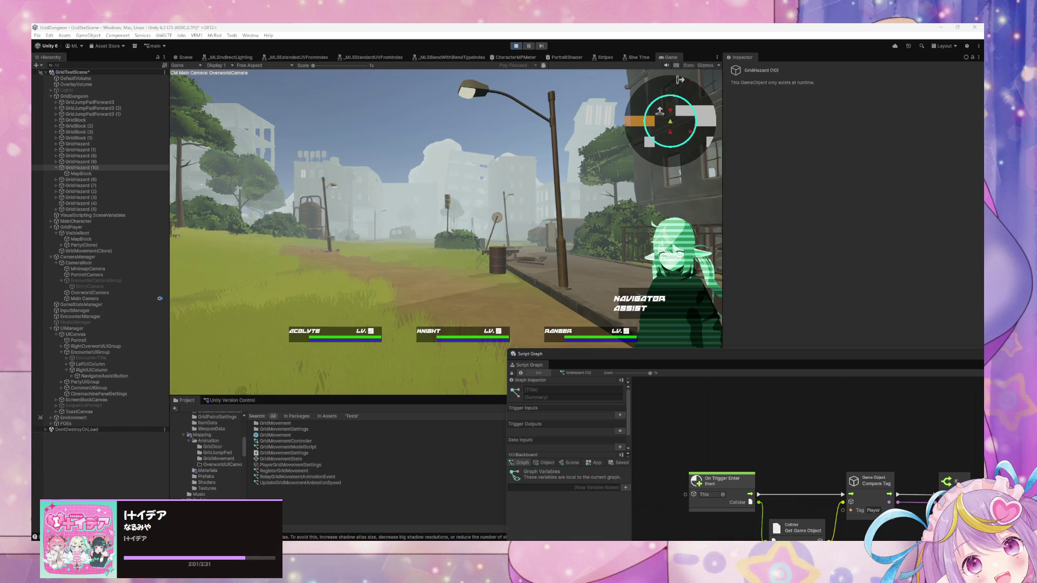
Step: Walk the party with A, D and W into the training dummy encounter
left_click(492, 224)
key("a")
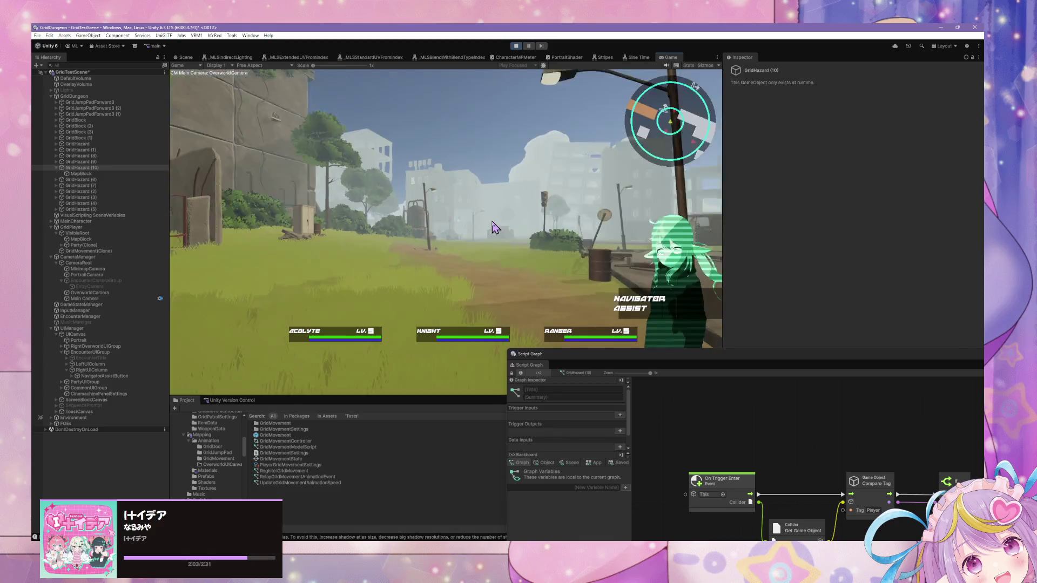
key("d")
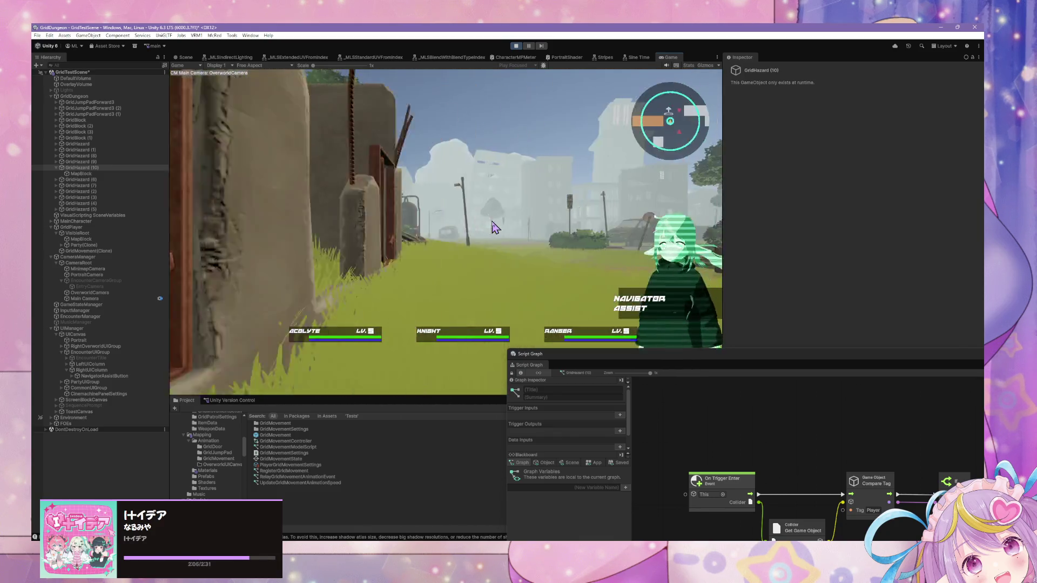
key("a")
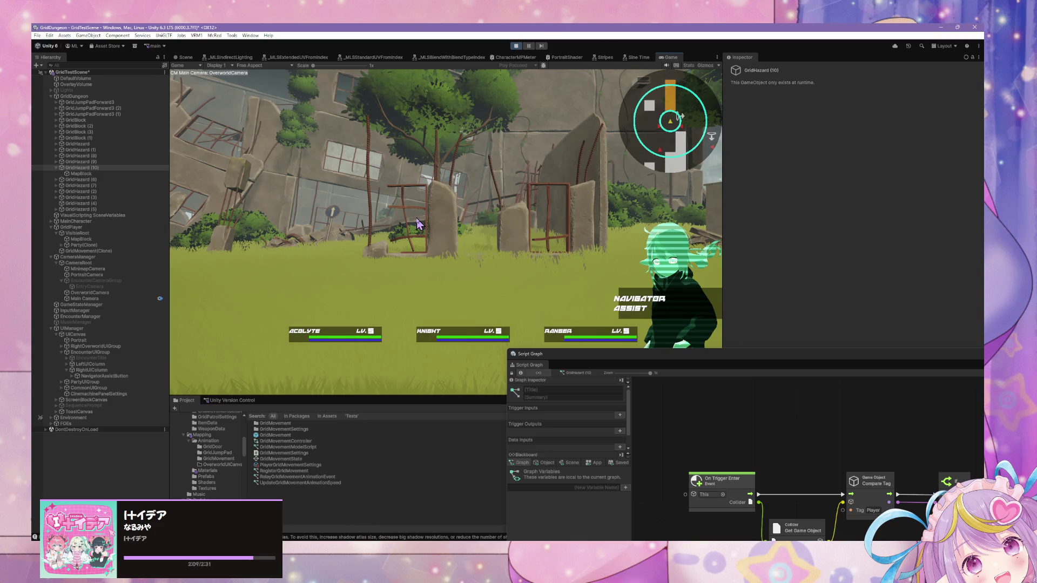
key("w")
key("d")
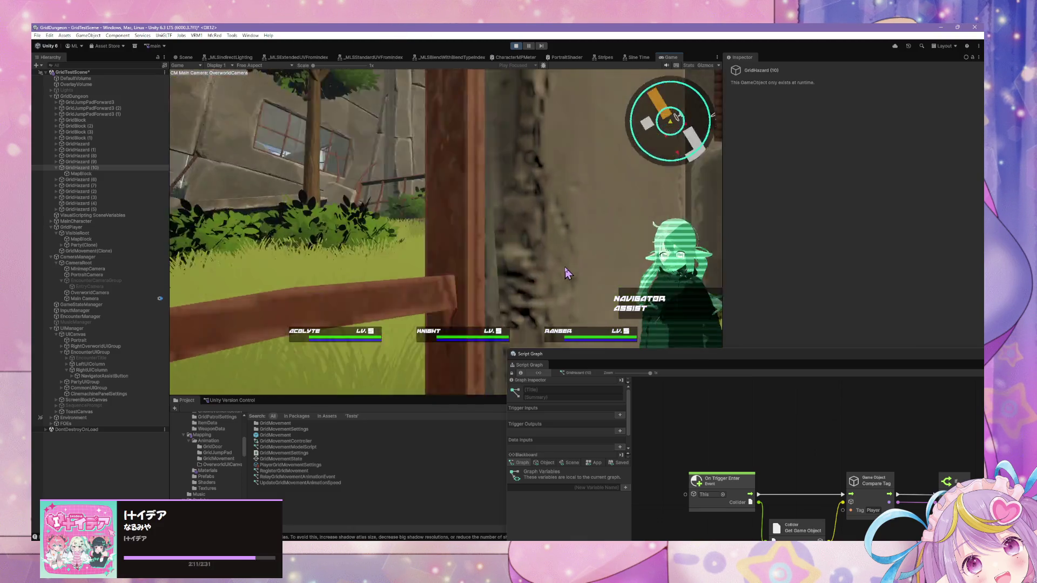
key("w")
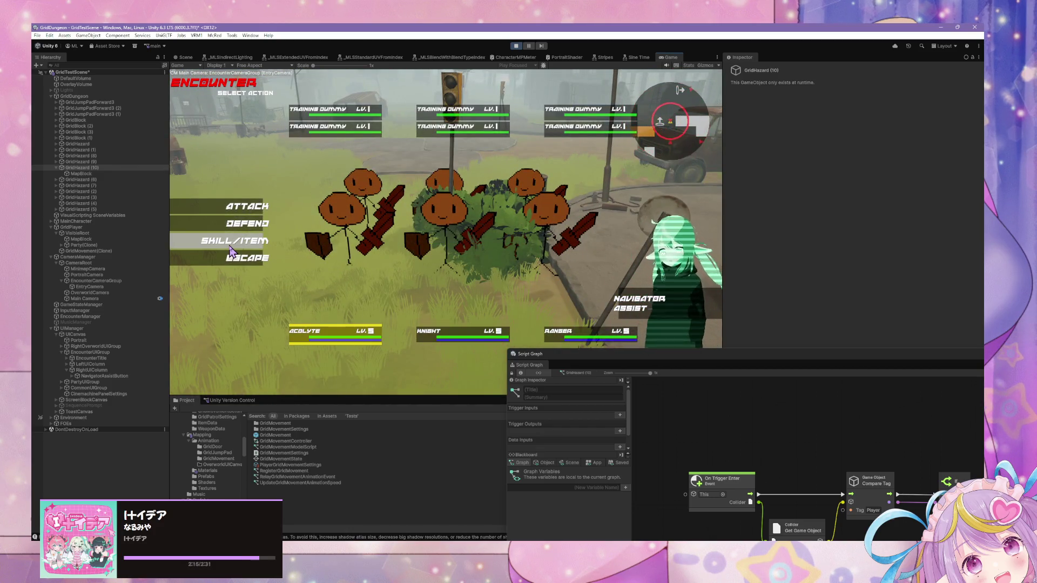
Step: Assign first-turn skills: Party Heal for the Acolyte, Line Sweep for the Knight, Arrow Storm for the Ranger
left_click(233, 248)
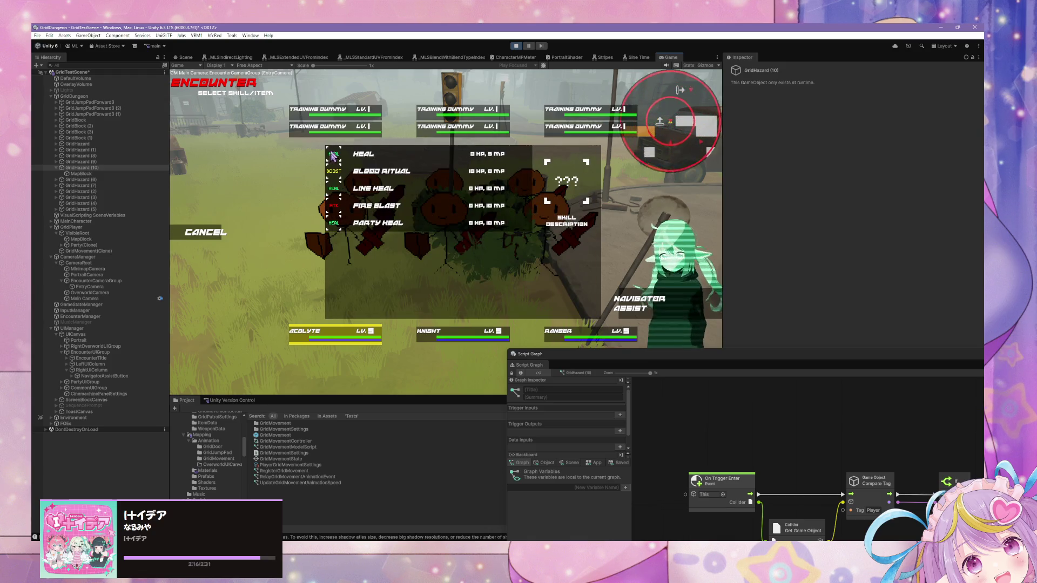
left_click(355, 231)
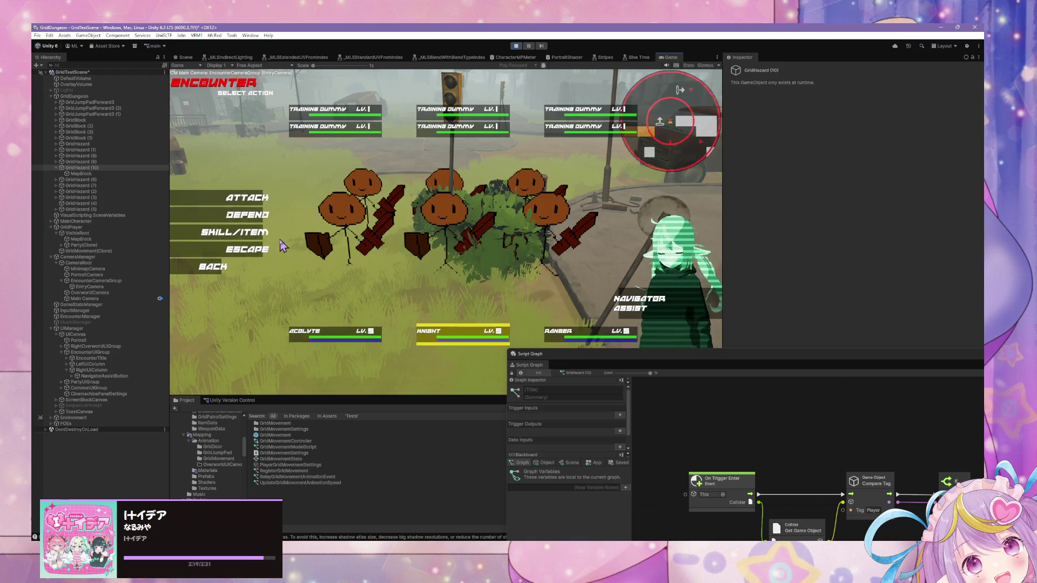
key("Return")
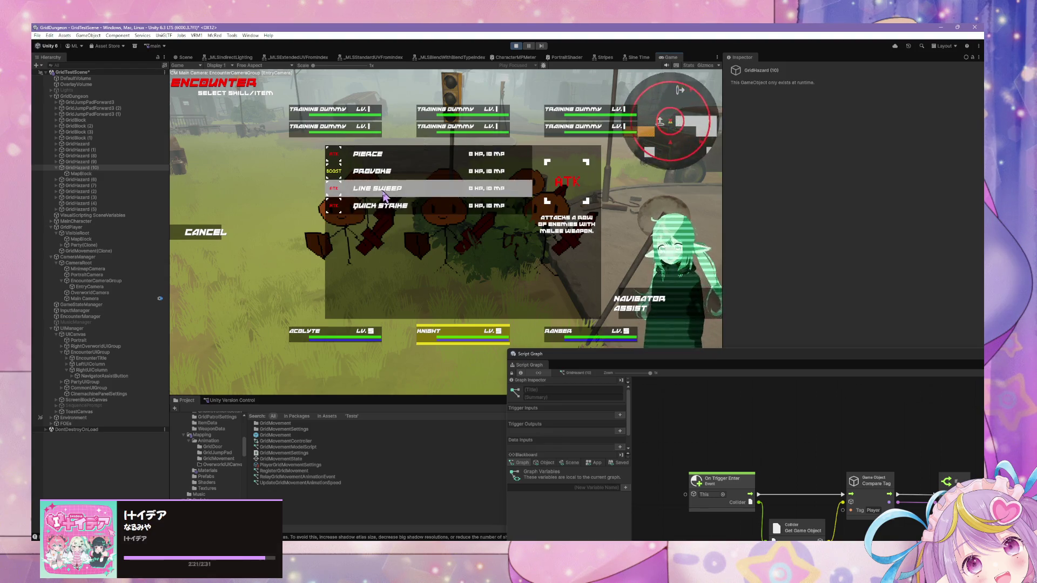
left_click(382, 189)
left_click(234, 232)
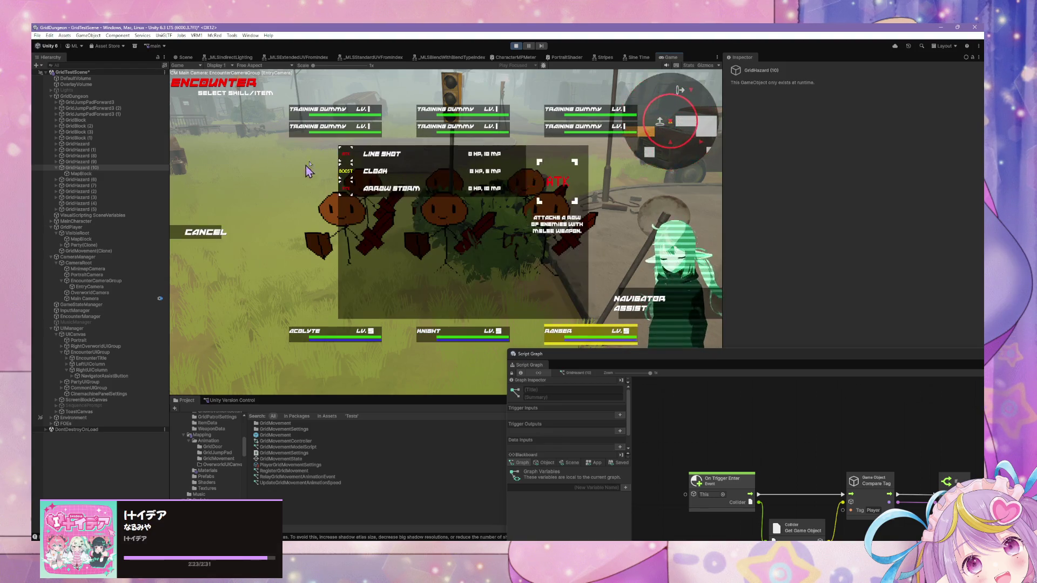
left_click(383, 188)
left_click(381, 98)
Step: Enter the Arrow Storm and Party Heal arrow sequences and move the script graph panel aside
key("Down")
key("Down")
key("Down")
key("Up")
key("Up")
key("Up")
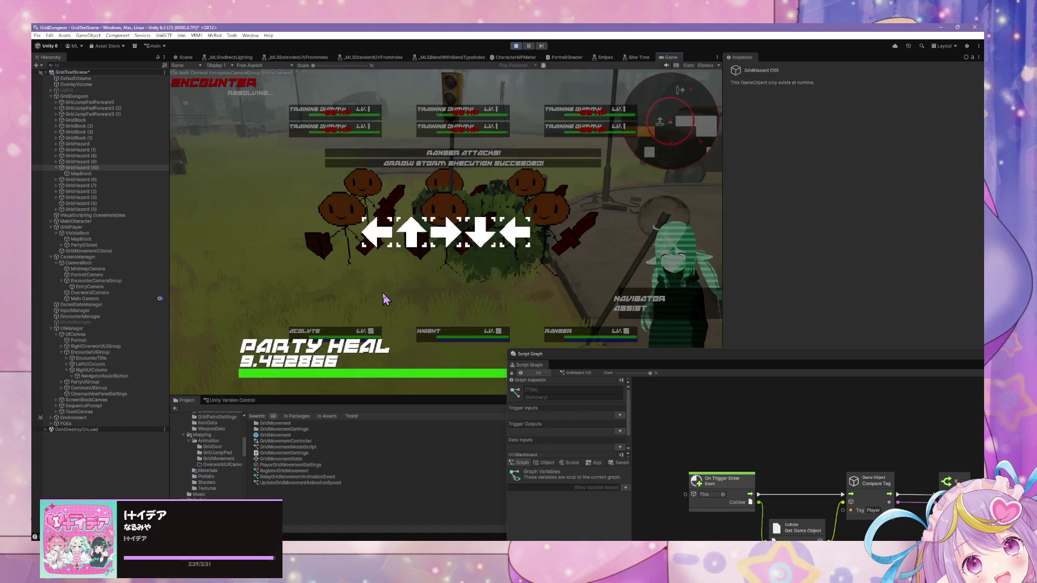
key("Left")
key("Up")
key("Right")
key("Down")
key("Left")
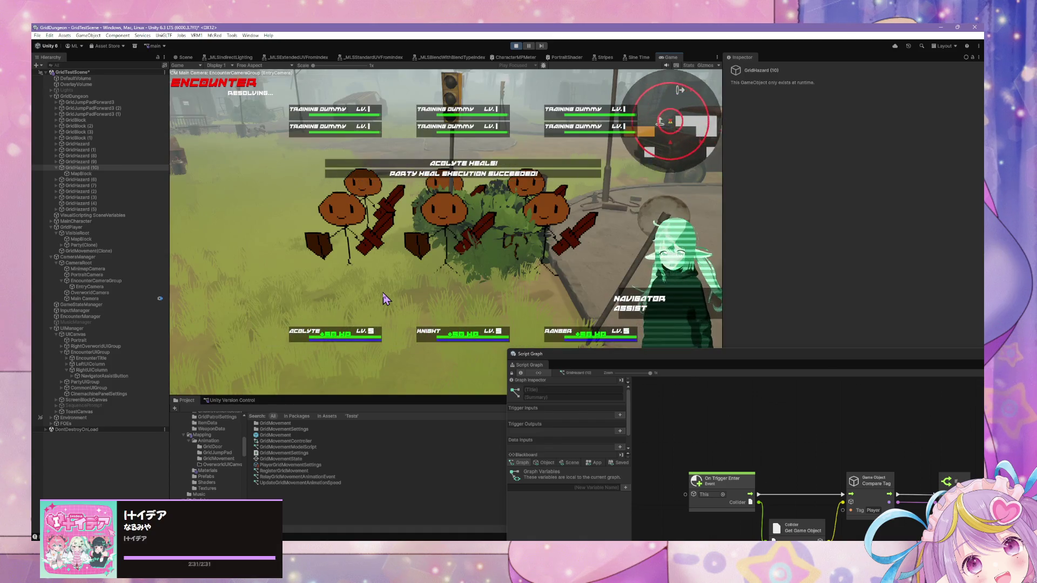
left_click_drag(677, 359, 719, 420)
left_click(513, 244)
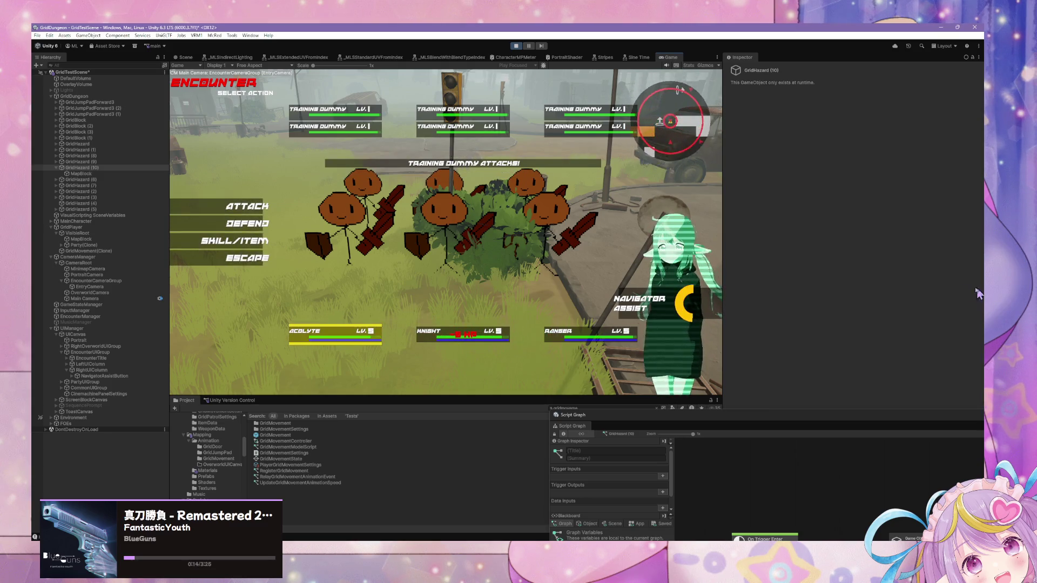
Step: Choose second-turn skills: Party Heal on the Acolyte, Knight Quick Strike, Ranger Line Shot
left_click(221, 256)
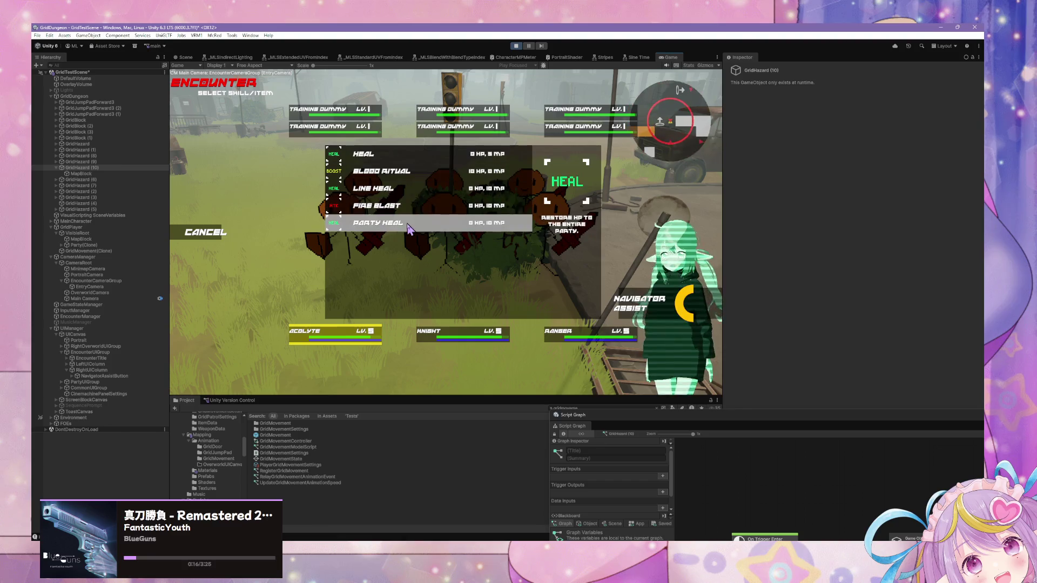
left_click(378, 223)
left_click(307, 324)
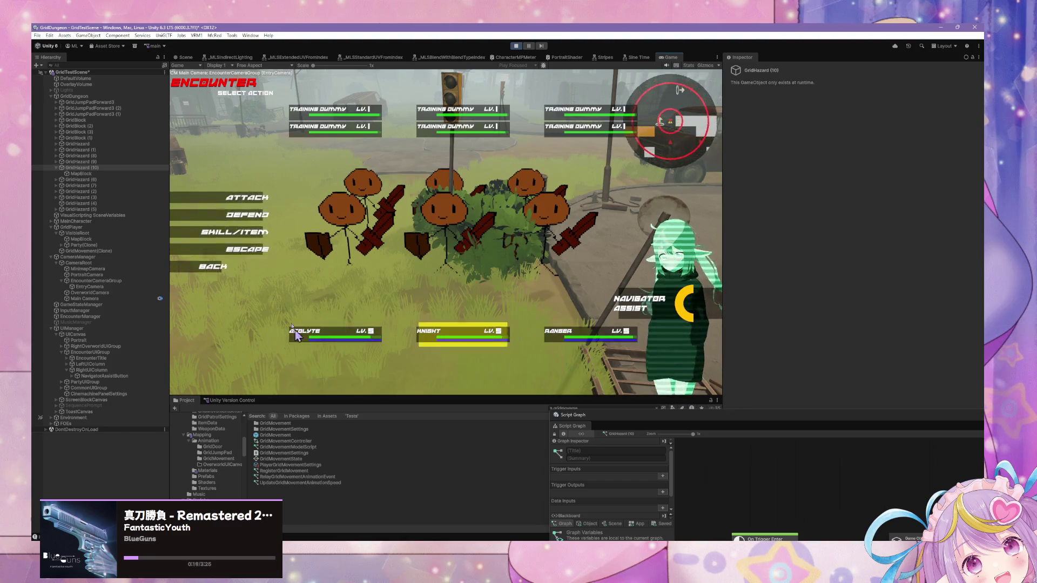
left_click(221, 251)
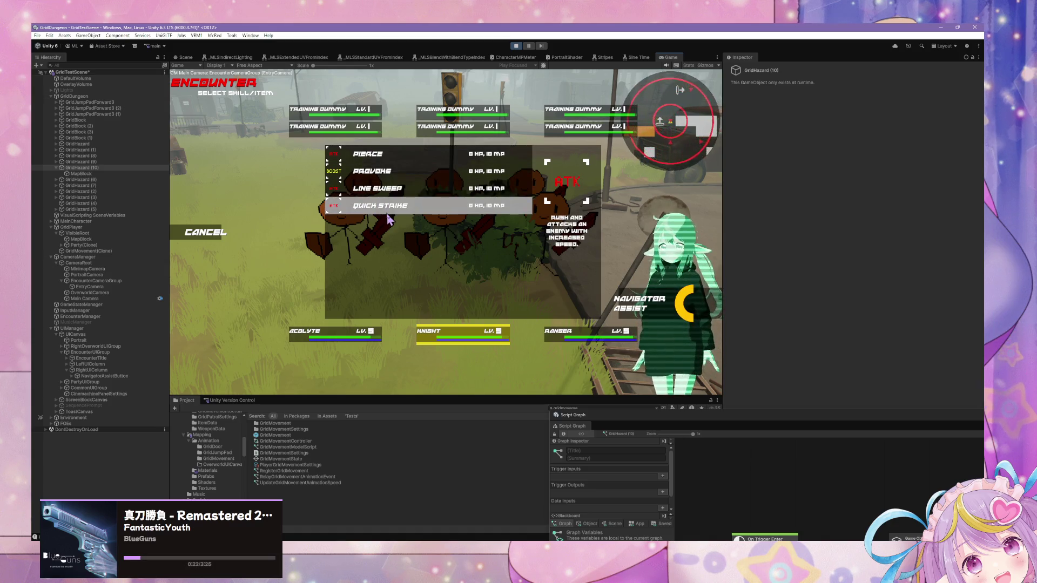
left_click(388, 193)
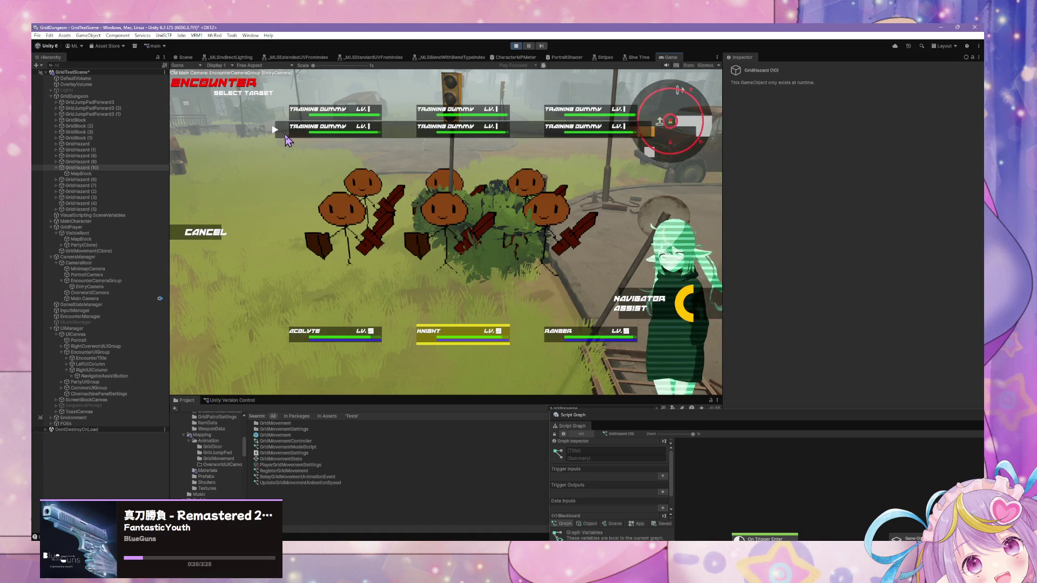
left_click(287, 139)
left_click(221, 248)
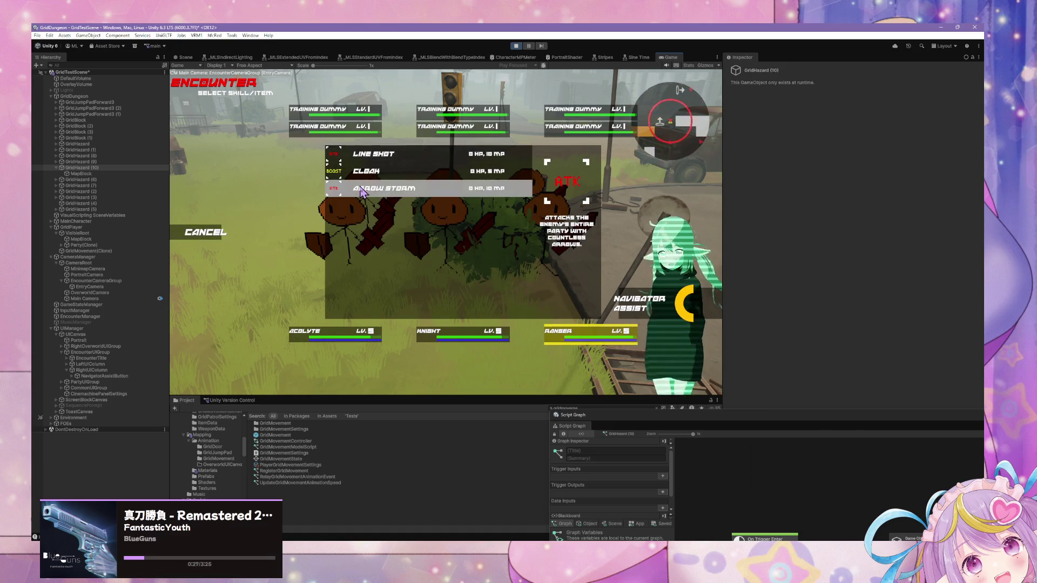
left_click(361, 192)
key("Escape")
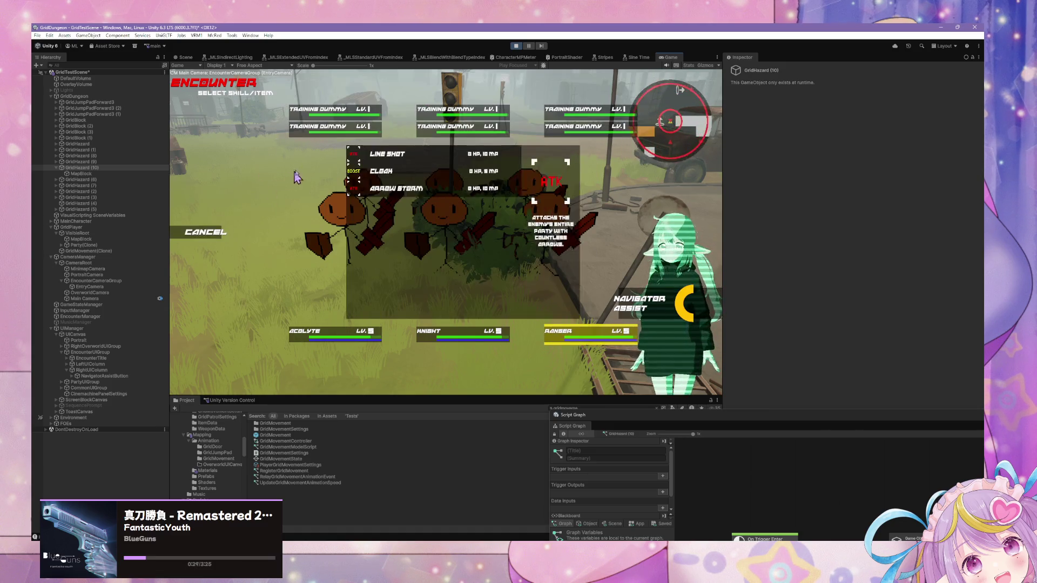
key("Return")
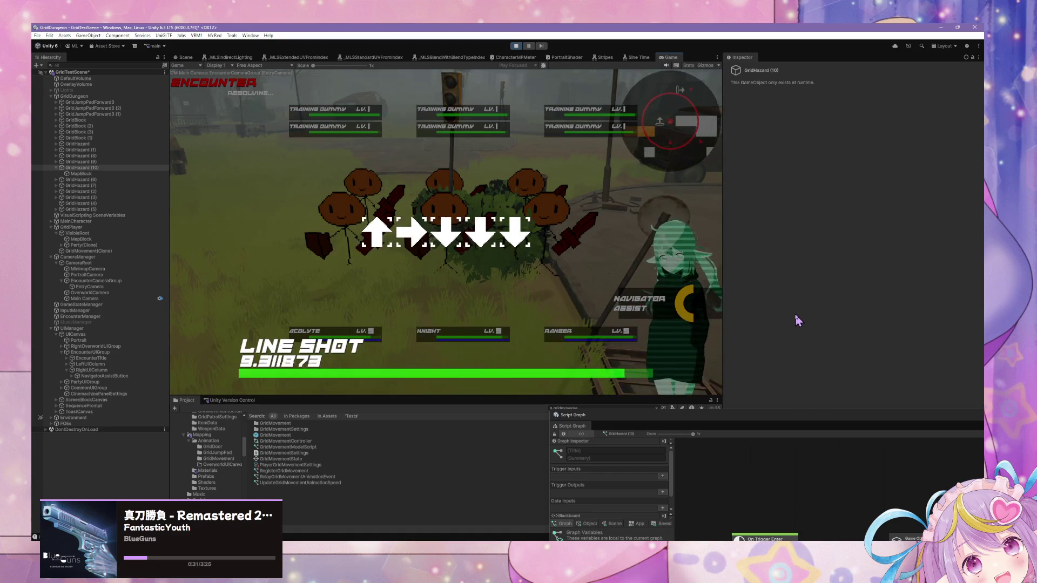
Step: Enter the Line Shot and Party Heal arrow sequences
key("Up")
key("Right")
key("Down")
key("Down")
key("Down")
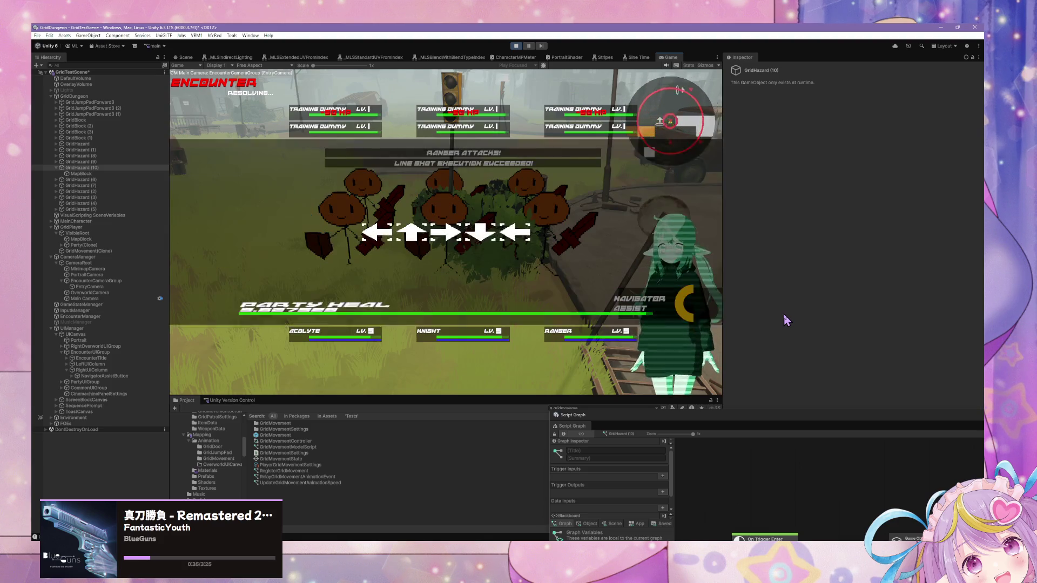
key("Left")
key("Up")
key("Right")
key("Down")
key("Left")
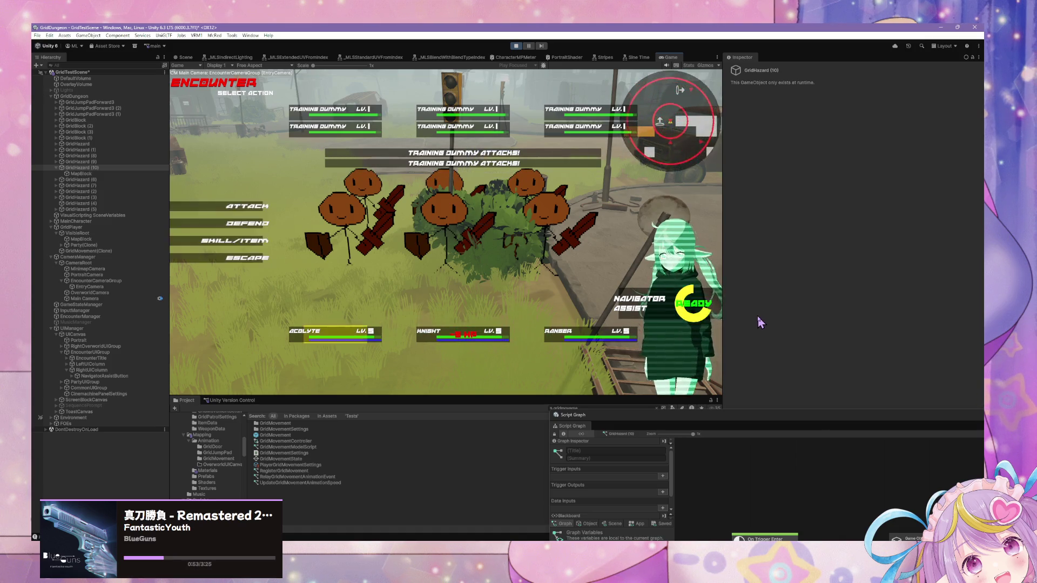
Step: Choose third-turn skills: Acolyte Fire Blast, Knight Quick Strike on a Training Dummy, Ranger Arrow Storm
left_click(219, 237)
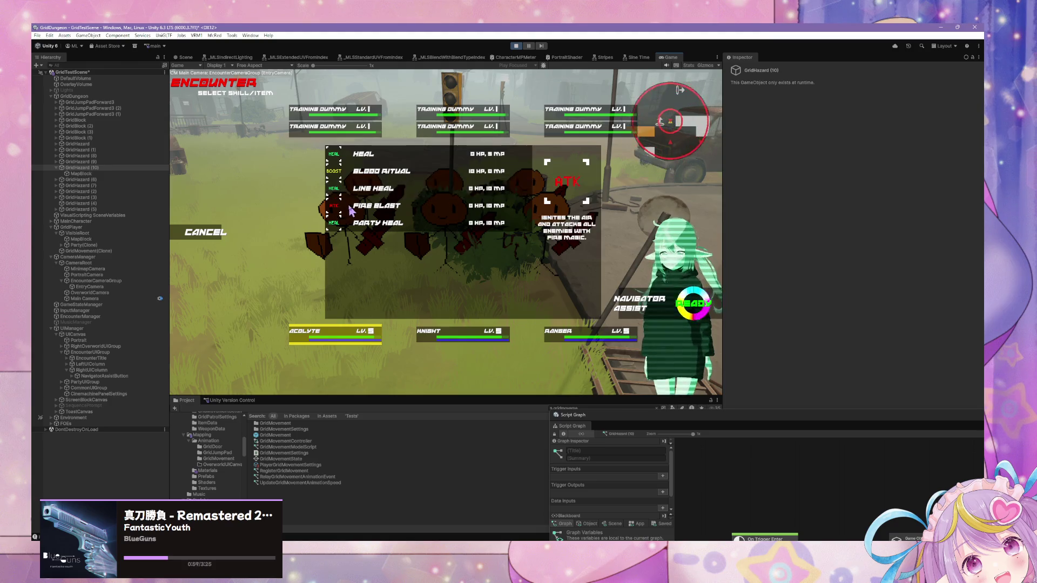
left_click(549, 181)
left_click(278, 127)
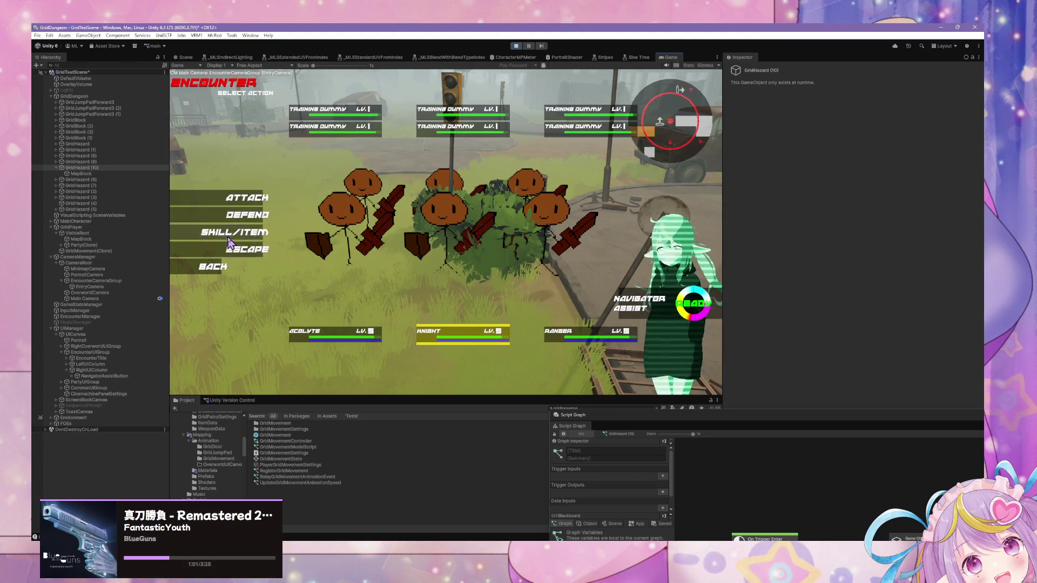
left_click(218, 234)
left_click(355, 204)
left_click(334, 127)
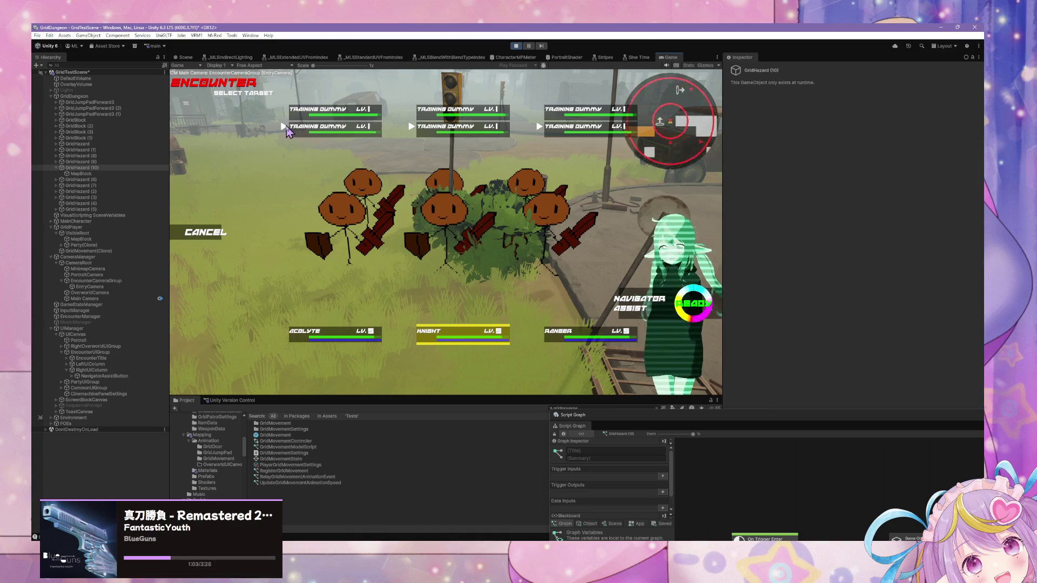
left_click(218, 234)
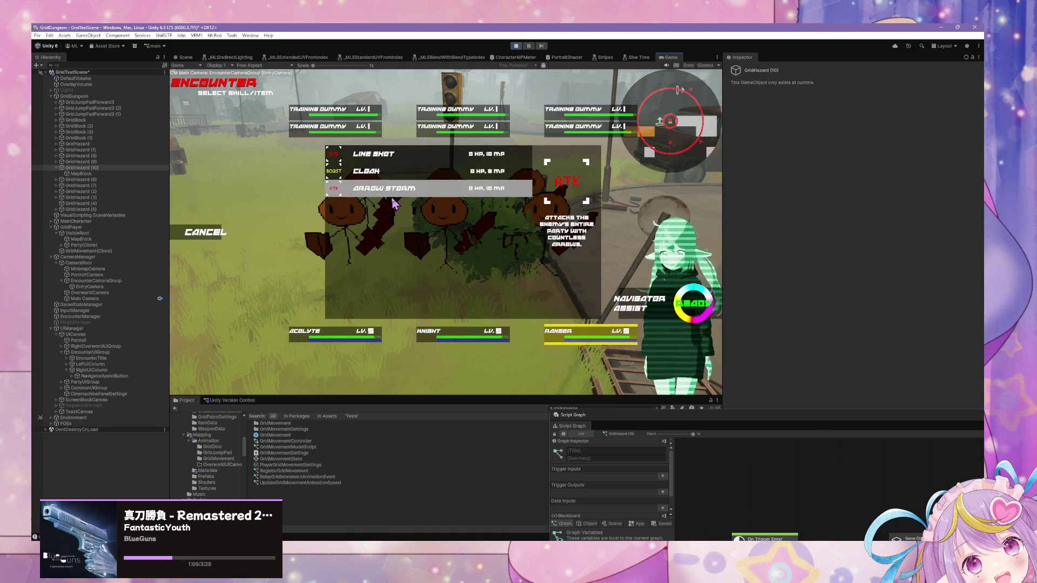
left_click(548, 181)
left_click(358, 195)
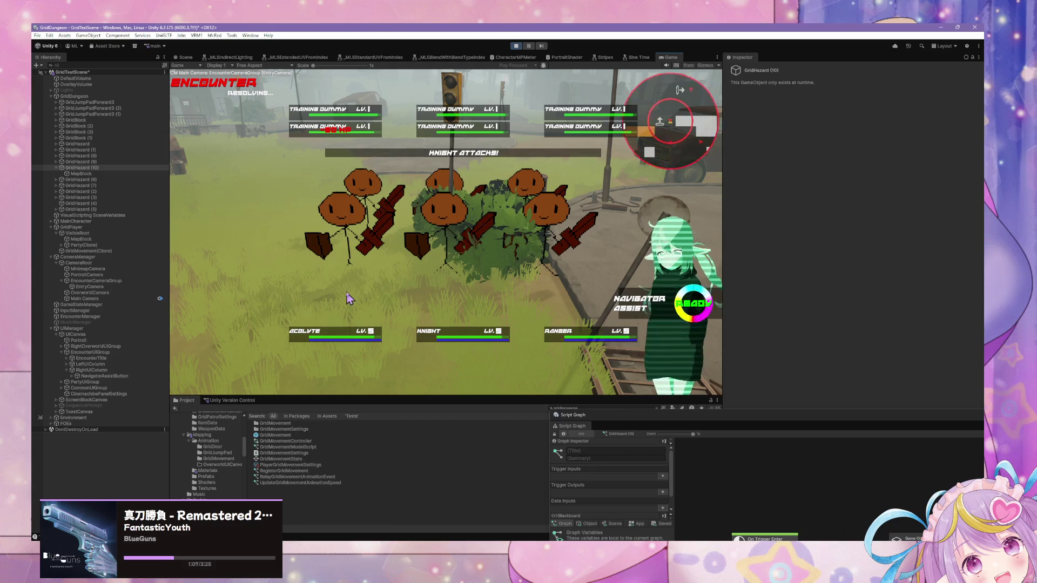
Step: Enter the Fire Blast and Arrow Storm arrow sequences, then stop play mode
key("Left")
key("Right")
key("Right")
key("Right")
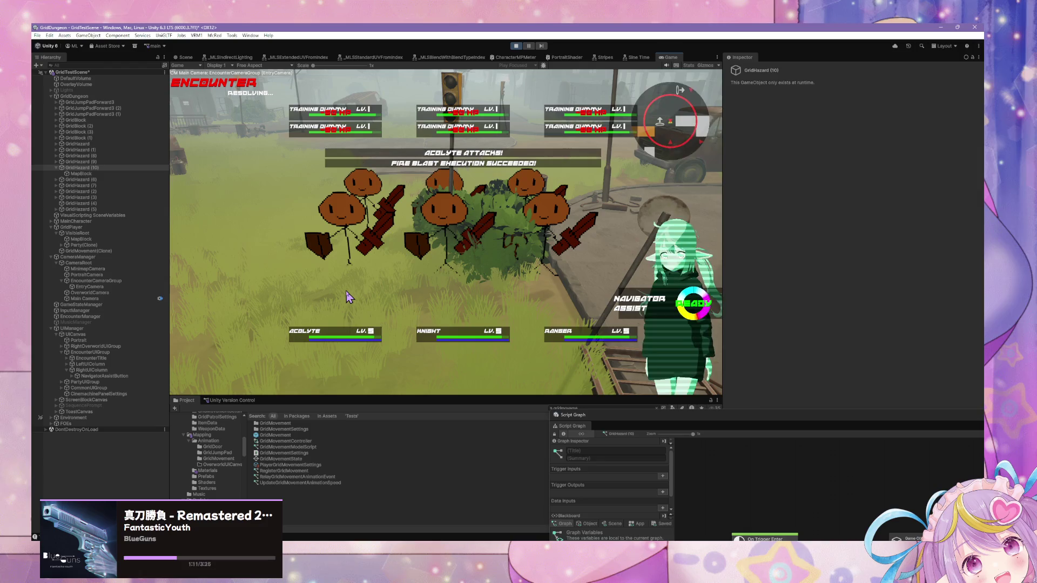
key("Down")
key("Down")
key("Up")
key("Up")
key("Up")
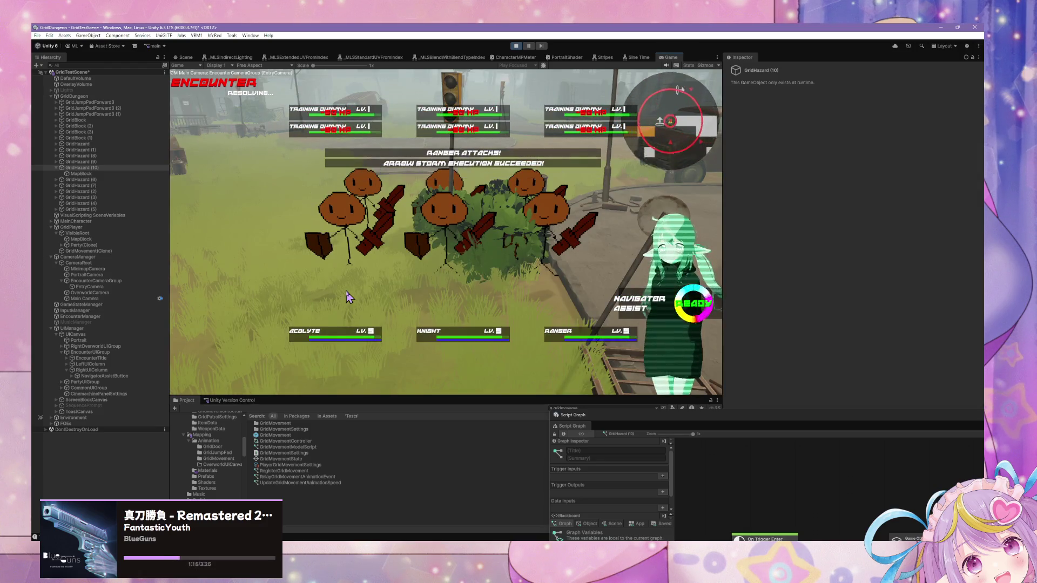
left_click(515, 47)
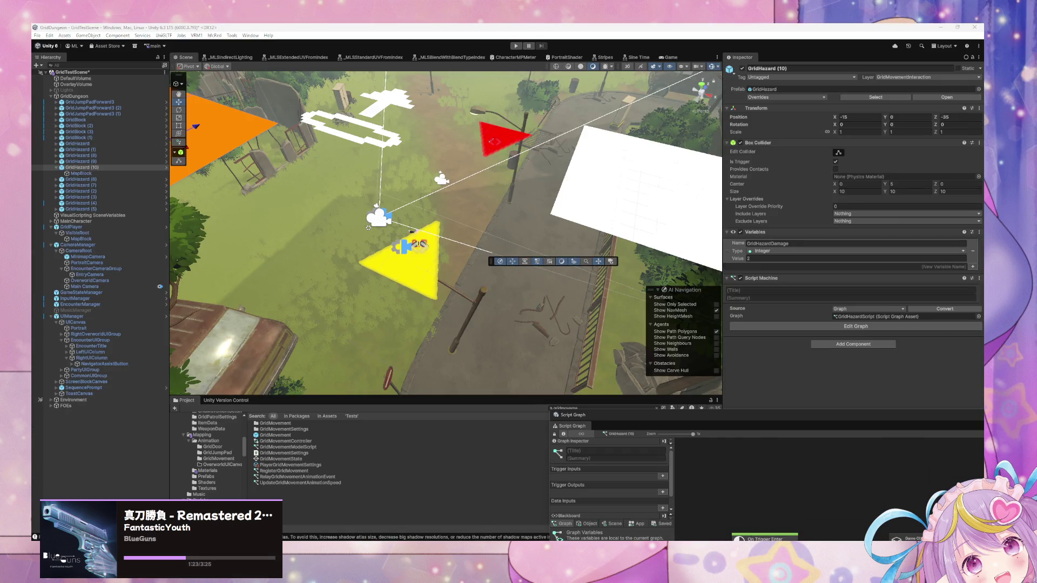
Step: Switch back to the GridDungeonECS project and focus the running Game view
key("alt+Tab")
left_click(514, 208)
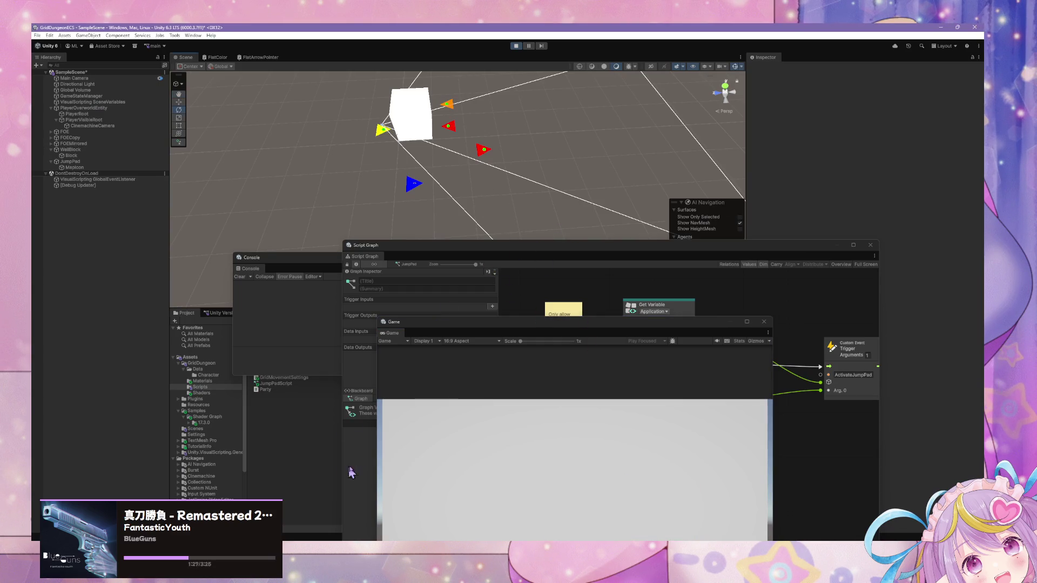
left_click(425, 467)
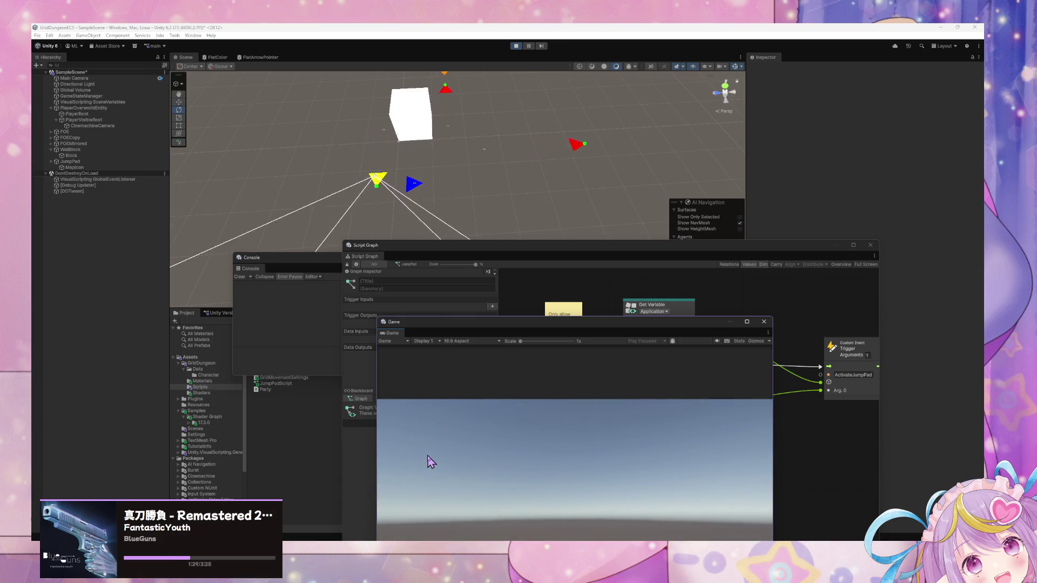
Step: Walk and turn the player around the grid with W, E and Q until it faces the white cube
key("w")
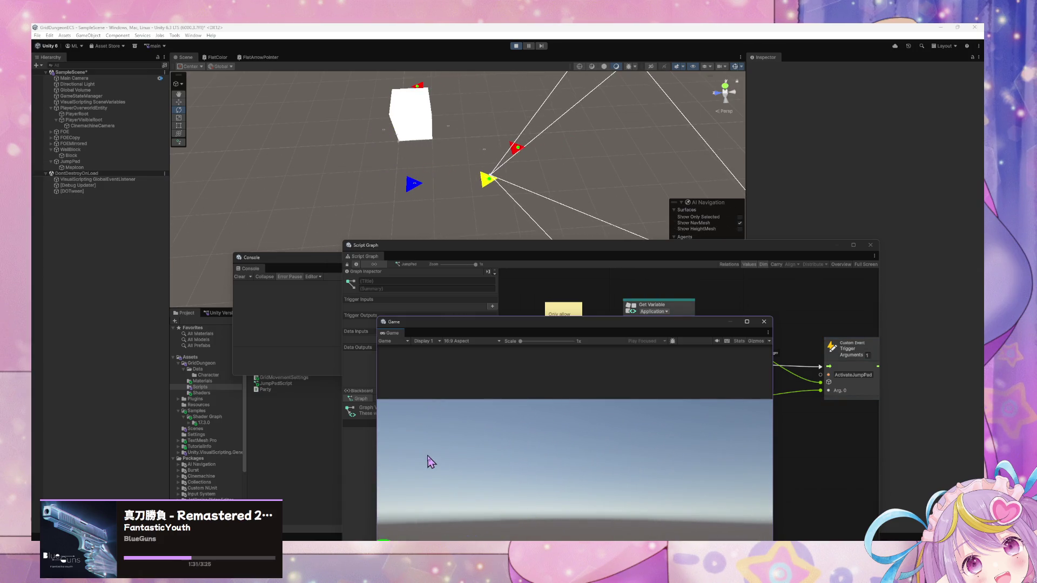
key("e")
key("q")
key("w")
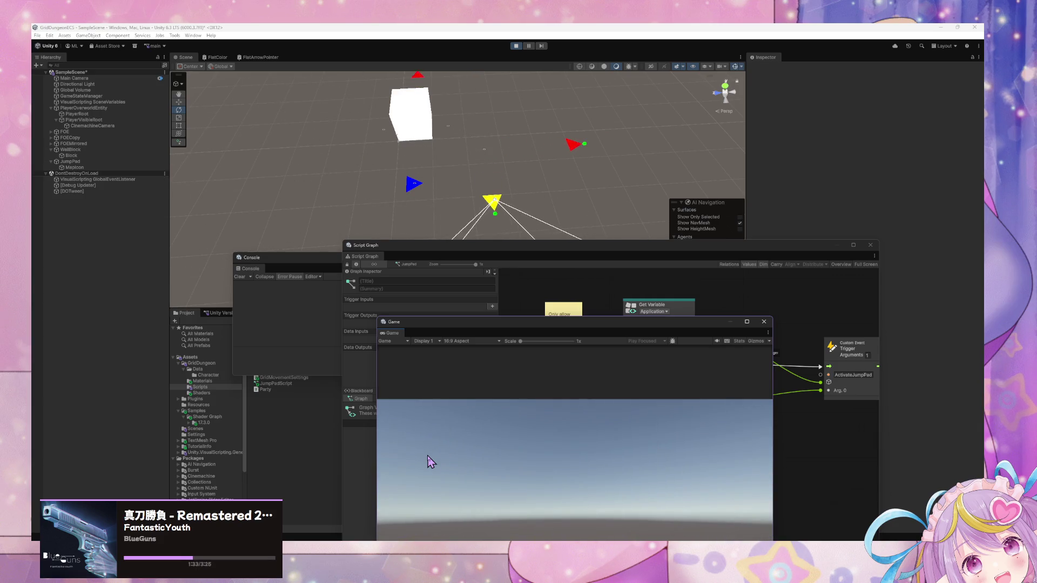
key("w")
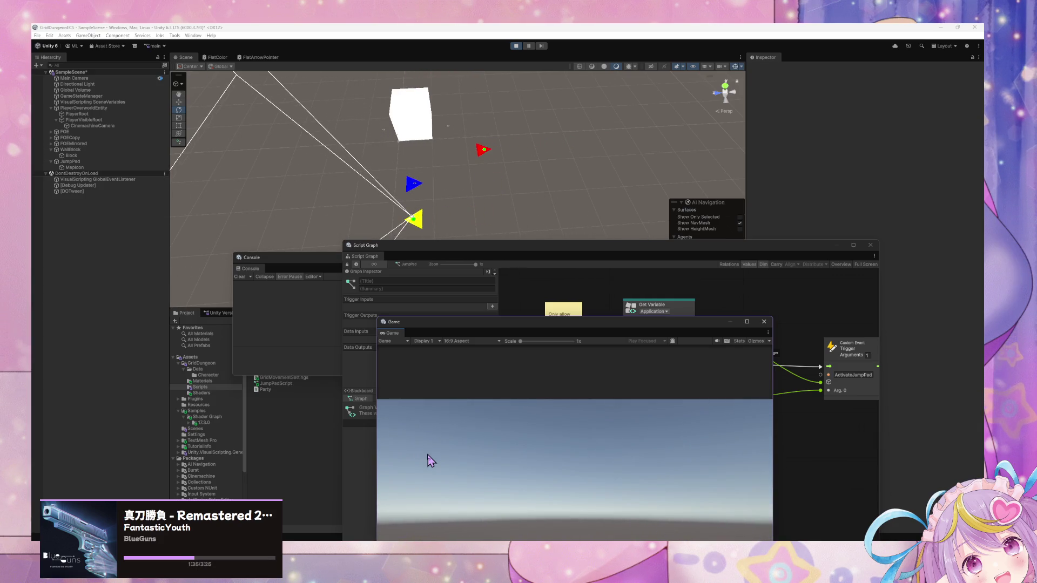
key("e")
key("w")
key("e")
key("w")
key("e")
key("w")
key("w")
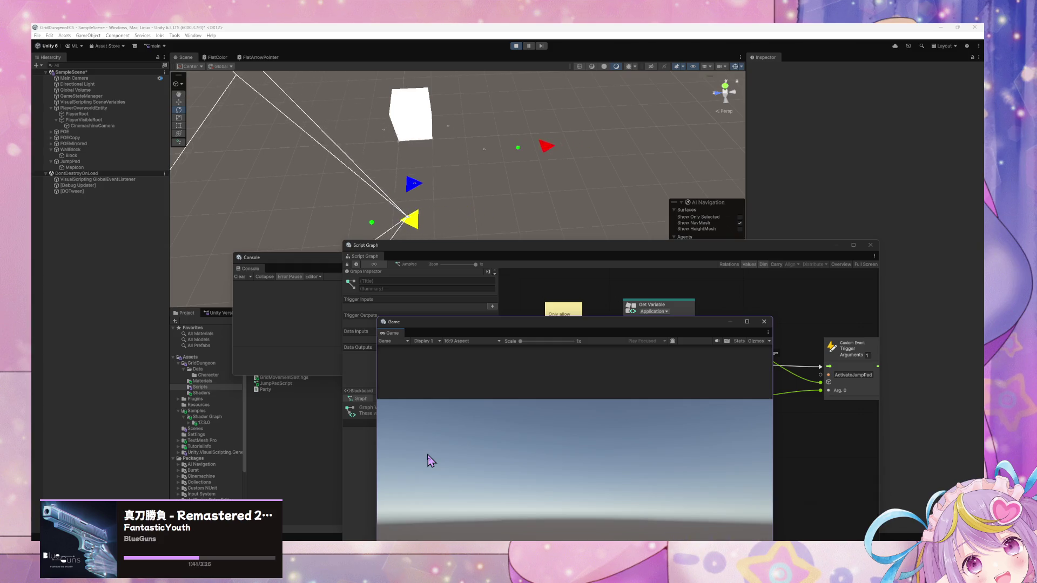
key("e")
key("w")
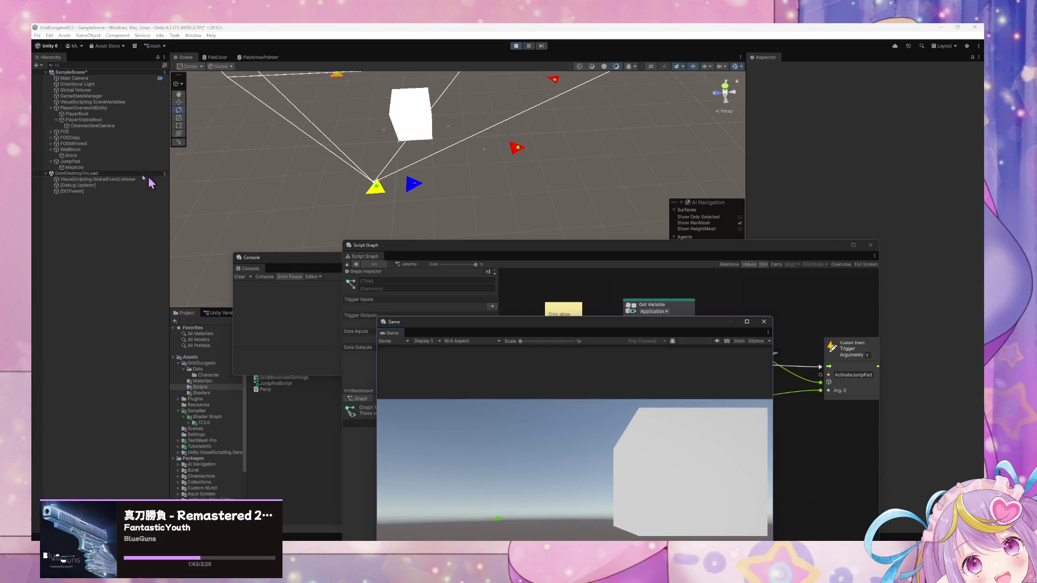
left_click(85, 173)
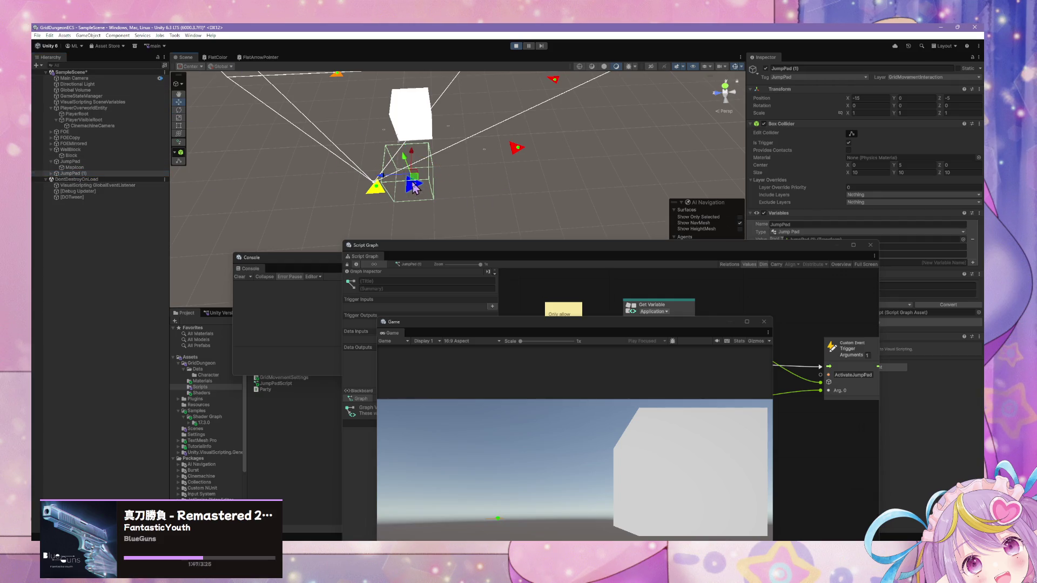
Step: Move JumpPad (1) to a new grid spot rotated 90° about Y, then walk the player toward it
left_click_drag(386, 182, 459, 194)
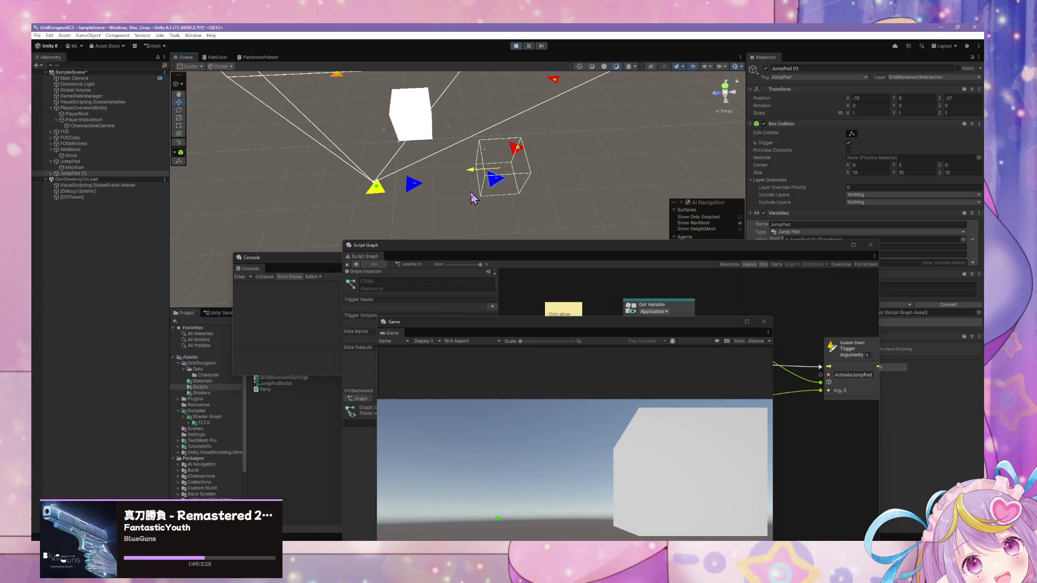
left_click_drag(490, 196, 381, 190)
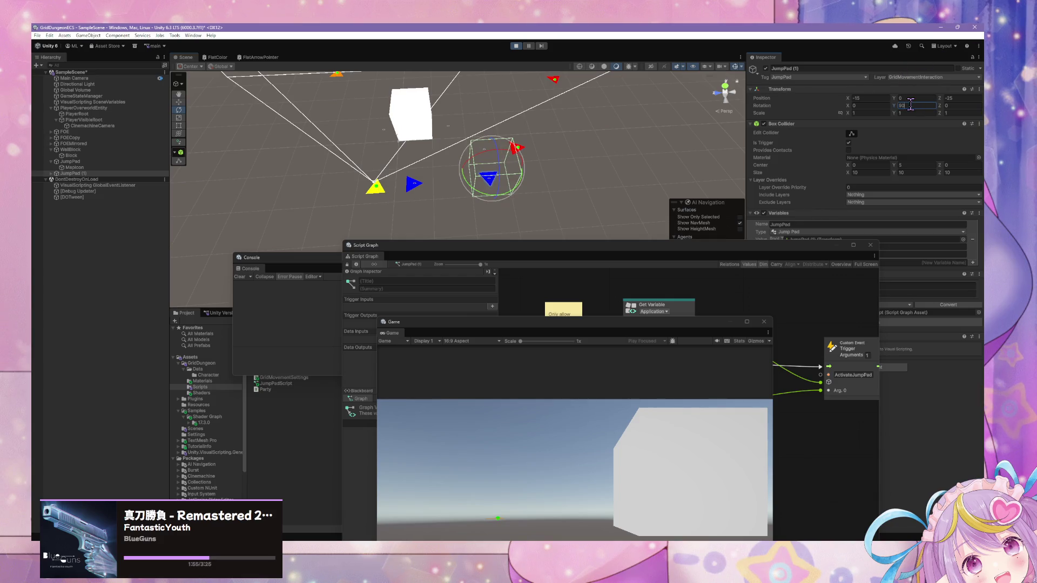
left_click(610, 335)
key("w")
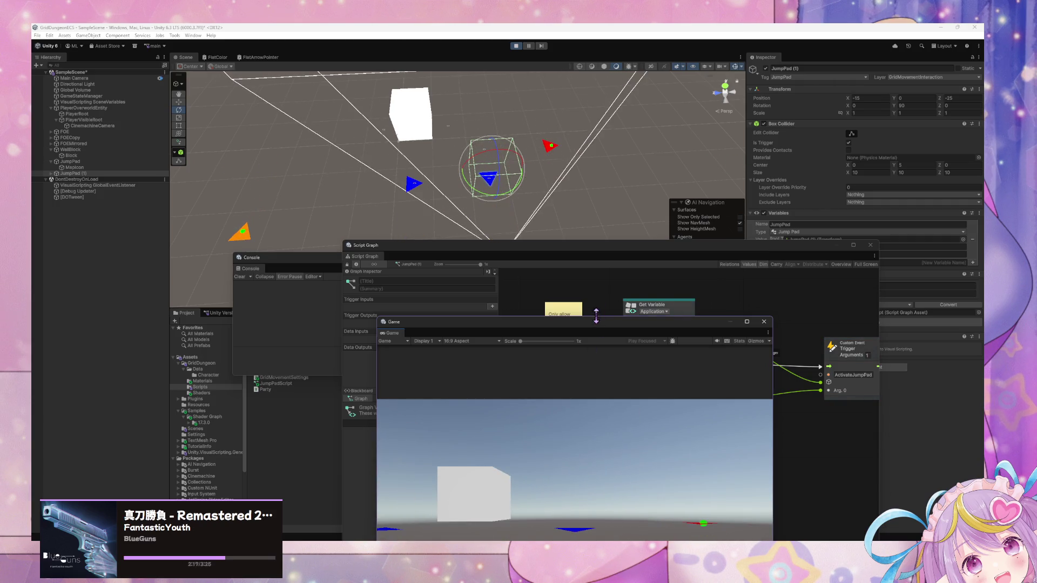
Step: Reposition the Console mid-right and reopen a floating Game view via Window > General > Game
left_click(744, 304)
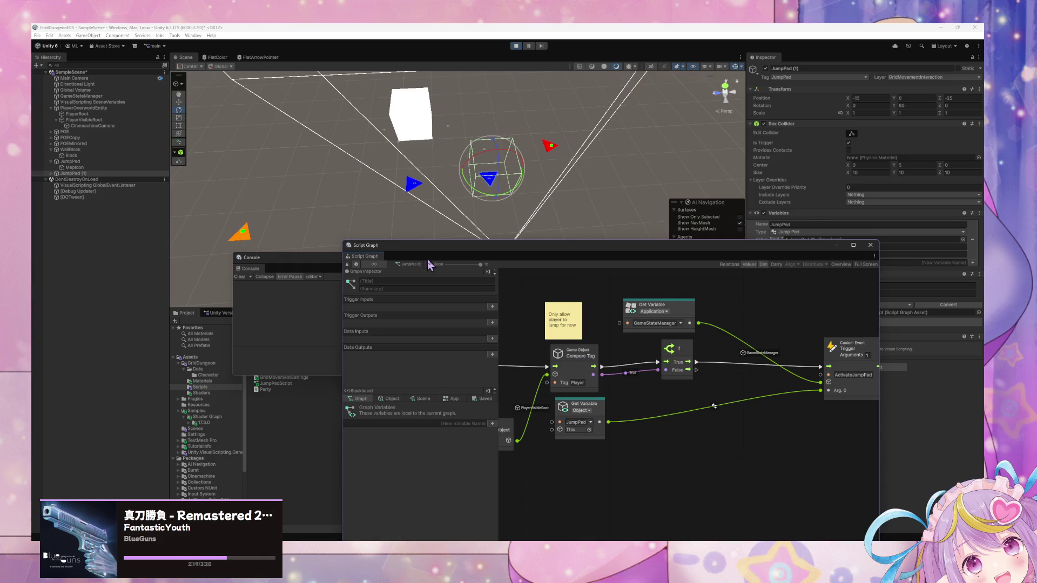
left_click(552, 196)
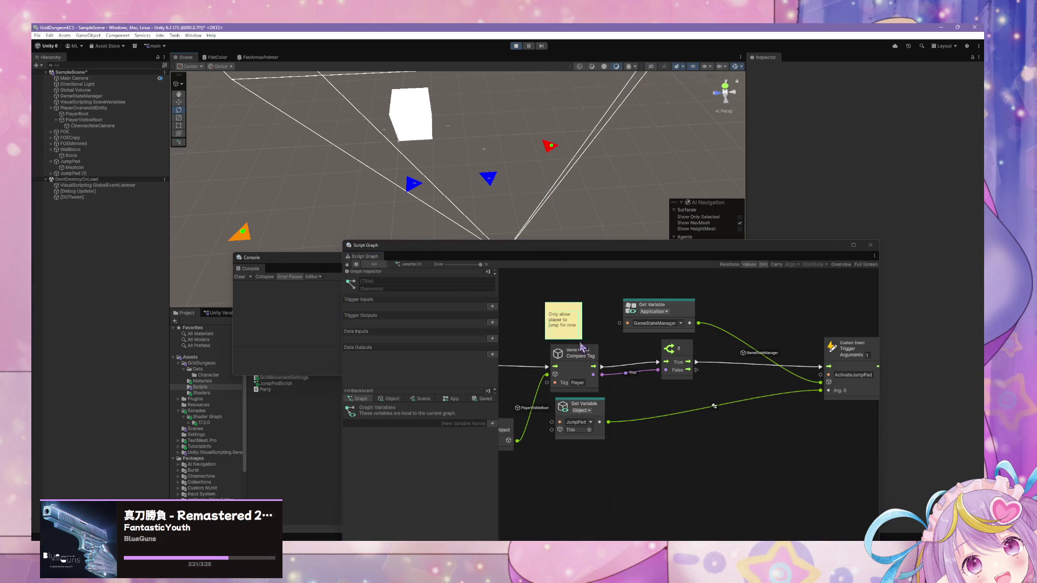
left_click(298, 337)
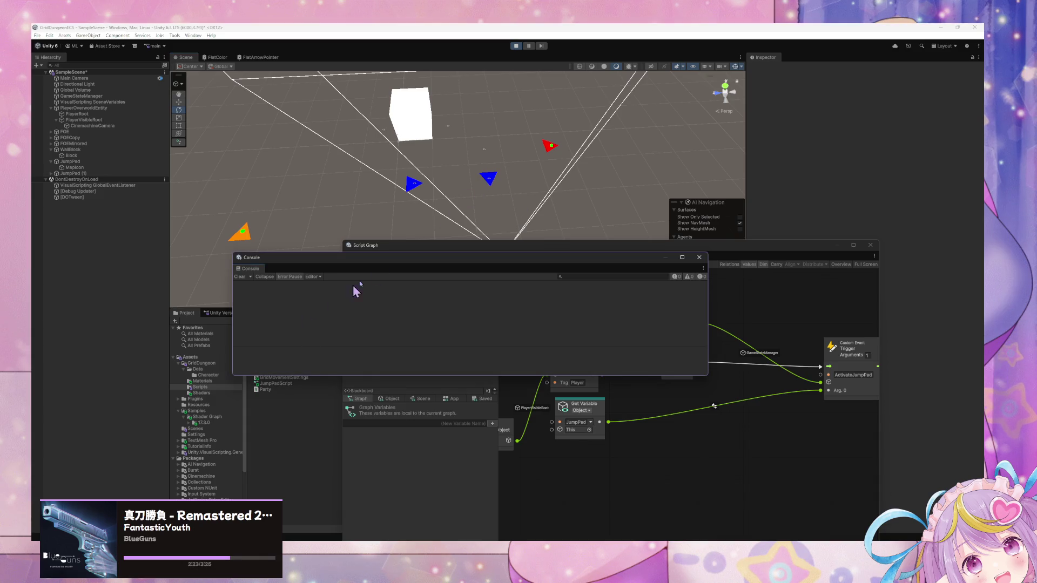
mouse_move(468, 265)
left_mouse_down()
mouse_move(493, 469)
mouse_move(583, 482)
left_mouse_up()
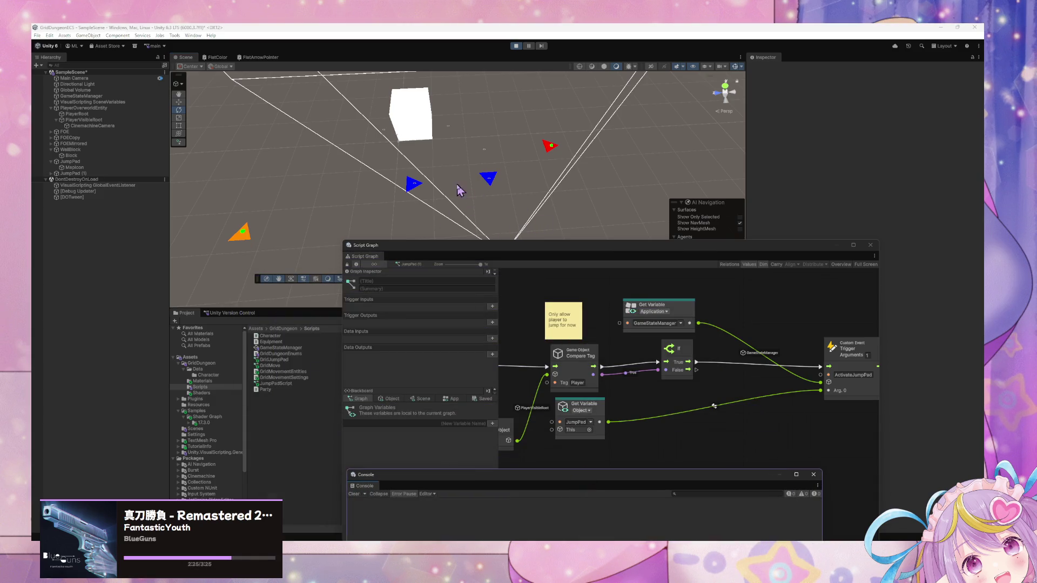
left_click_drag(459, 479, 555, 294)
left_click(193, 35)
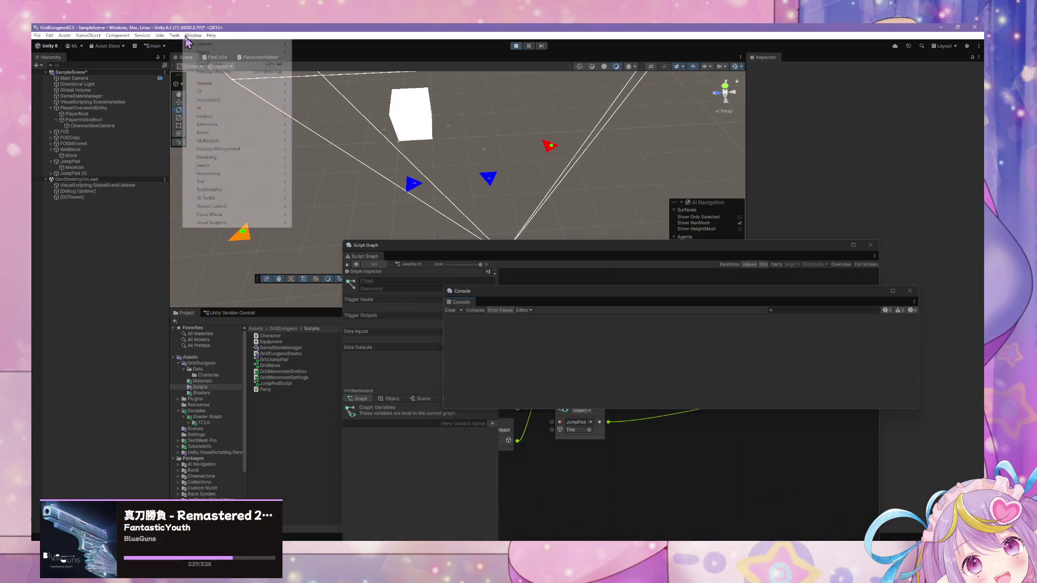
mouse_move(227, 89)
left_click(325, 91)
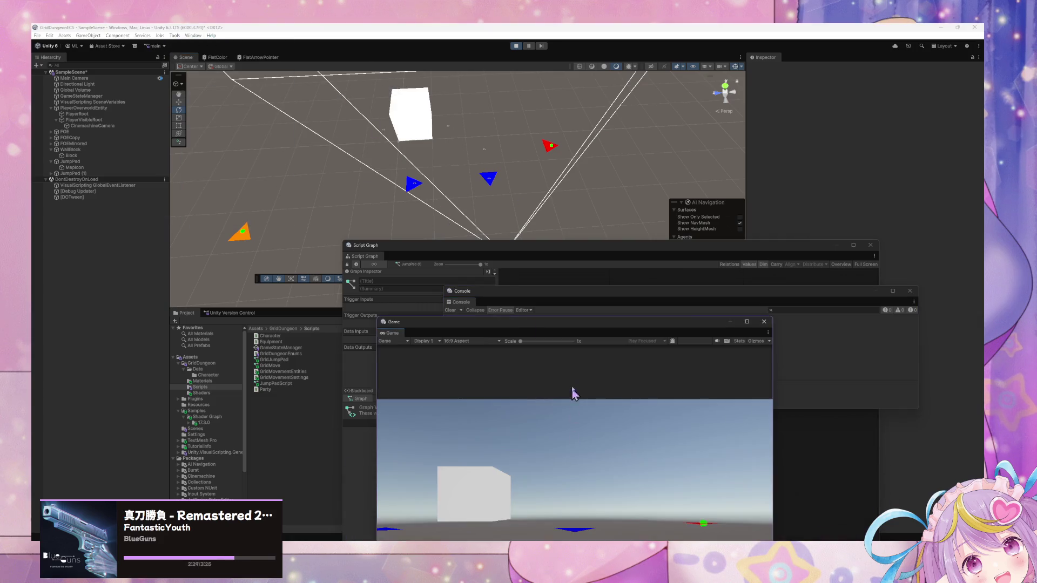
Step: Walk the player around the cube with A, W, D and S keys in play mode
key("a")
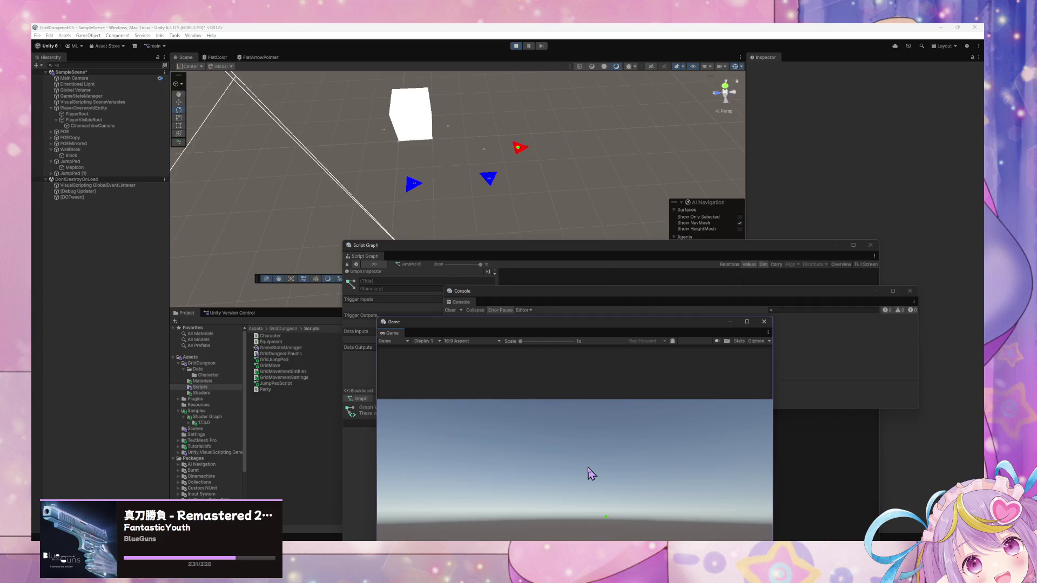
key("w")
key("d")
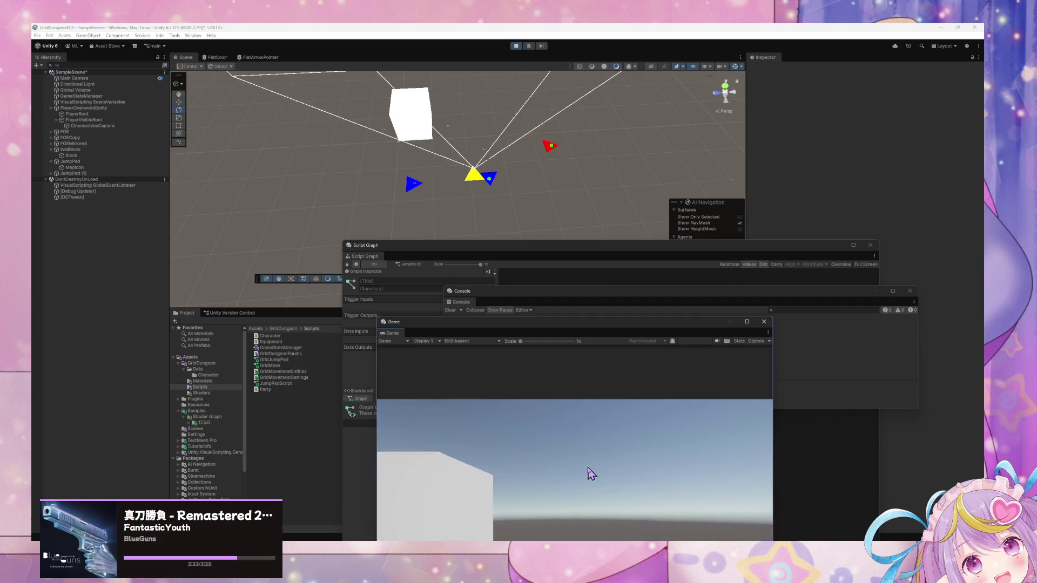
key("a")
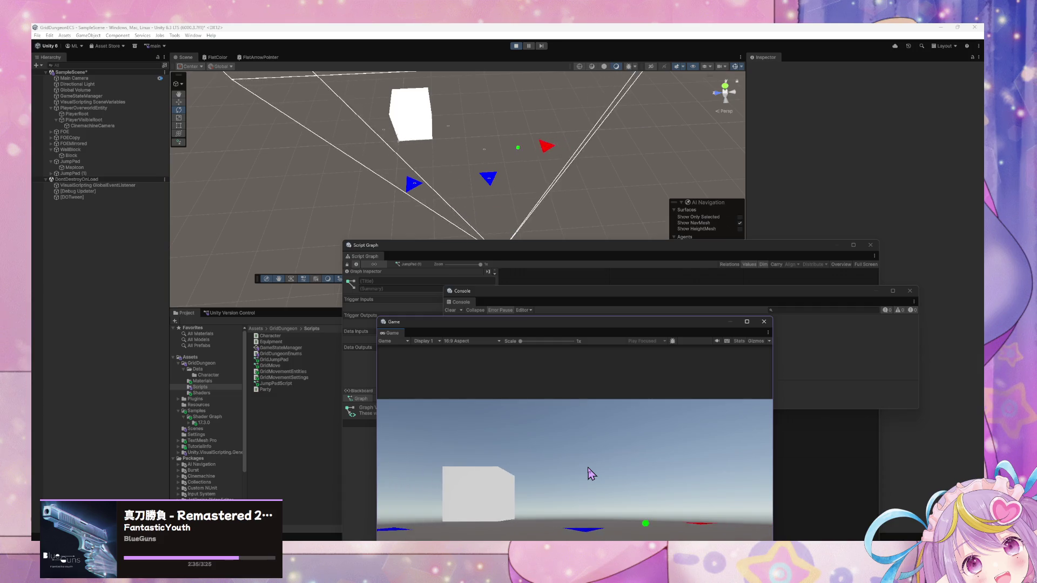
key("w")
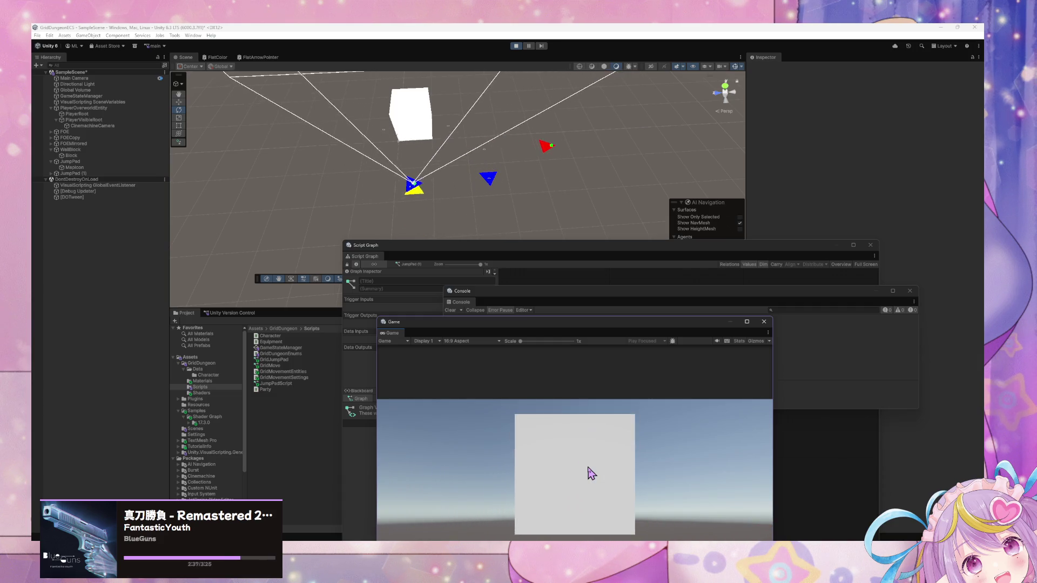
key("s")
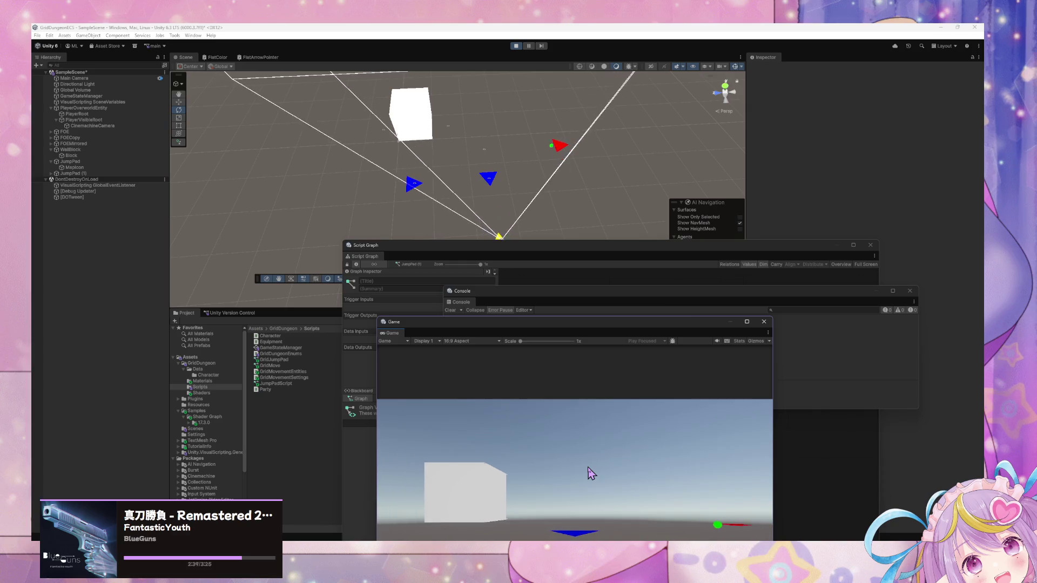
key("w")
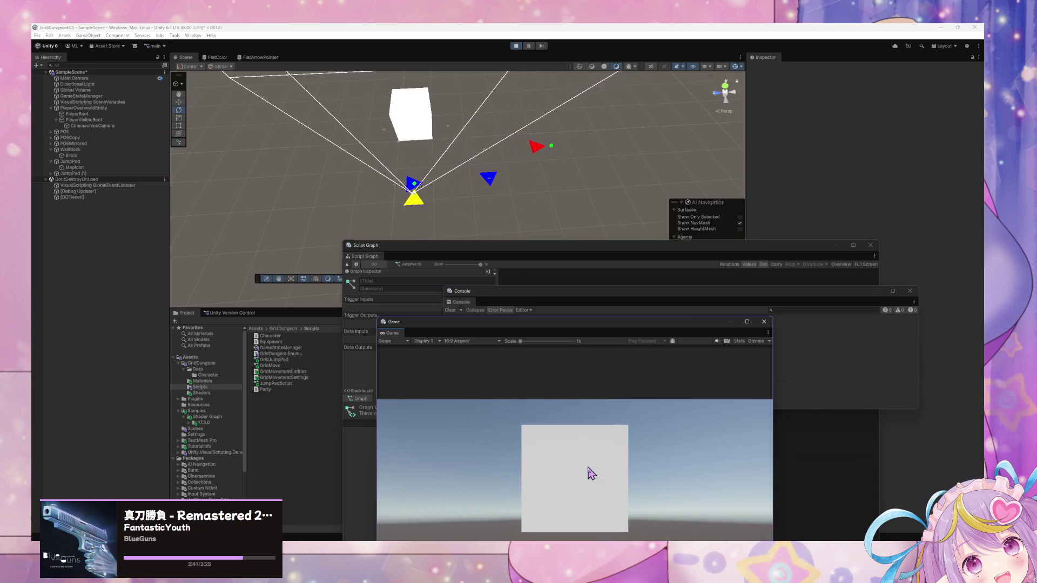
left_click(839, 405)
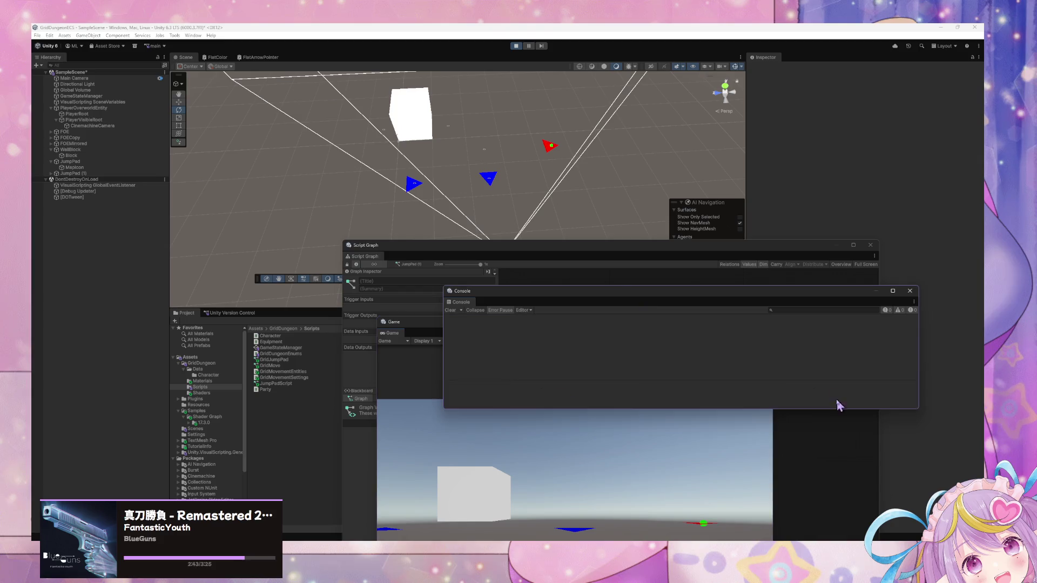
Step: Pan the jump pad graph across its On Trigger Enter, If and Custom Event Trigger nodes
left_click(815, 474)
left_click_drag(722, 382, 871, 363)
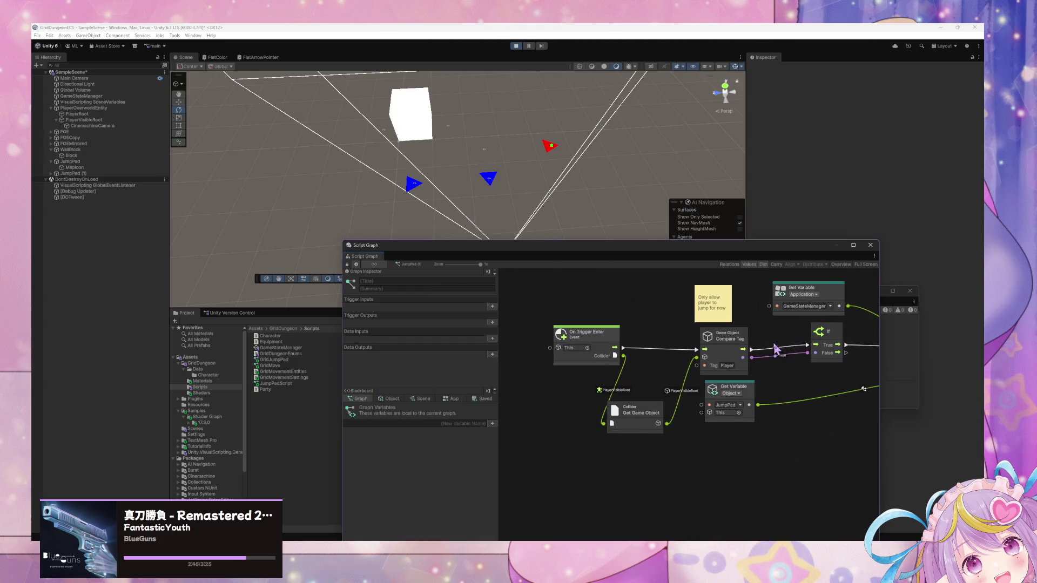
mouse_move(769, 372)
left_mouse_down()
mouse_move(653, 360)
mouse_move(660, 380)
left_mouse_up()
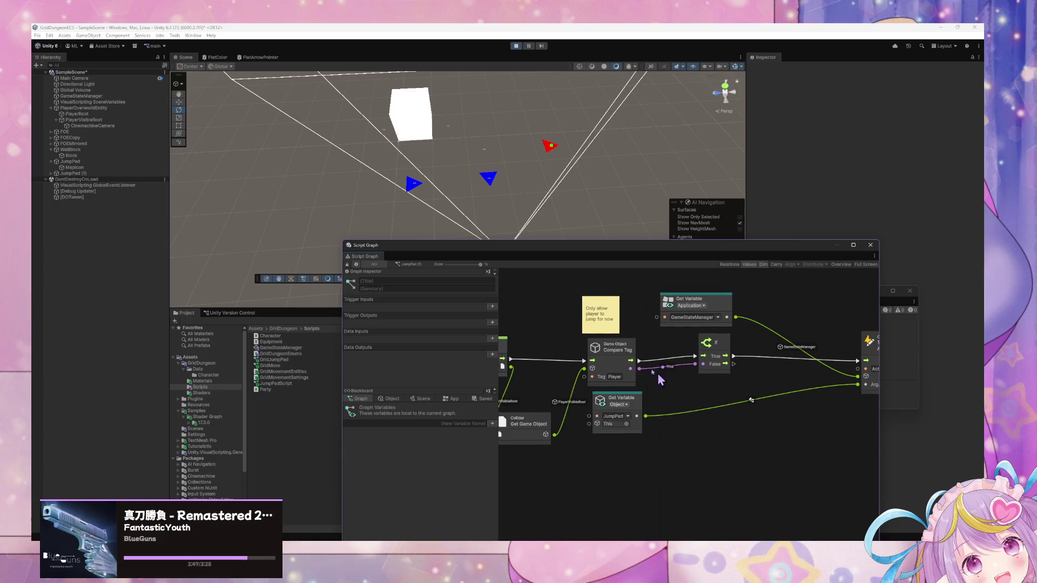
left_click_drag(826, 375, 788, 362)
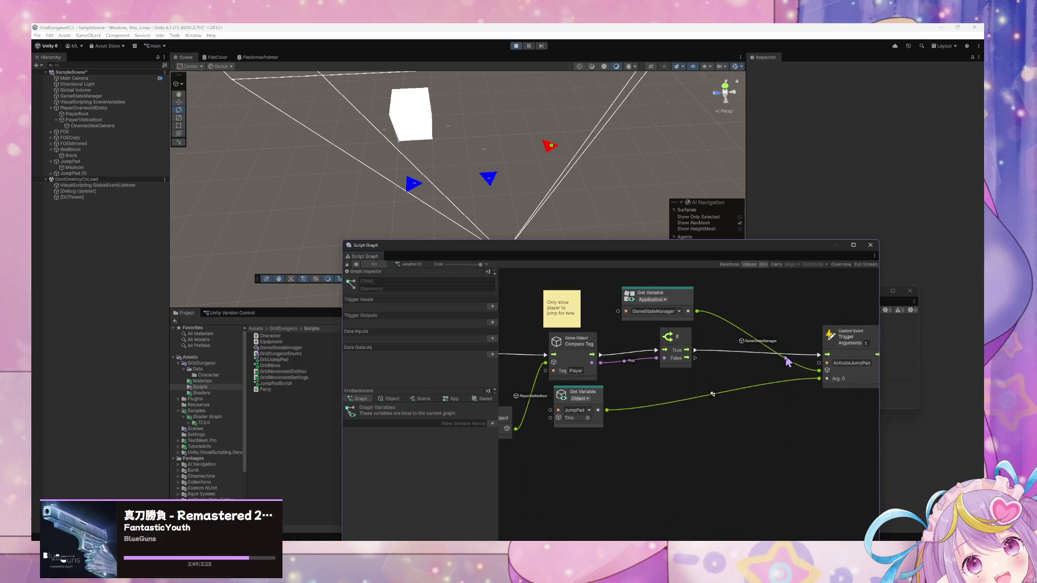
Step: Select GameStateManager and drill into the FOE Movement Enabled state's Move FOE graph
left_click(86, 96)
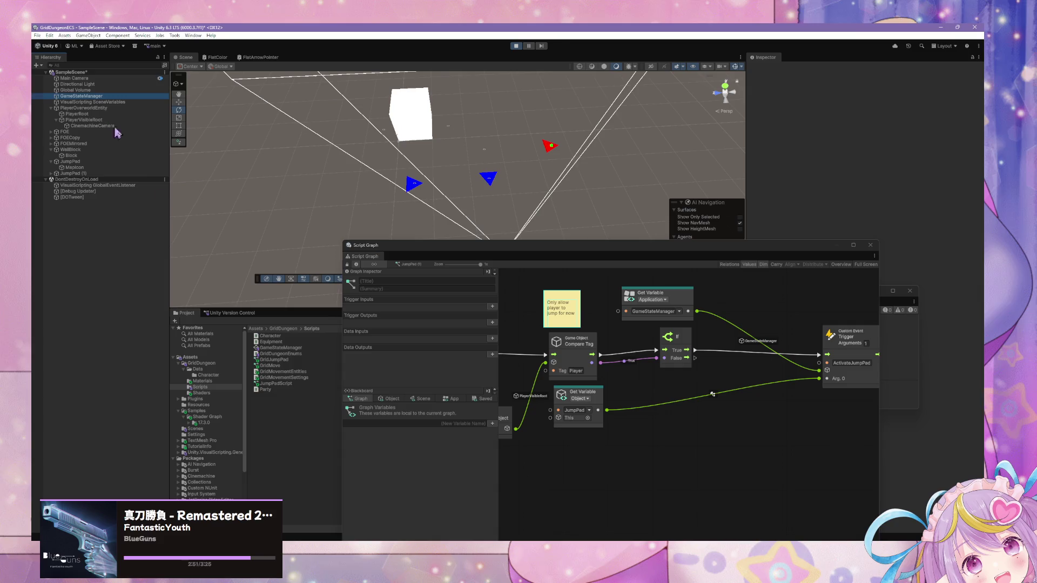
left_click(776, 362)
double_click(776, 362)
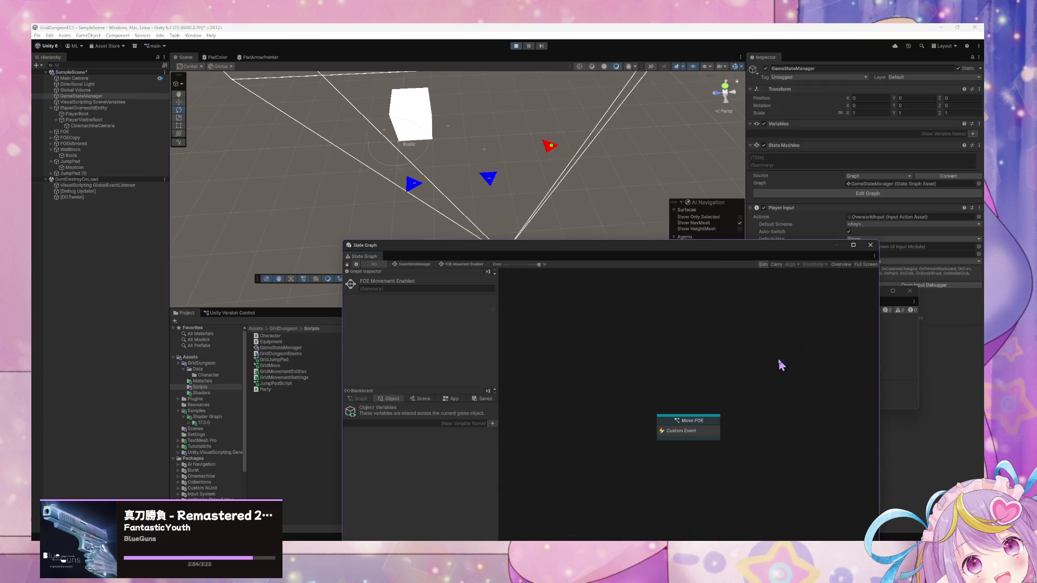
double_click(695, 427)
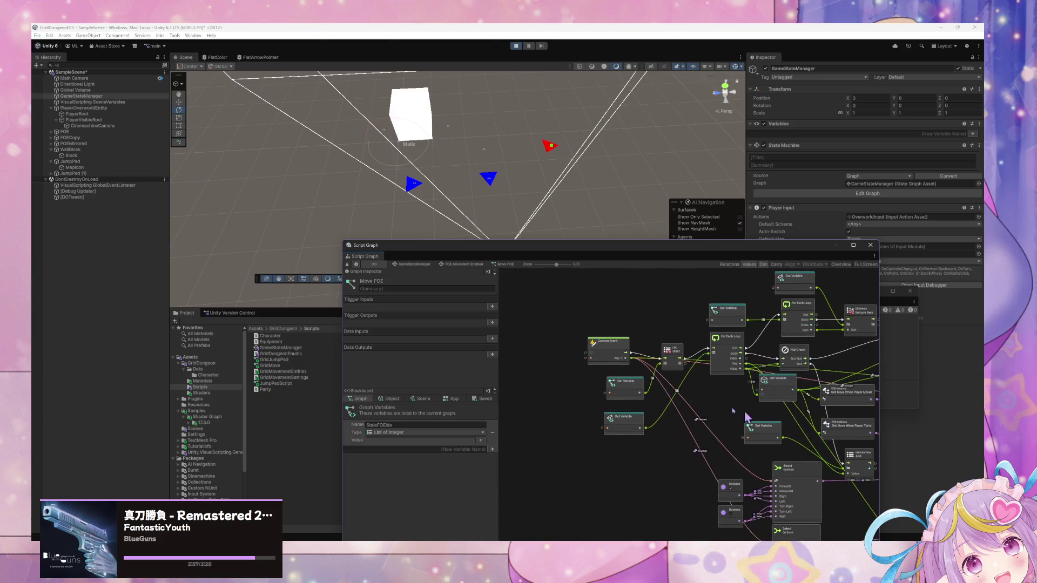
Step: Inspect the Move FOE Custom Event and Grid Movement Type branches, then return to GameStateManager's state graph
scroll(607, 372, "up", 3)
left_click(646, 336)
left_click_drag(823, 364, 594, 350)
scroll(594, 350, "right", 5)
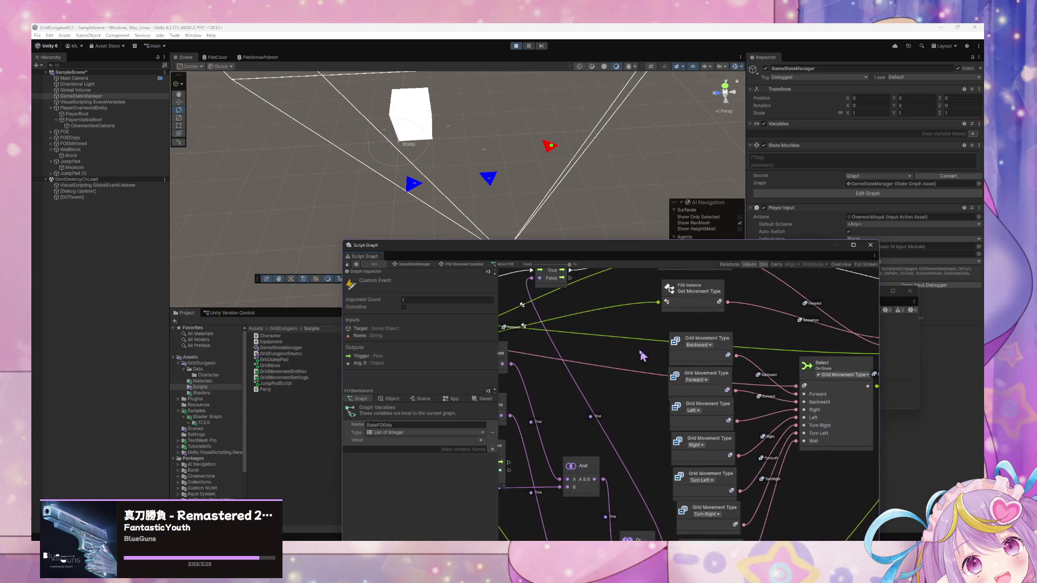
scroll(606, 353, "left", 5)
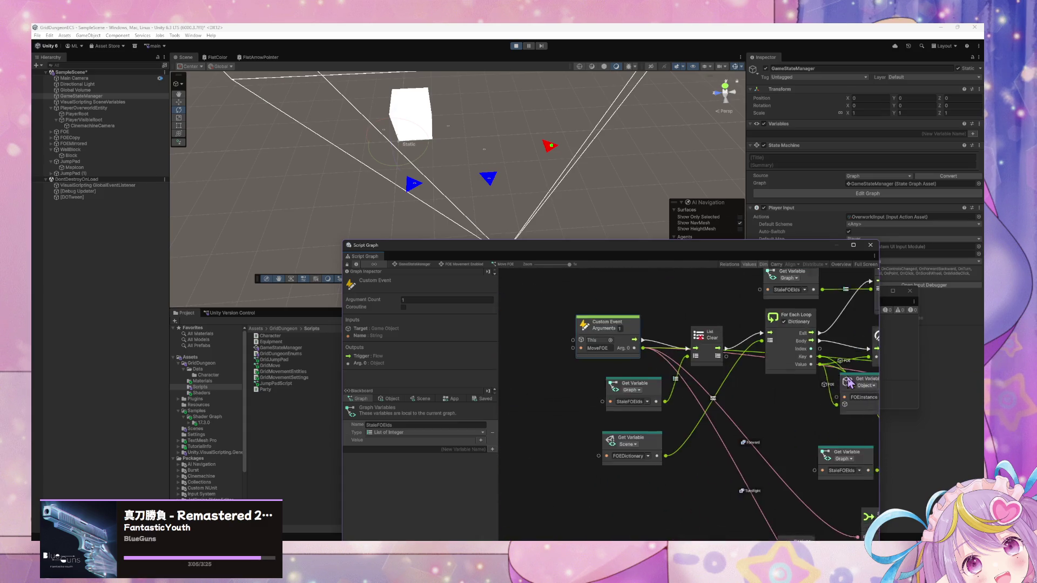
scroll(709, 365, "right", 5)
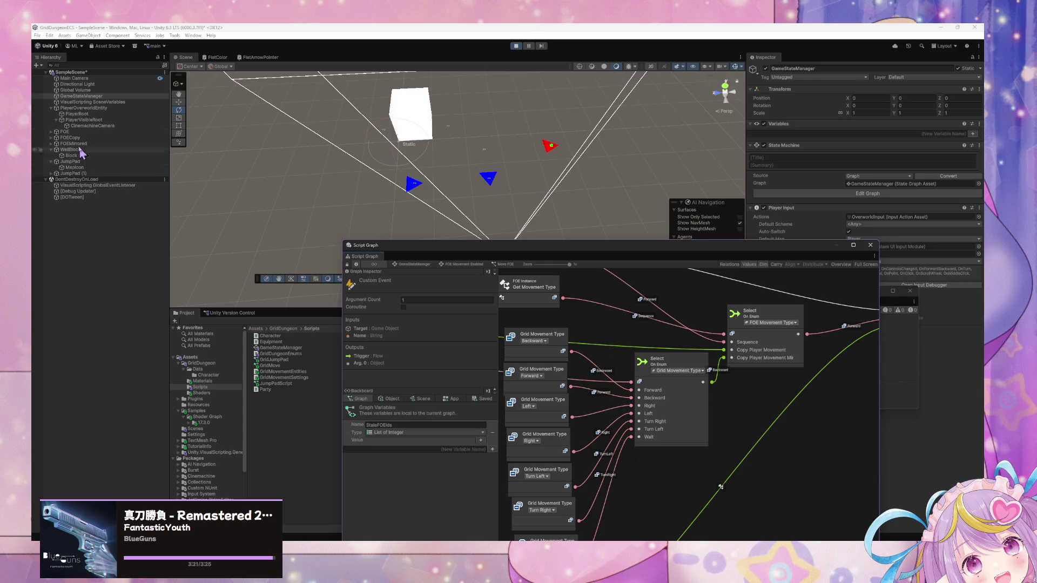
left_click(86, 97)
left_click(408, 264)
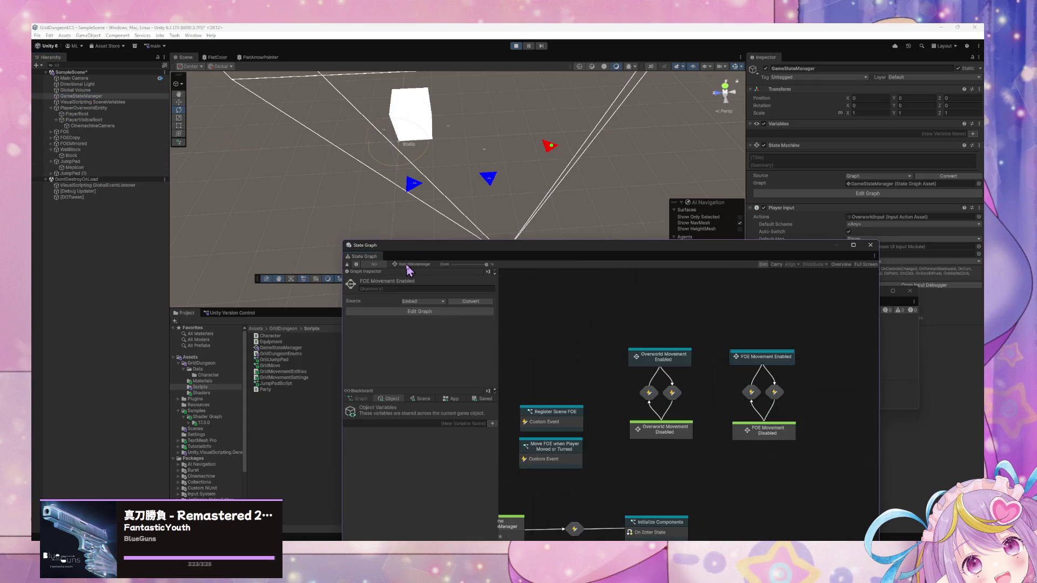
Step: Drill into Overworld Movement Enabled's Player Movement Input script graph and find Grid Jump Pad
double_click(673, 365)
double_click(681, 426)
scroll(680, 430, "up", 1)
scroll(743, 442, "right", 3)
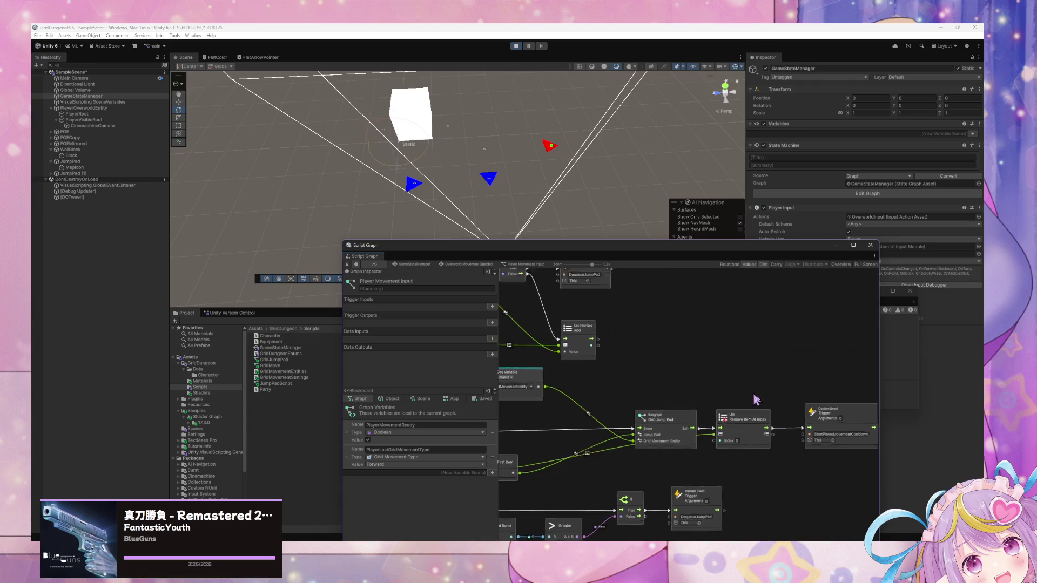
scroll(755, 400, "right", 3)
scroll(707, 356, "down", 1)
scroll(639, 357, "left", 3)
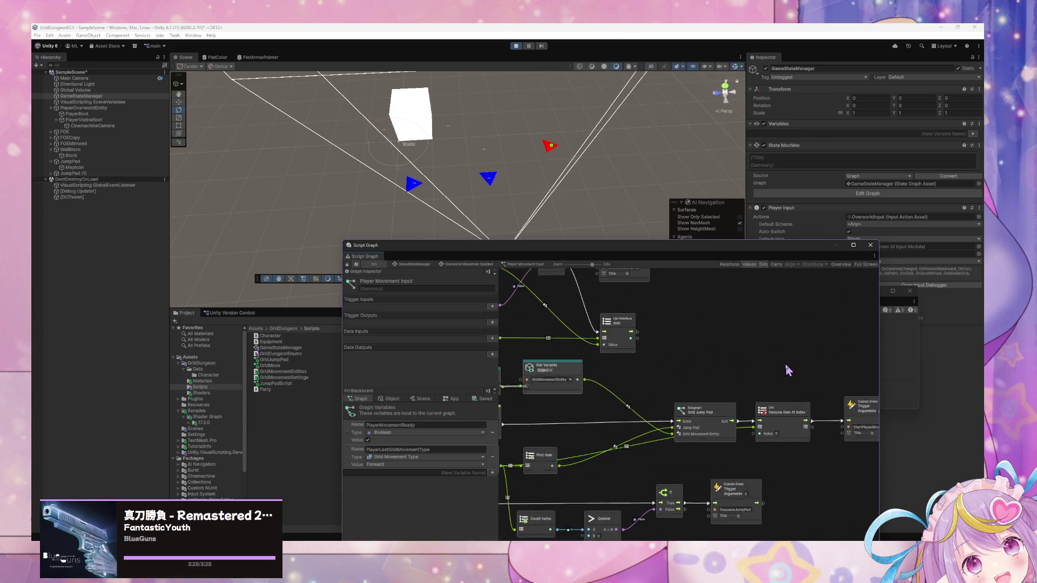
Step: Shift the nodes after Grid Jump Pad right and paste a MoveFOE Custom Event above the Exit wire
mouse_move(810, 421)
left_mouse_down()
mouse_move(728, 398)
mouse_move(813, 400)
left_mouse_up()
left_click(710, 382)
key("ctrl+v")
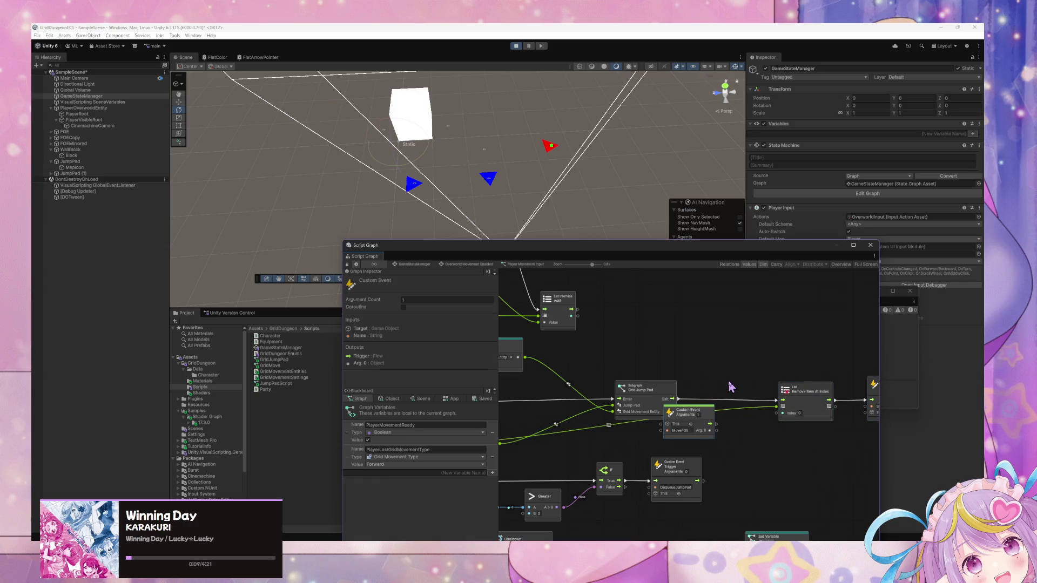
left_click_drag(695, 420, 724, 376)
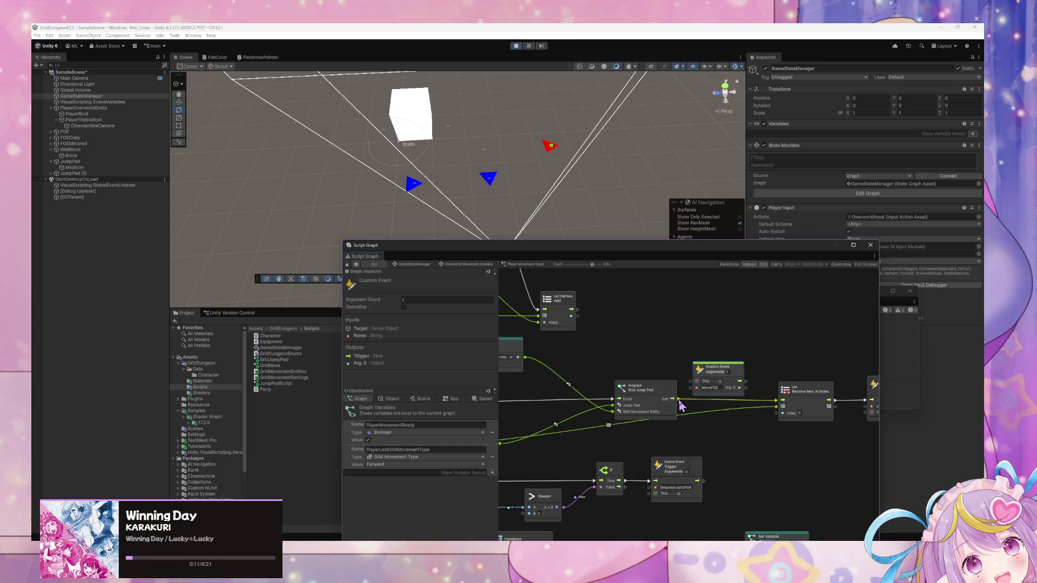
right_click(711, 324)
left_click(737, 334)
type("trigger")
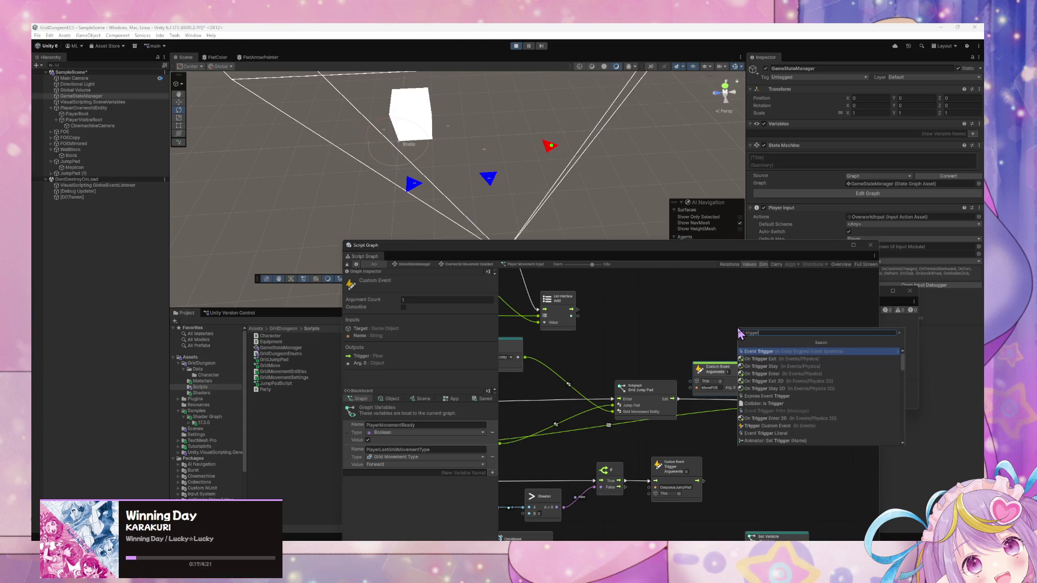
Step: Search the node list and add a Trigger Custom Event node
key("Down")
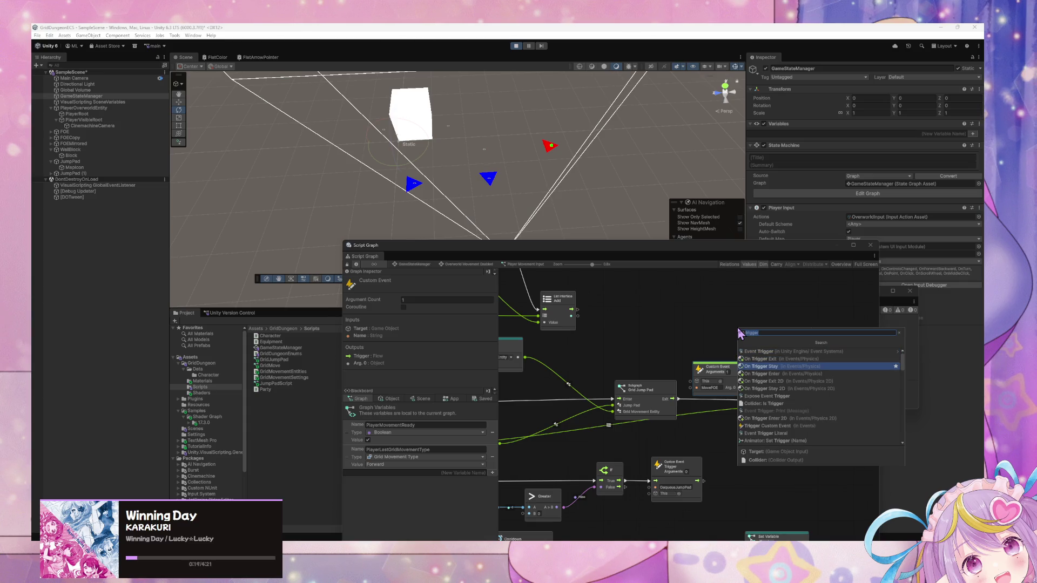
key("Down")
key("Down")
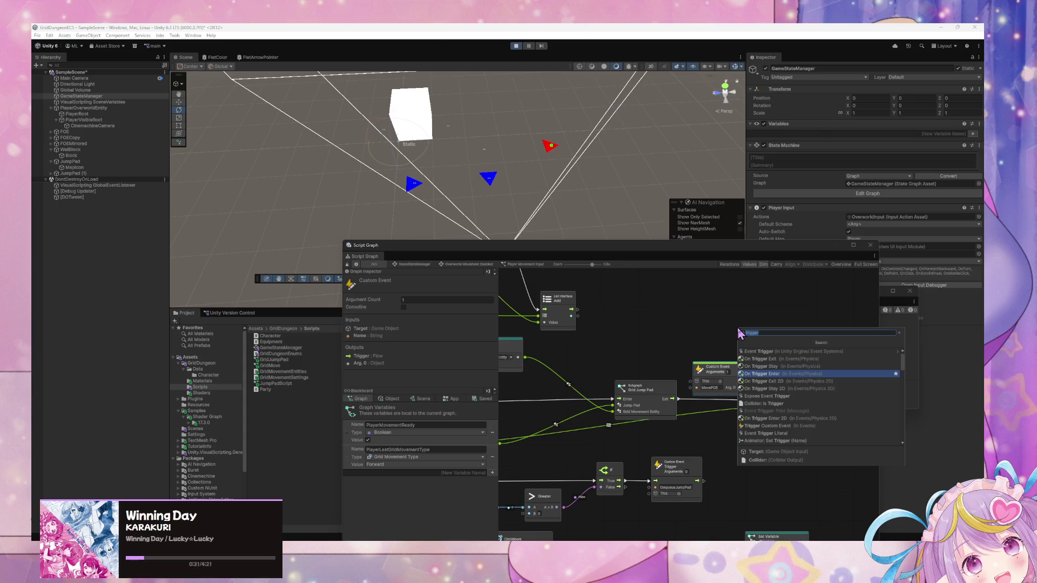
key("Up")
key("Up")
key("Up")
key("Down")
key("Down")
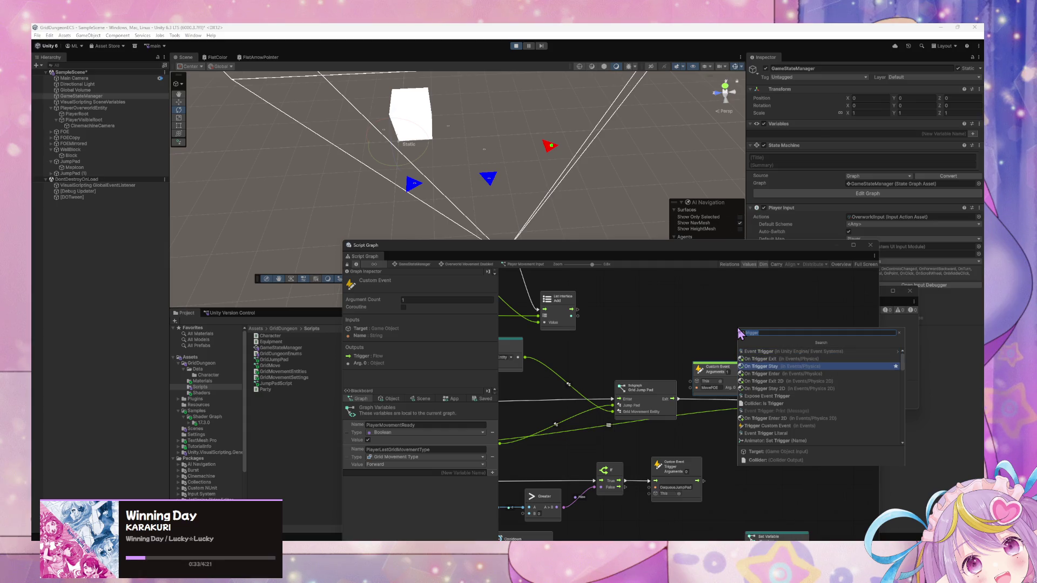
key("Up")
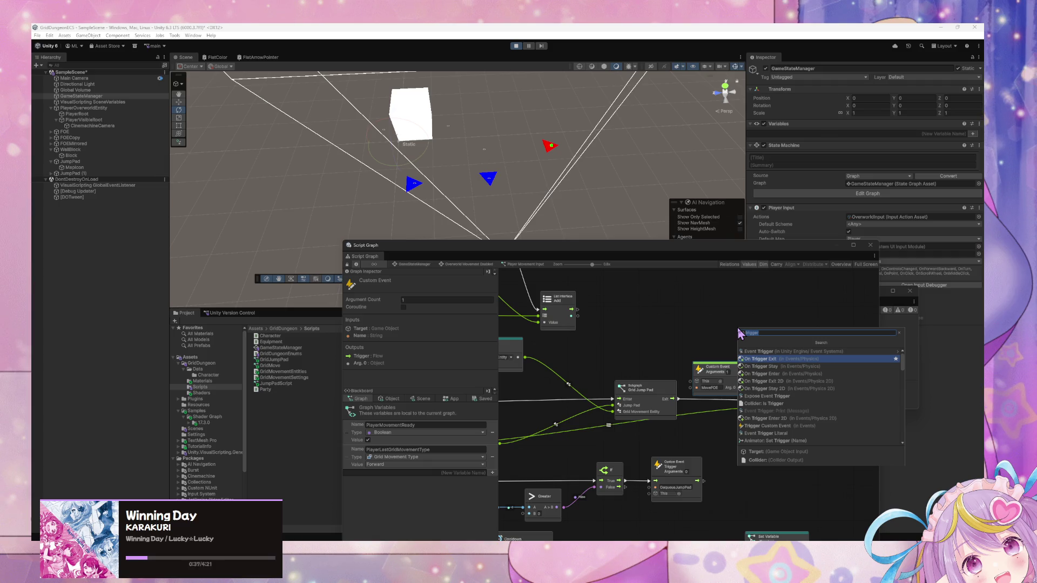
key("Return")
right_click(747, 336)
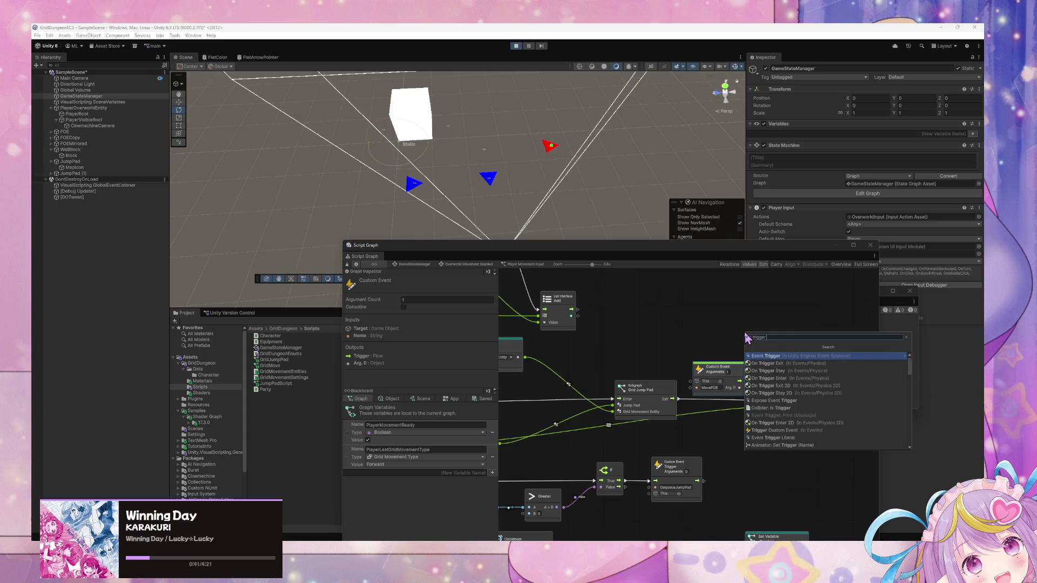
type(" ex")
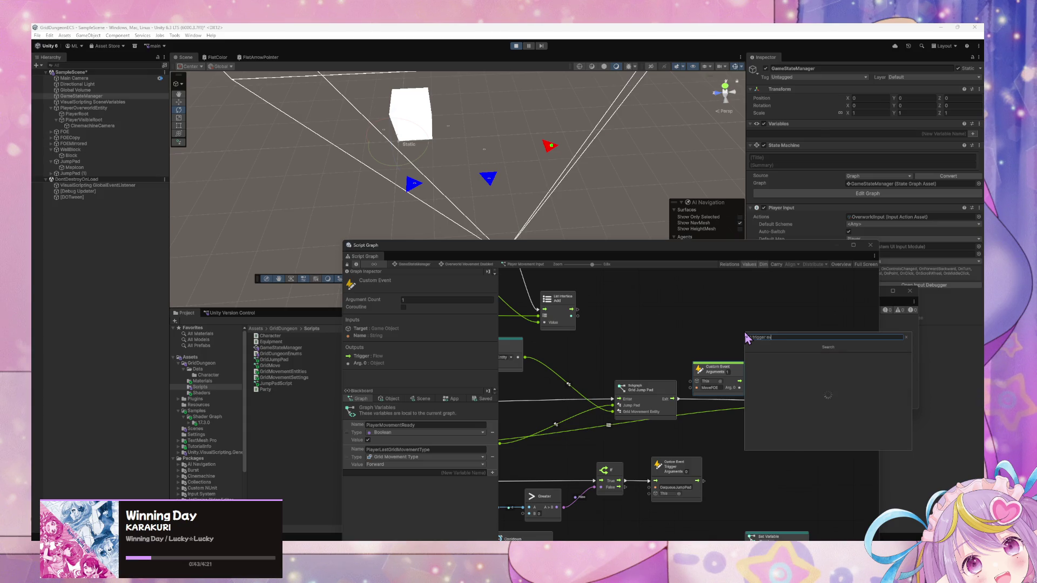
key("Return")
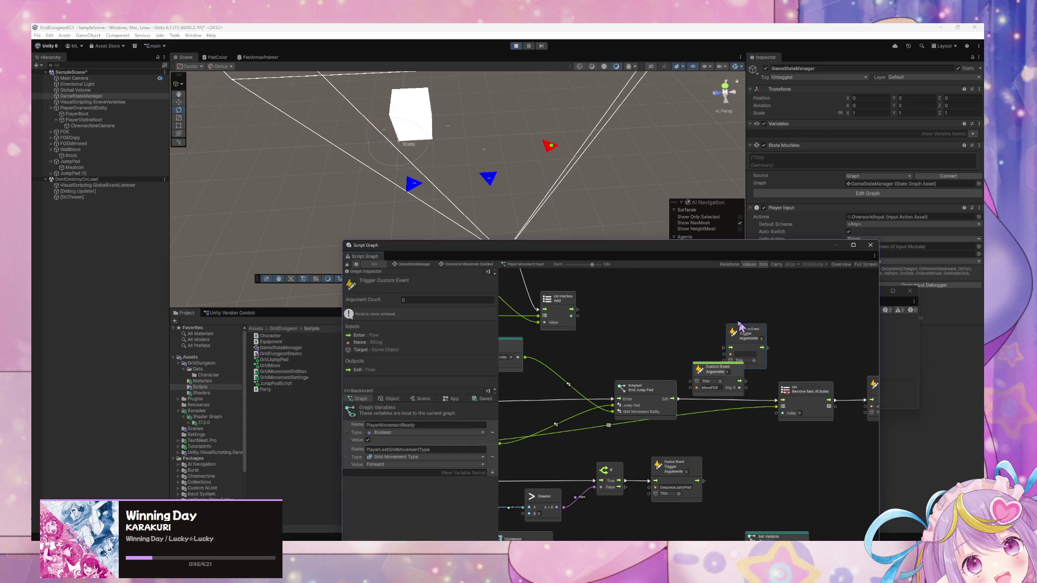
Step: Place the Trigger Custom Event above MoveFOE, set its Arguments to 1, and tidy MoveFOE up-left
left_click_drag(734, 335, 709, 330)
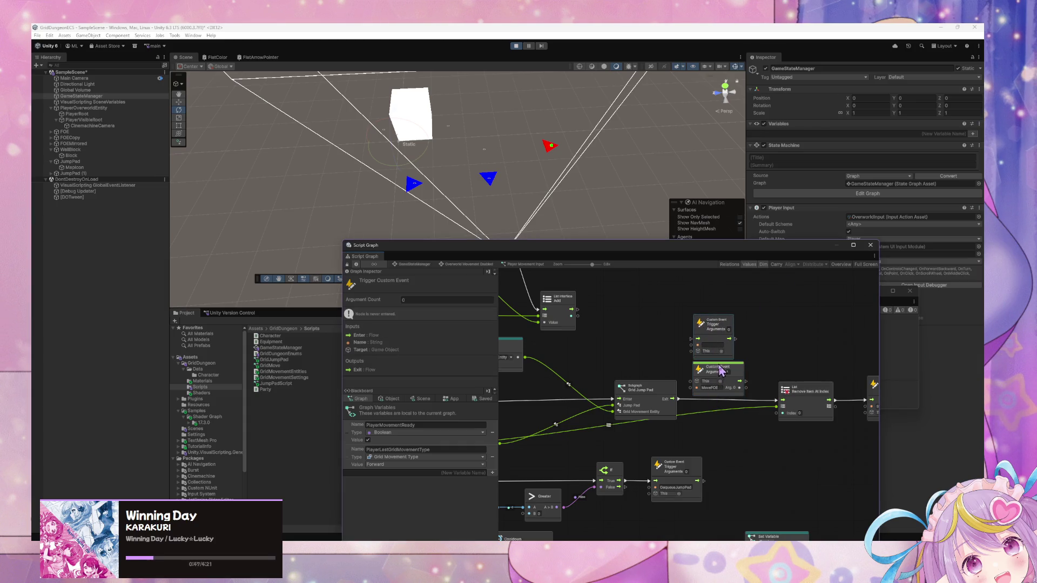
left_click_drag(720, 370, 668, 354)
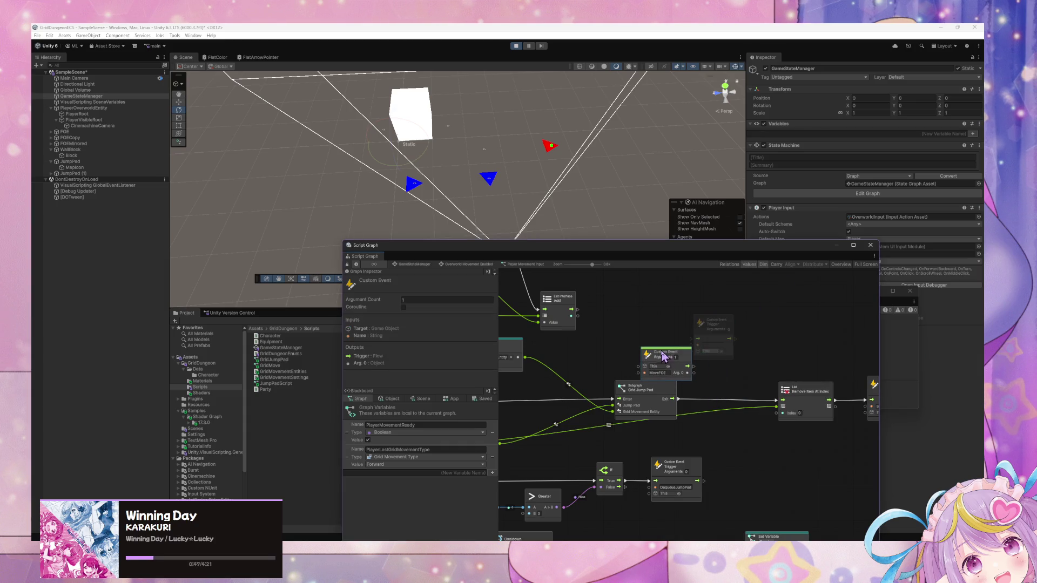
left_click(728, 329)
type("1")
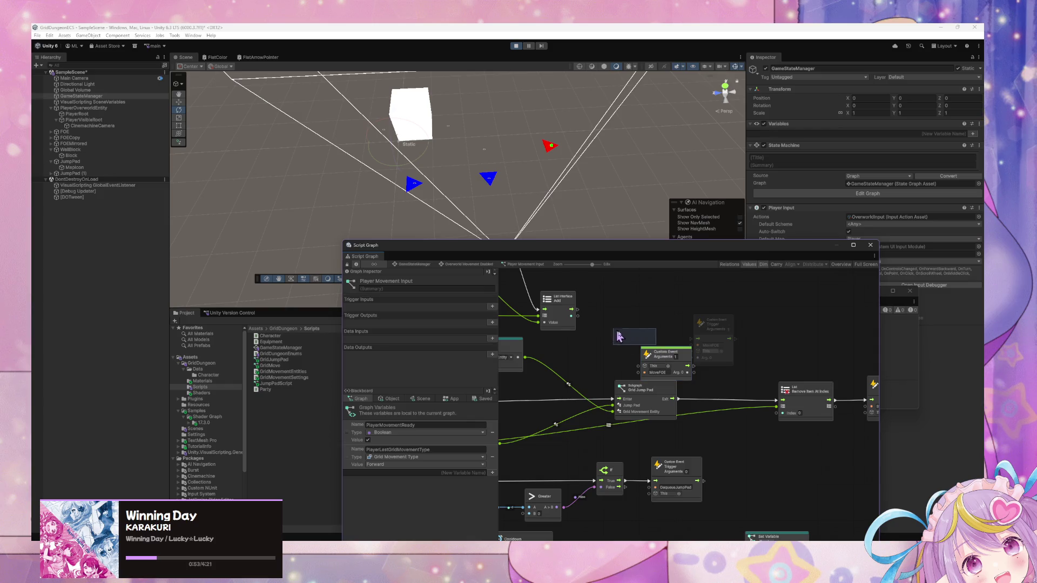
left_click_drag(669, 353, 623, 330)
Step: Add a Grid Movement Type Literal node beside the MoveFOE trigger
left_click(722, 328)
left_click_drag(722, 328, 730, 335)
right_click(692, 367)
left_click(731, 374)
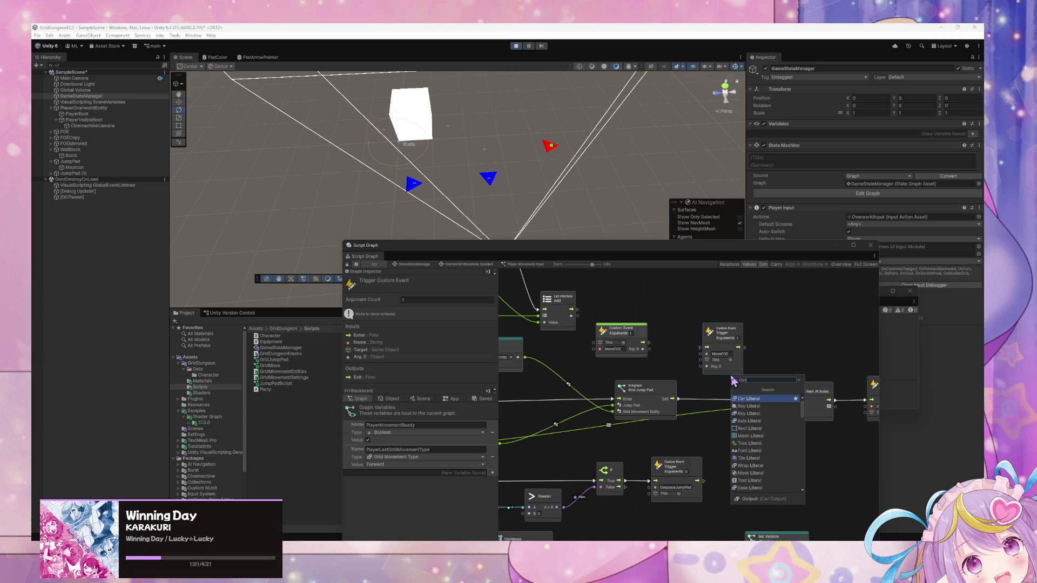
type("a")
key("BackSpace")
key("BackSpace")
key("BackSpace")
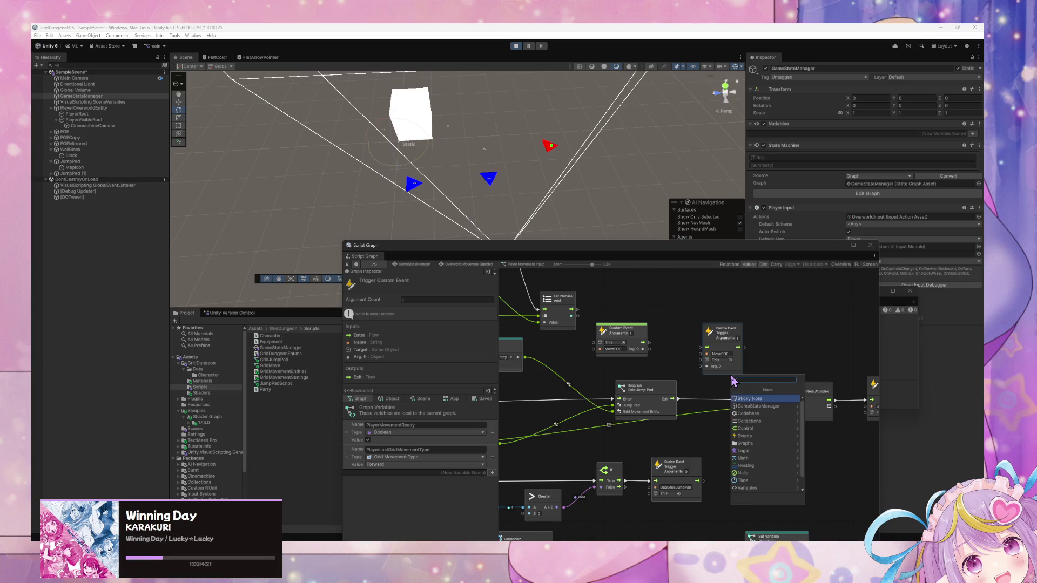
type("wri")
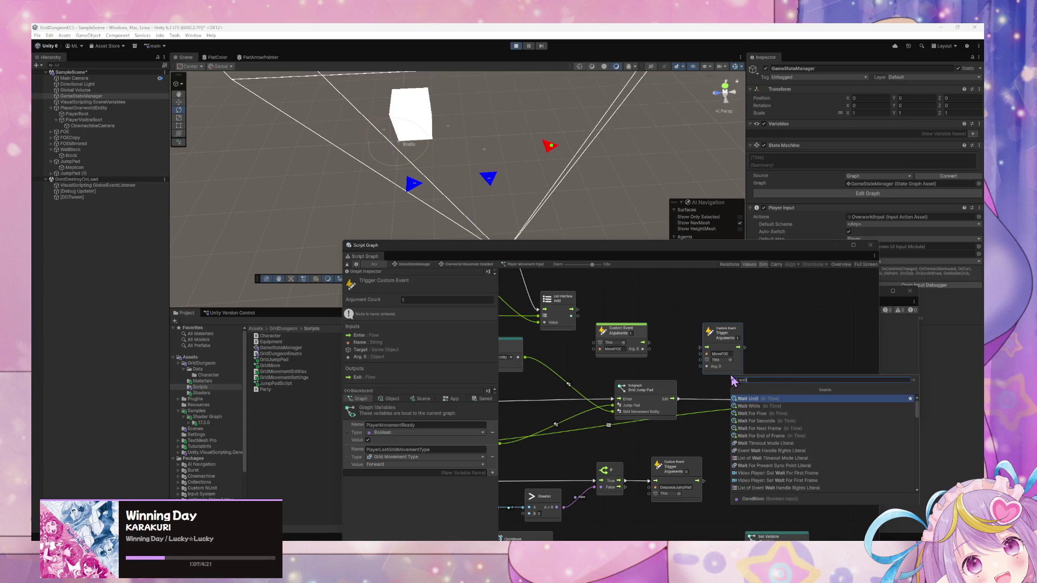
key("BackSpace")
key("BackSpace")
key("BackSpace")
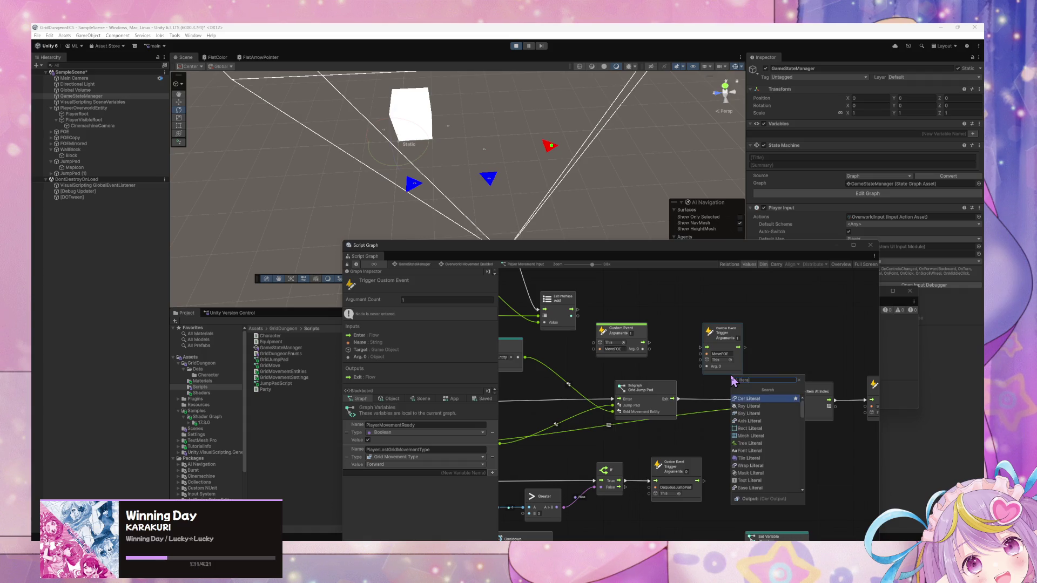
key("Down")
key("Down")
key("Down")
key("Down")
key("Down")
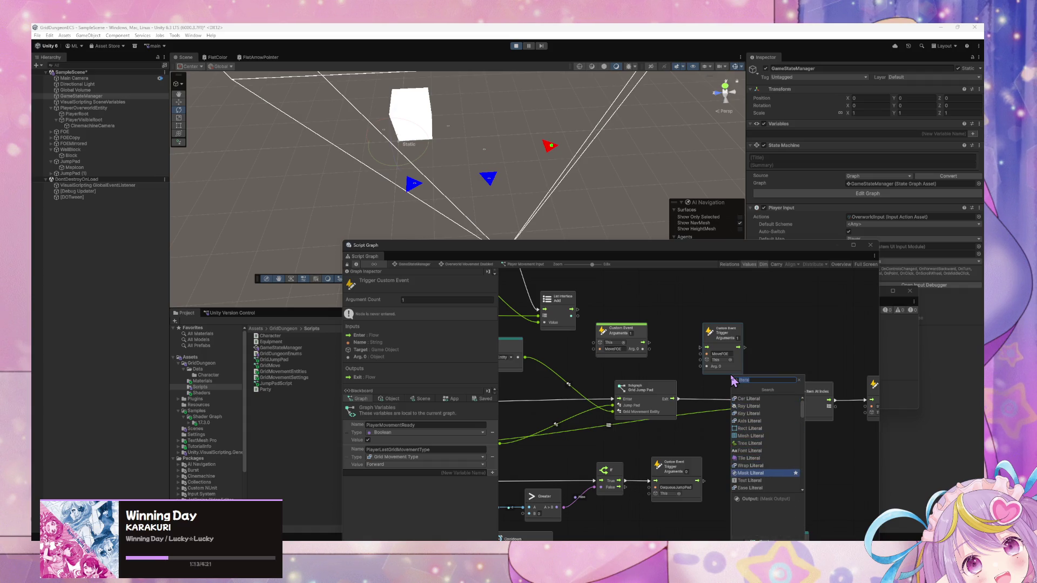
type("ma")
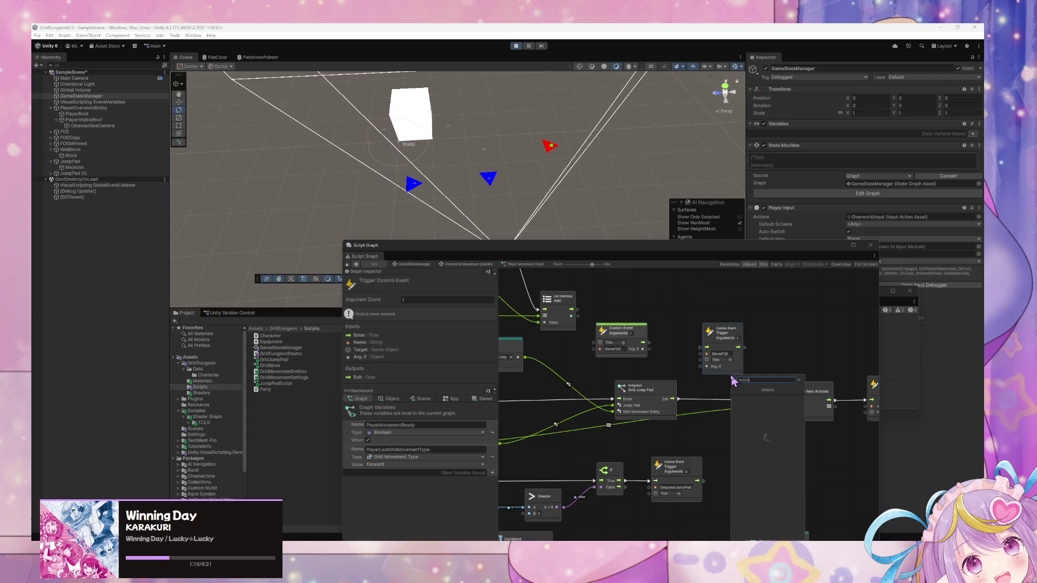
type("gri")
key("Down")
key("Down")
key("Down")
key("Down")
key("Return")
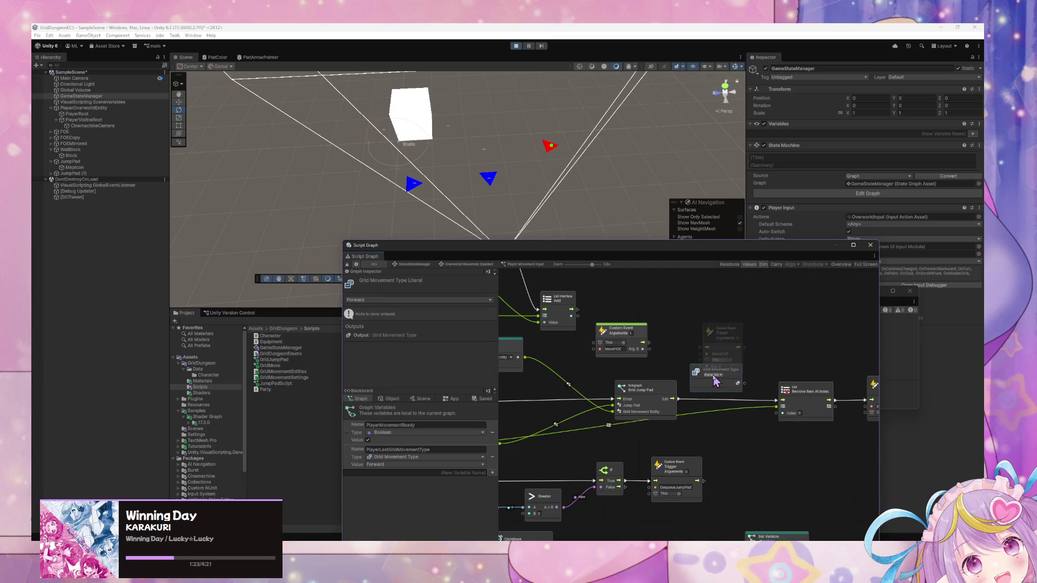
Step: Set the literal to Forward and wire it into the MoveFOE trigger's Arg. 0
left_click(712, 375)
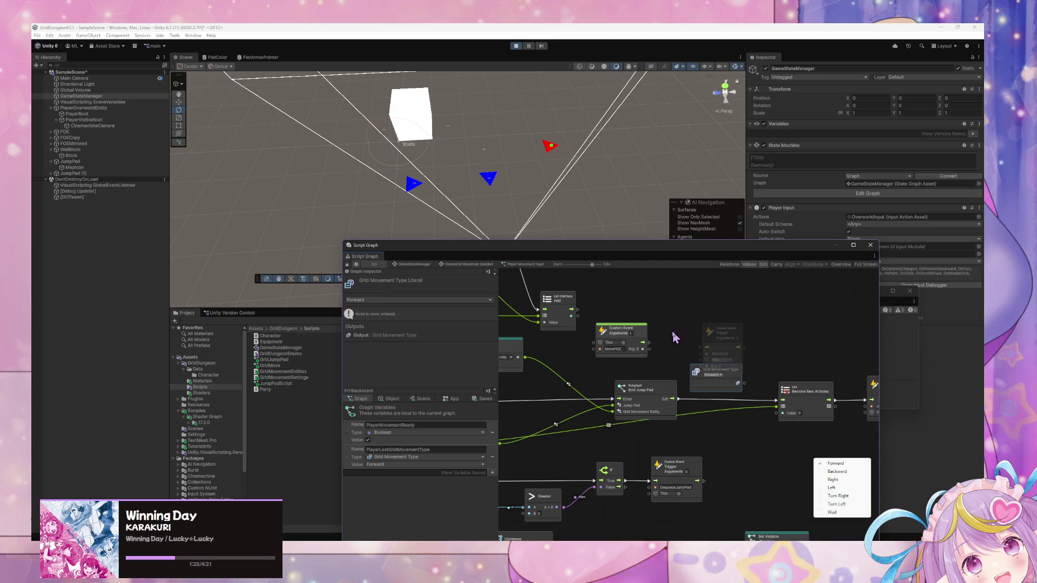
mouse_move(700, 378)
left_mouse_down()
mouse_move(643, 364)
mouse_move(705, 367)
left_mouse_up()
mouse_move(673, 399)
left_mouse_down()
mouse_move(706, 347)
mouse_move(780, 397)
mouse_move(779, 409)
left_mouse_up()
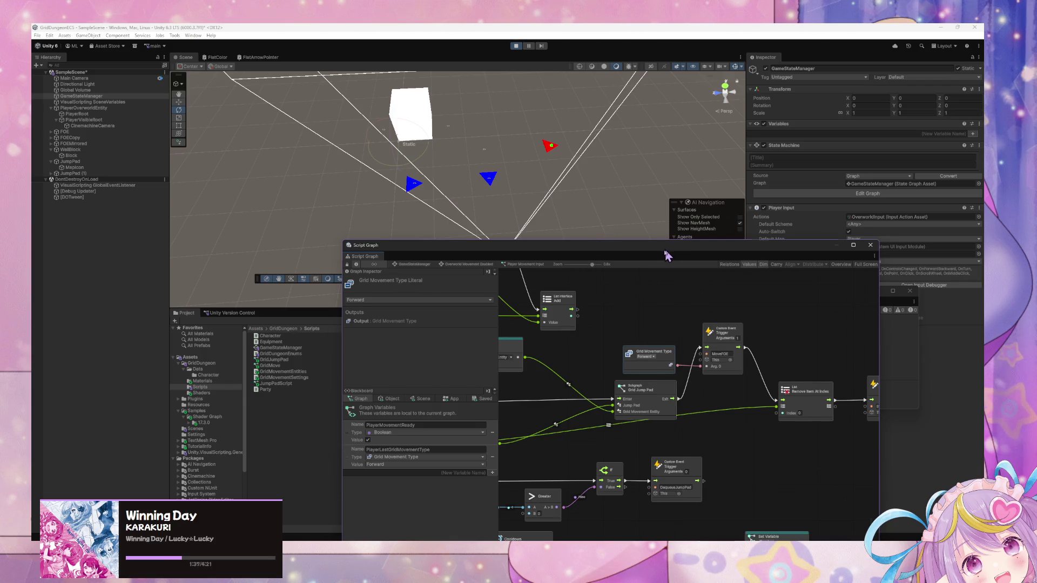
Step: Slide the Script Graph window aside to watch the jump pad in play mode, then restore it
left_click_drag(667, 256, 848, 349)
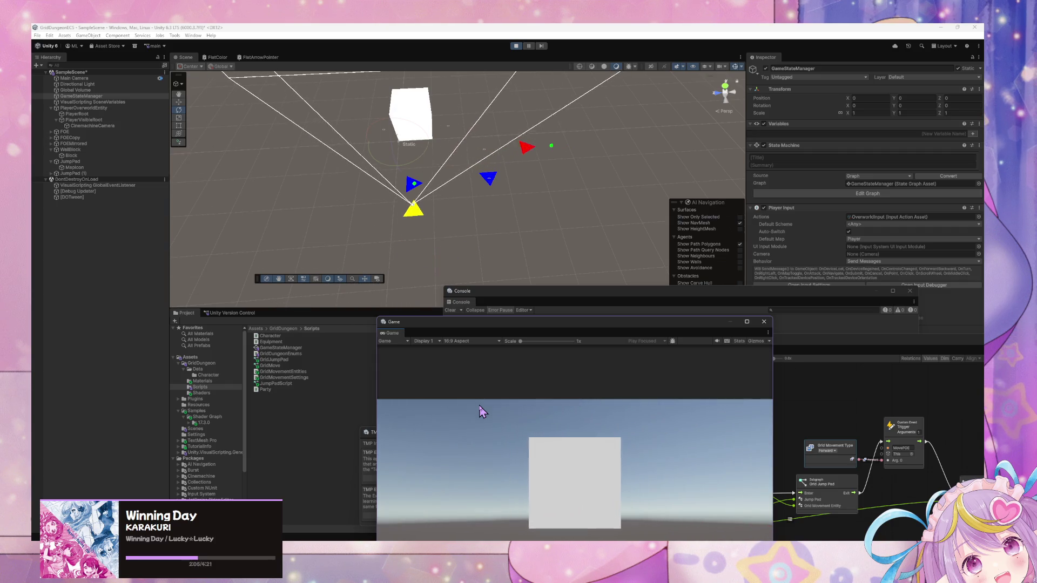
mouse_move(815, 337)
left_mouse_down()
mouse_move(822, 343)
mouse_move(585, 204)
left_mouse_up()
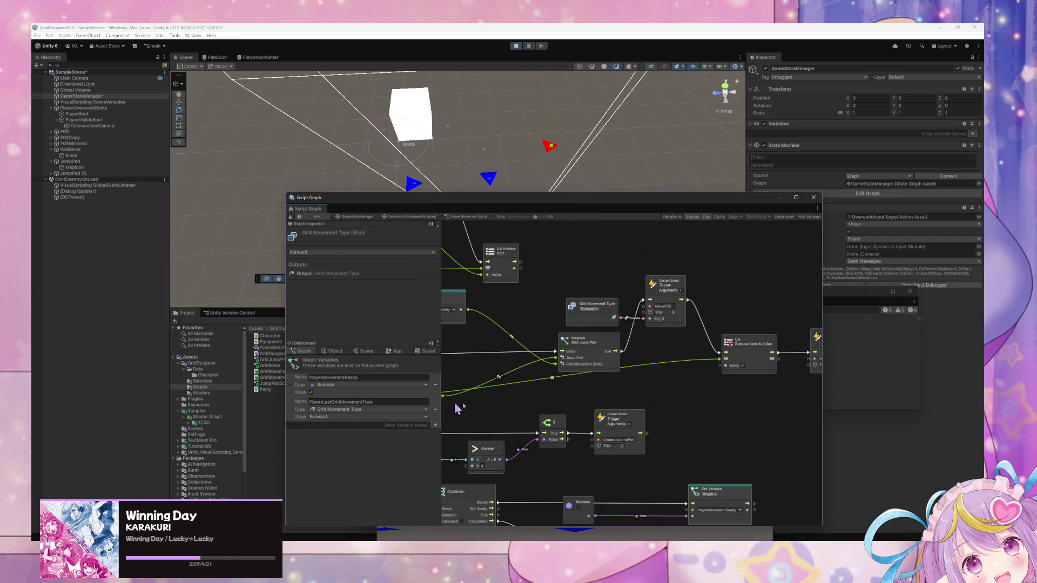
Step: Step through the Blackboard's Object, Scene and App tabs to show the GridMovementSettings variable
left_click(335, 352)
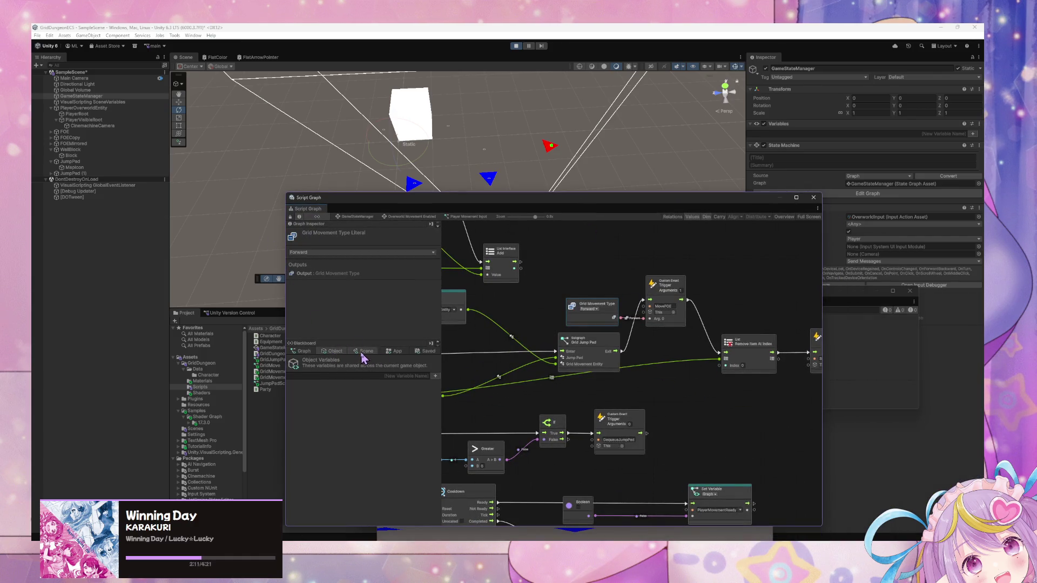
left_click(363, 351)
left_click(397, 352)
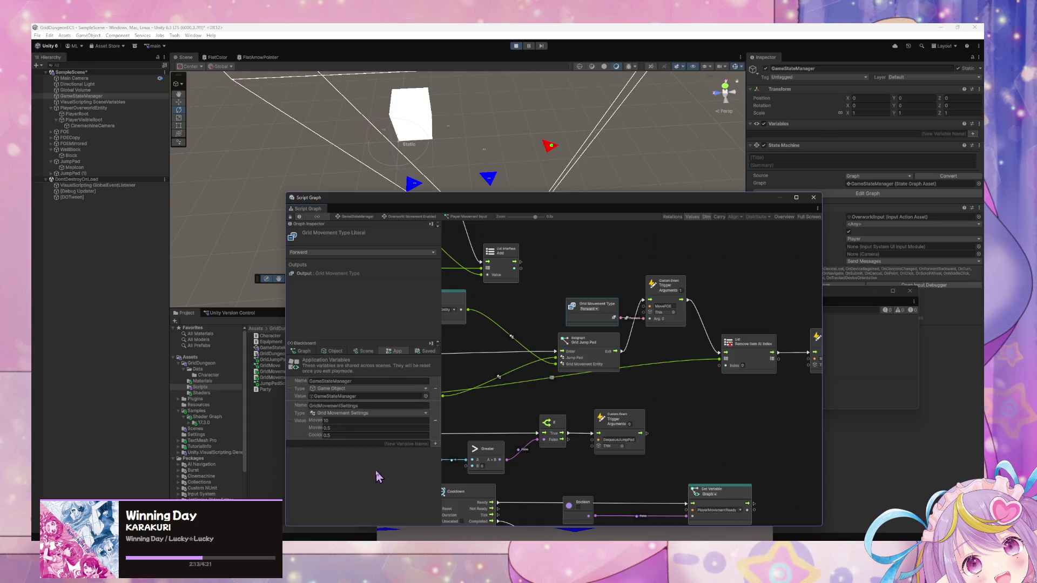
Step: Open the Grid Jump Pad subgraph, recheck App variables, and shift the graph down to reveal the Game view
mouse_move(611, 396)
left_mouse_down()
mouse_move(779, 416)
mouse_move(583, 407)
mouse_move(713, 388)
mouse_move(689, 408)
left_mouse_up()
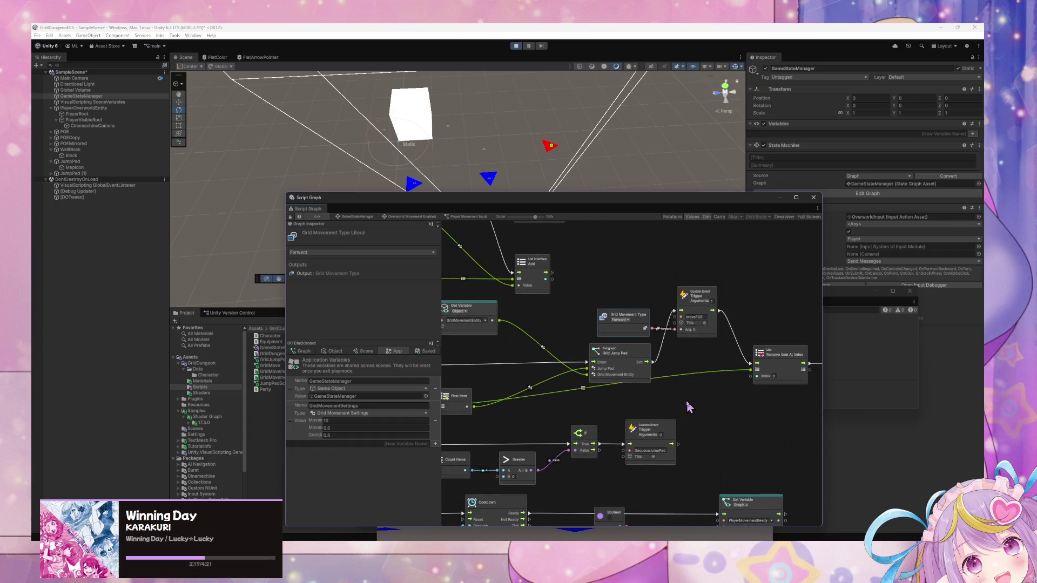
double_click(627, 359)
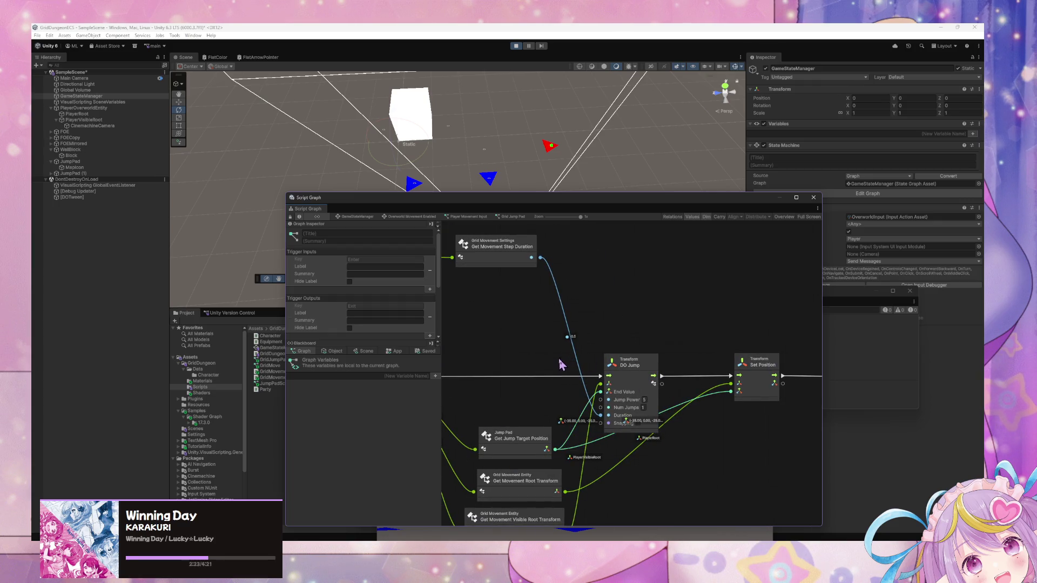
left_click(397, 351)
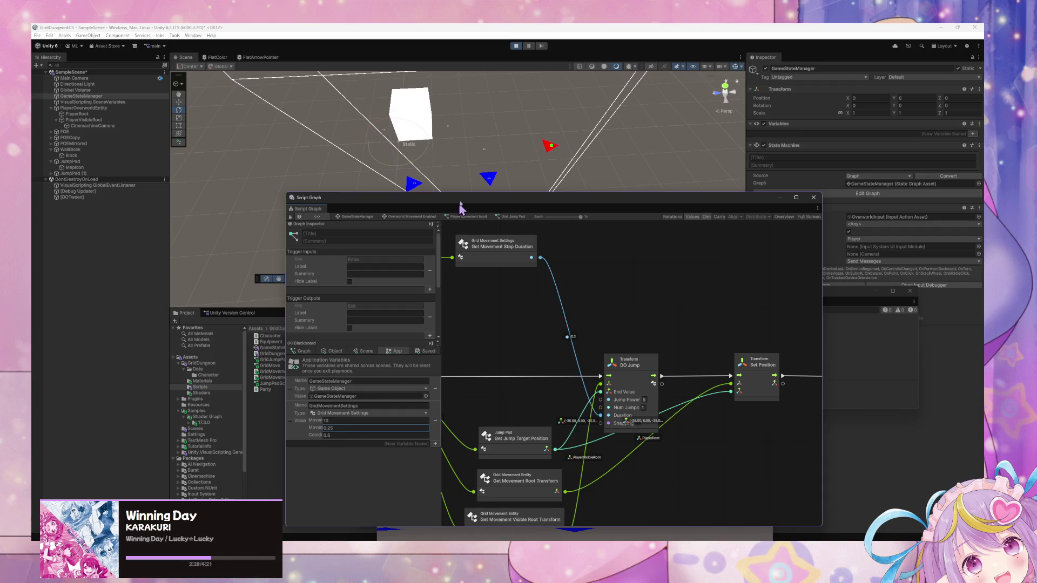
mouse_move(554, 214)
left_mouse_down()
mouse_move(655, 340)
mouse_move(562, 342)
left_mouse_up()
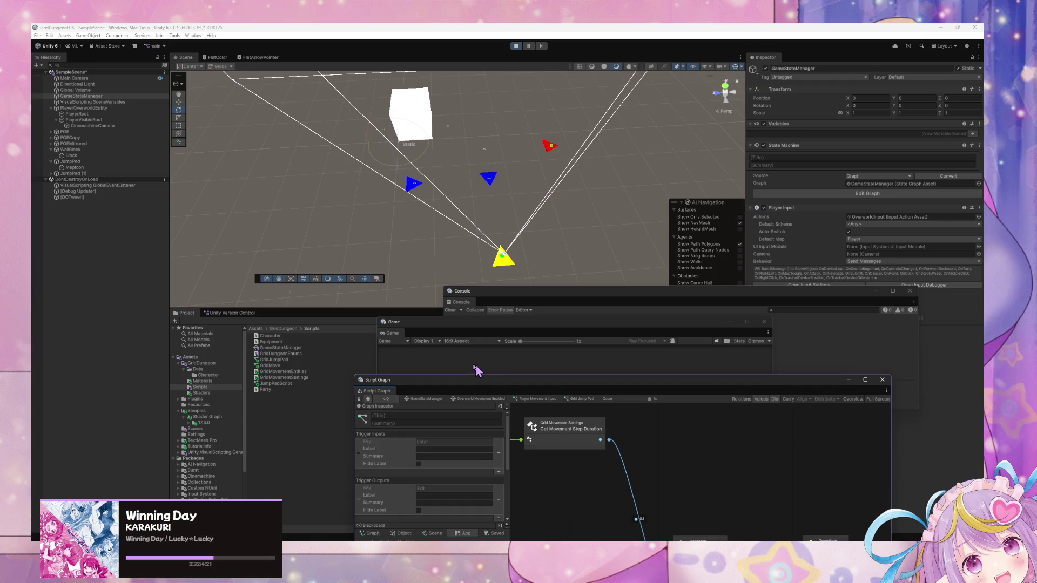
Step: Focus the running Game view and walk the player toward the cube with WASD
left_click(633, 302)
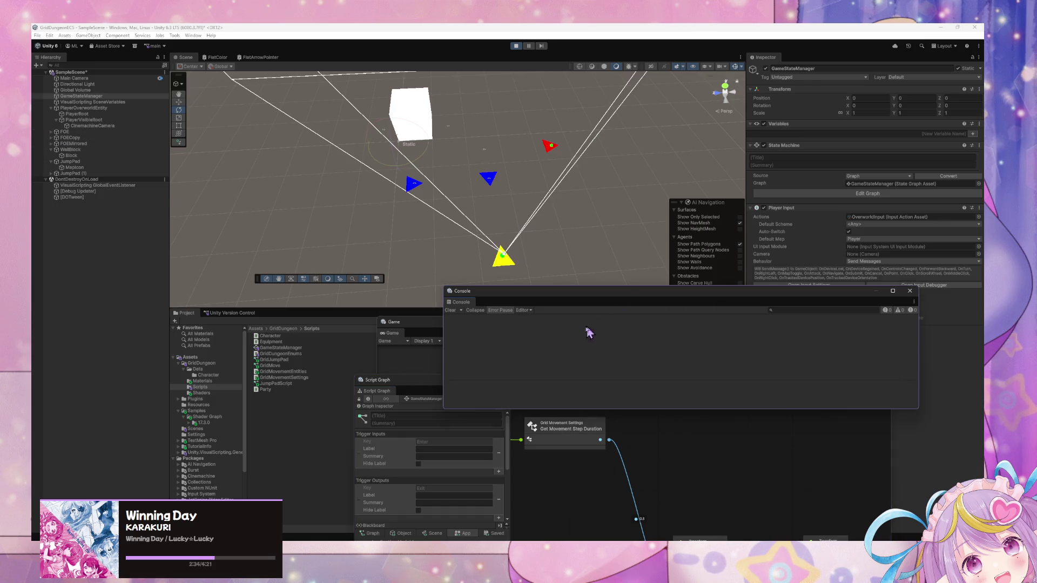
left_click(414, 355)
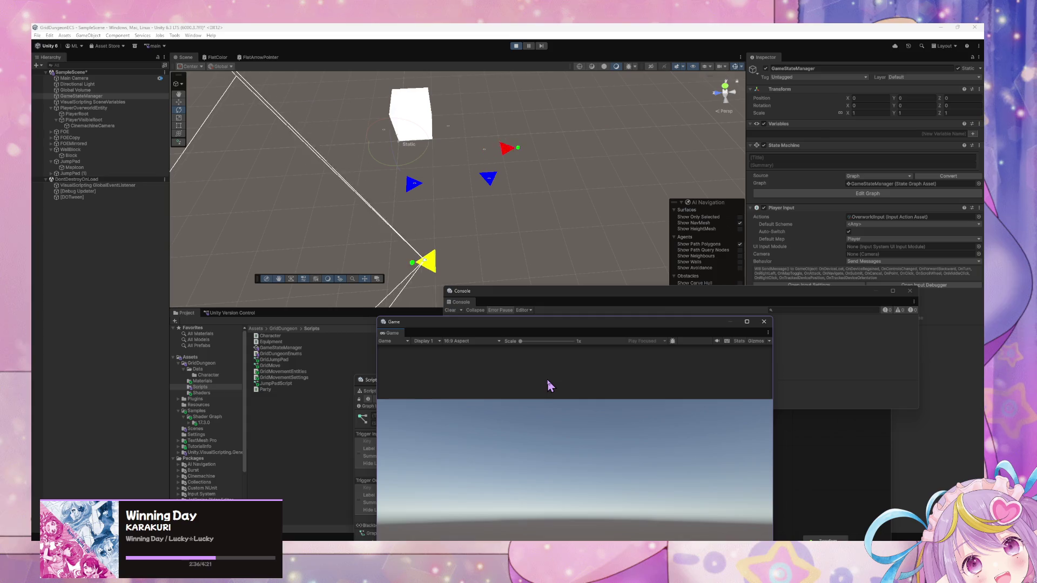
key("d")
key("w")
key("d")
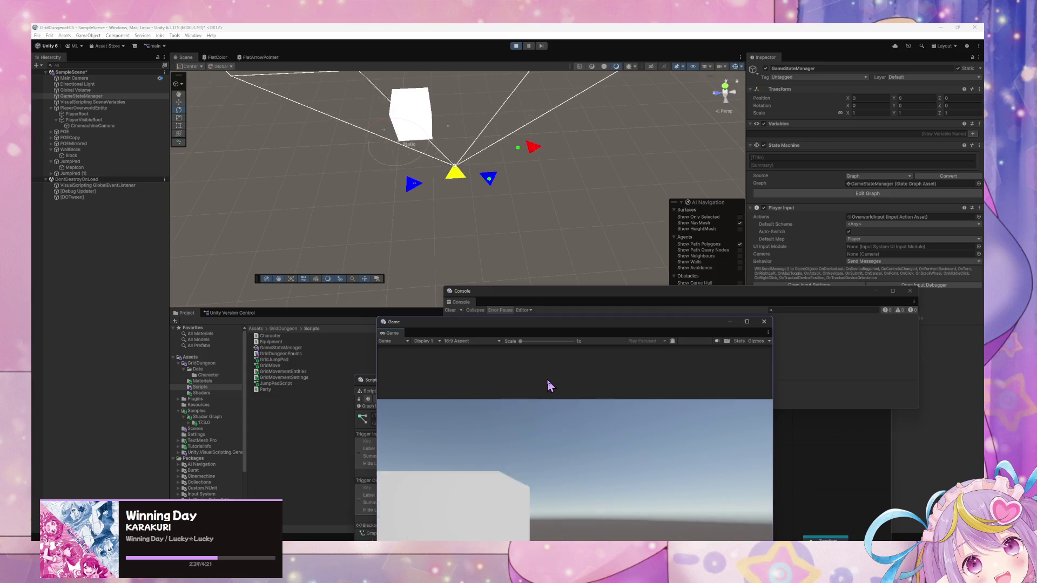
key("s")
key("w")
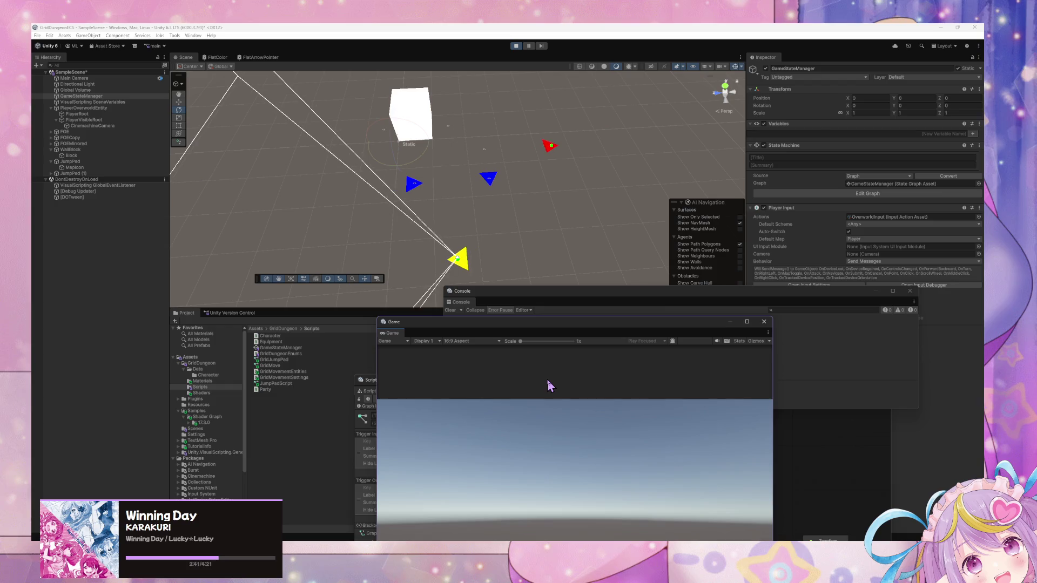
key("d")
key("w")
key("w")
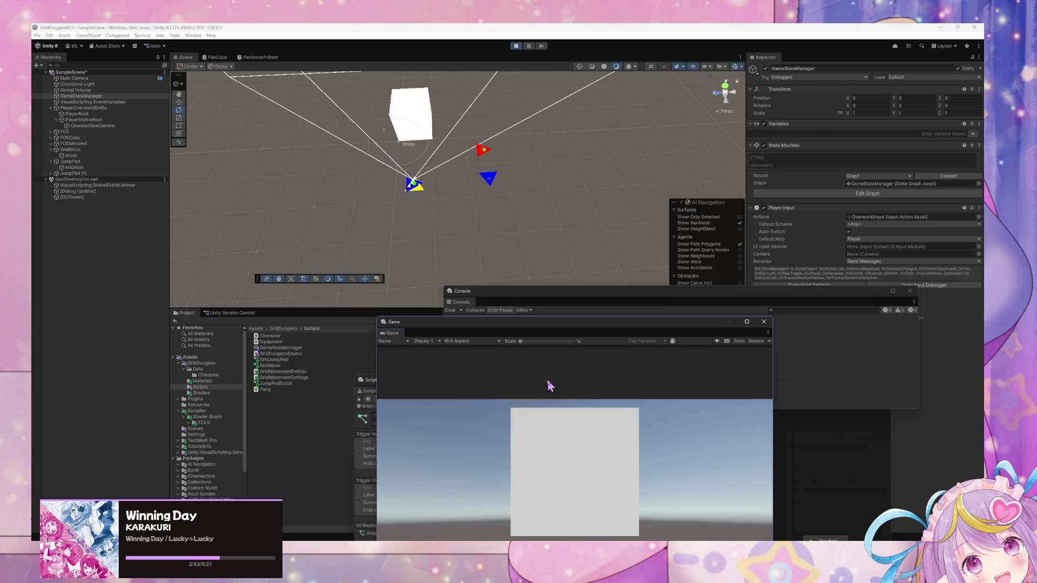
key("d")
Step: Finish walking the player around the scene, then raise the script graph over it
key("s")
key("a")
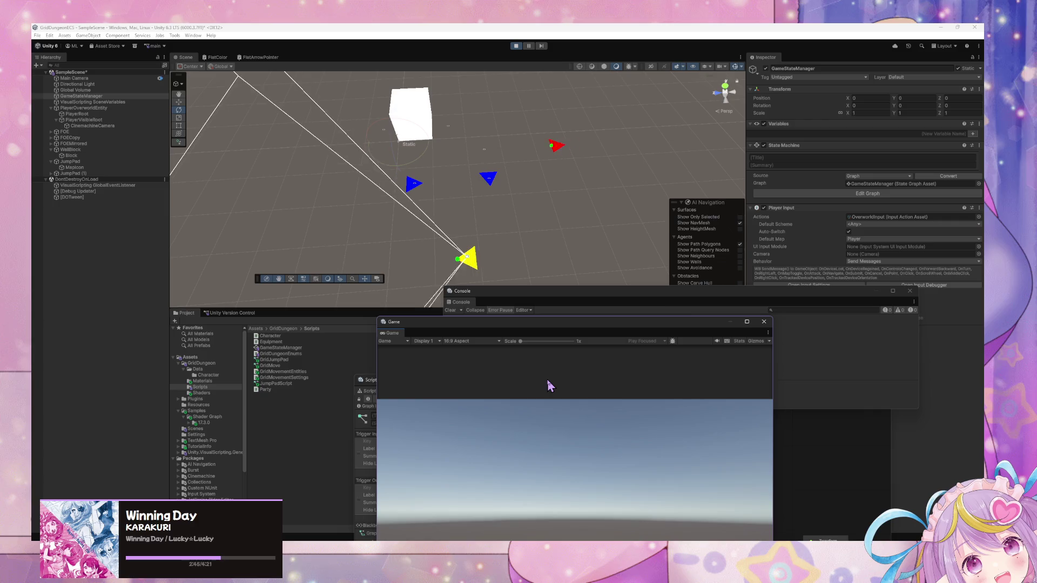
key("w")
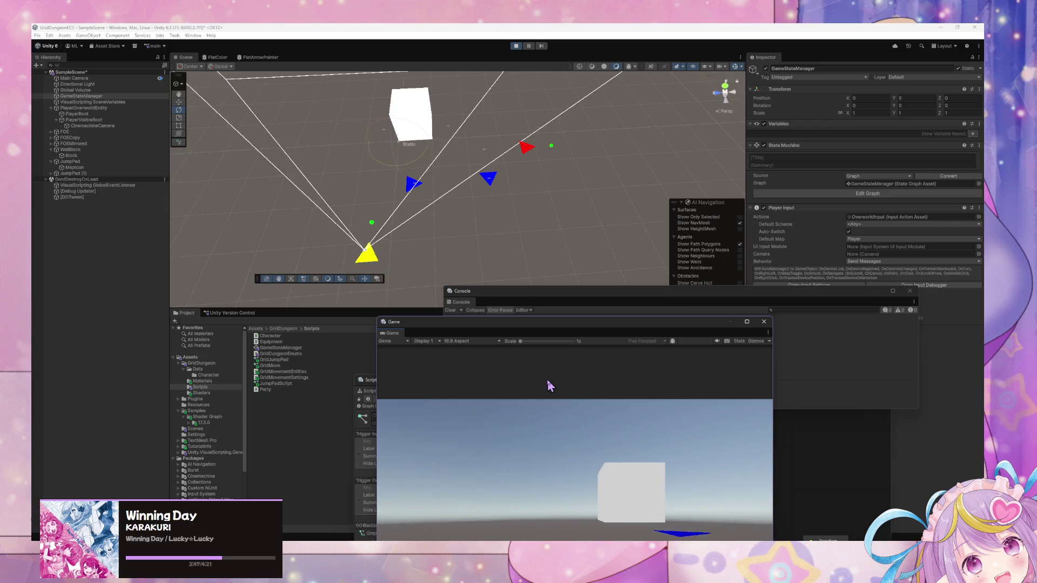
key("d")
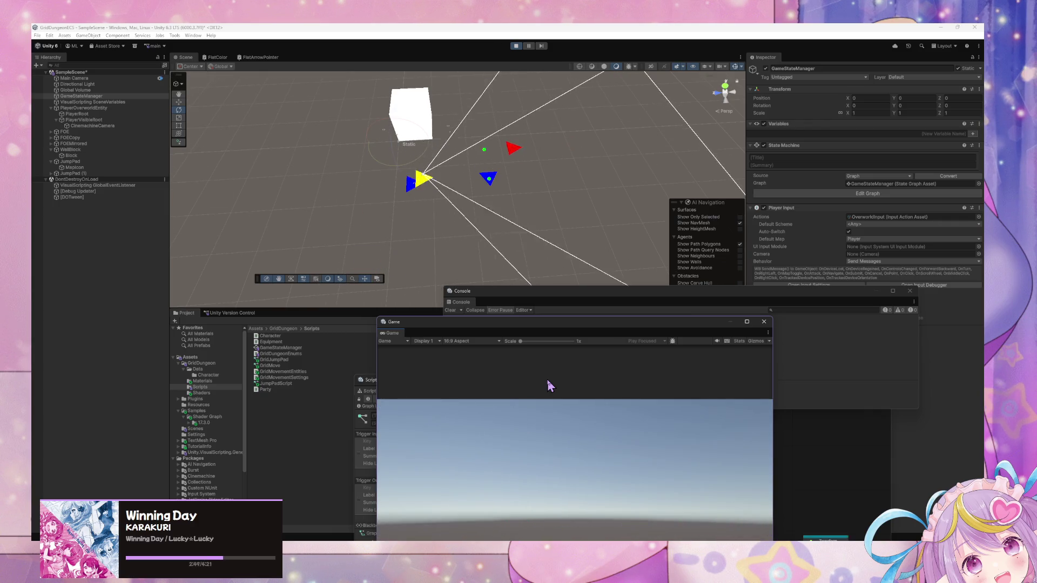
key("s")
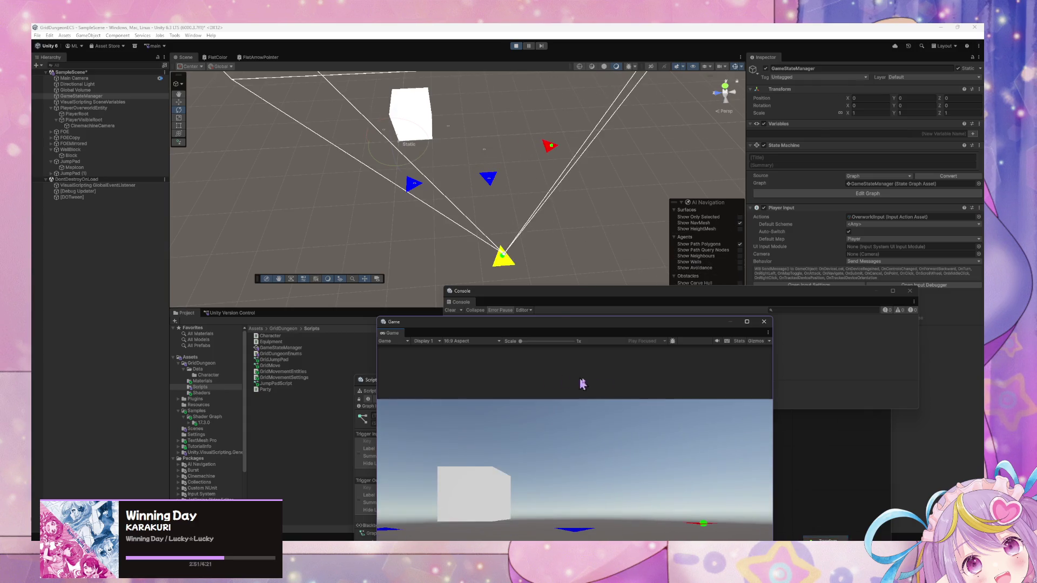
left_click(817, 444)
left_click_drag(523, 383, 622, 216)
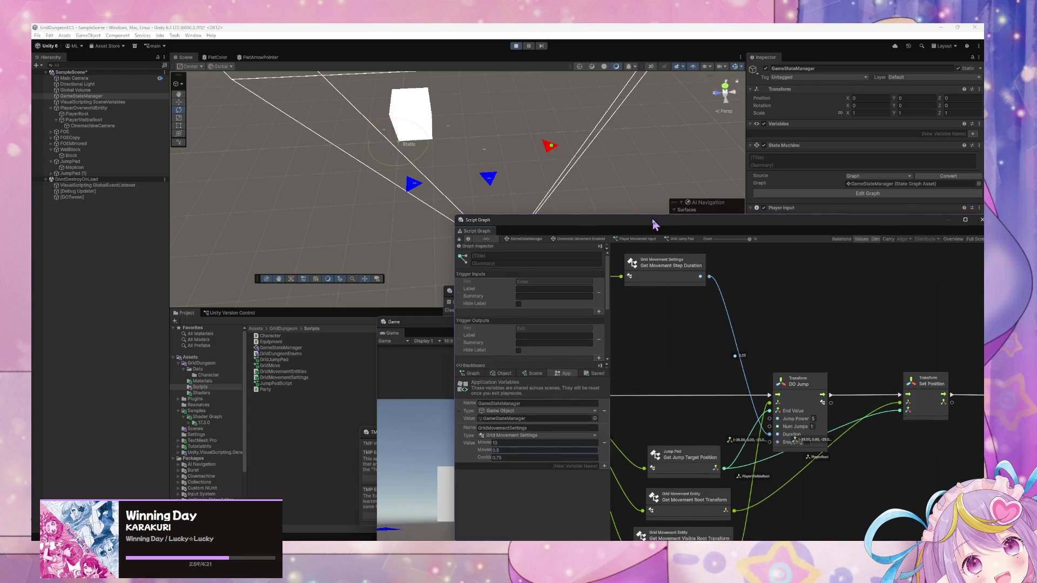
Step: Enlarge the script graph, edit the second GridMovementSettings value (0.5), and return to the game
left_click_drag(655, 225, 567, 412)
left_click(596, 382)
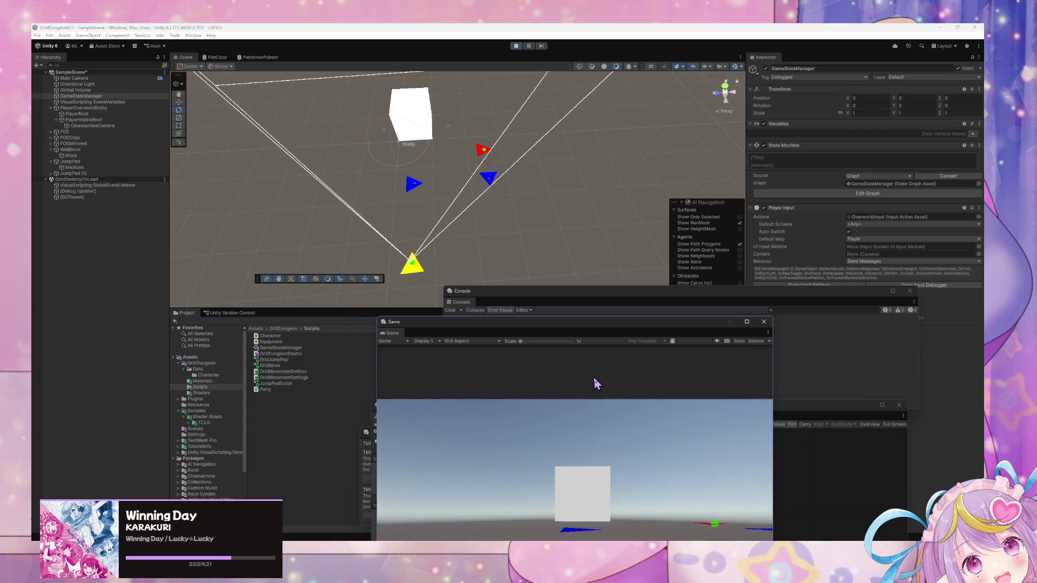
left_click(866, 496)
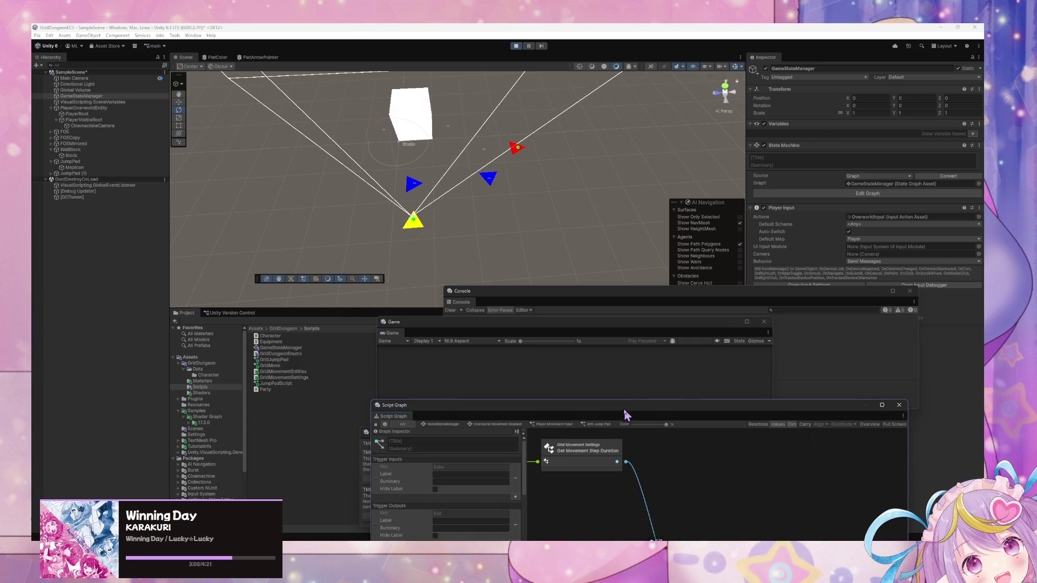
left_click_drag(625, 415, 653, 378)
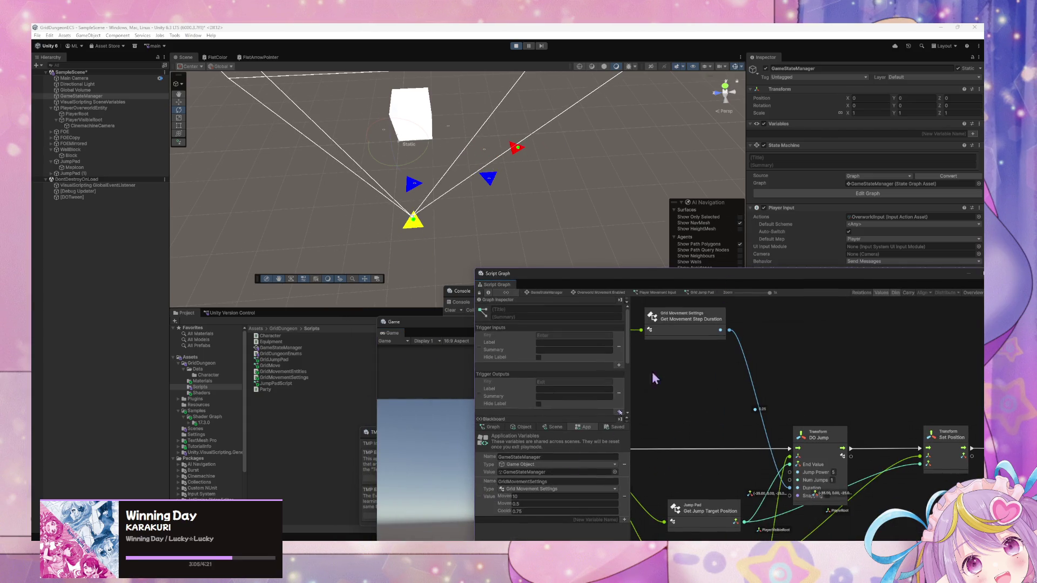
left_click(523, 504)
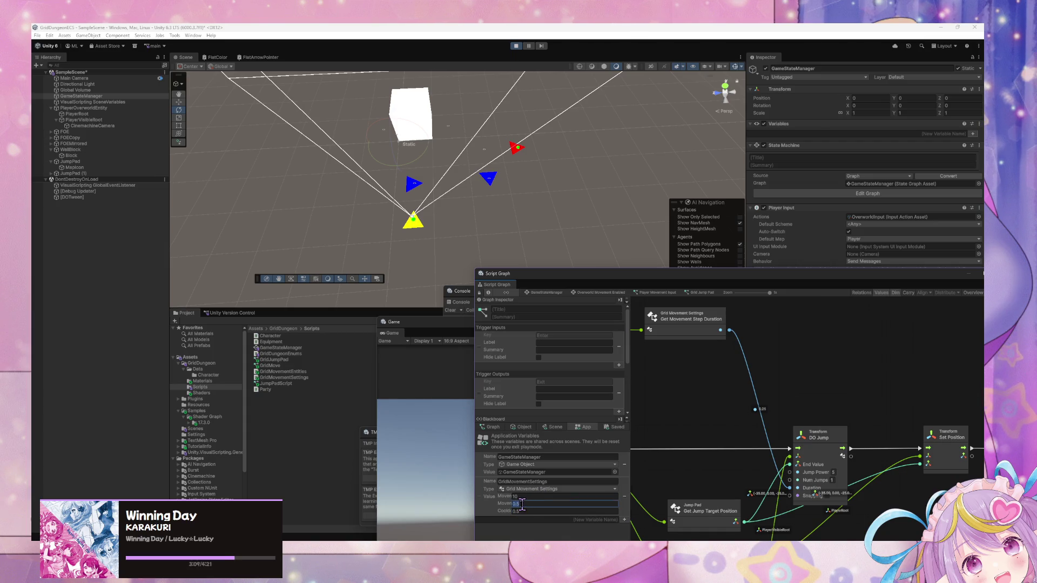
type("0.25")
left_click(439, 463)
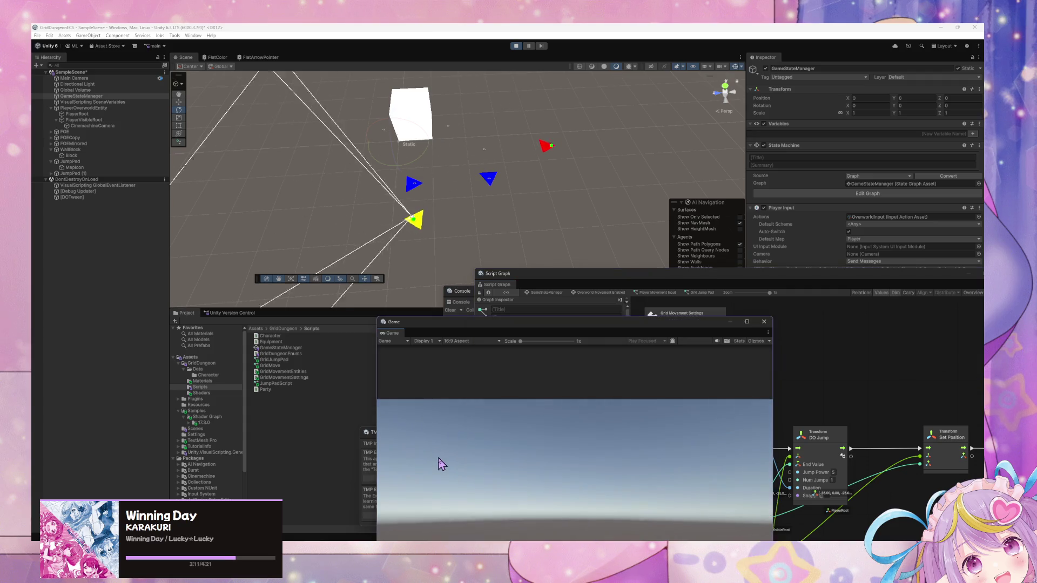
Step: Walk the player across the grid and up toward the white cube with WASD
key("w")
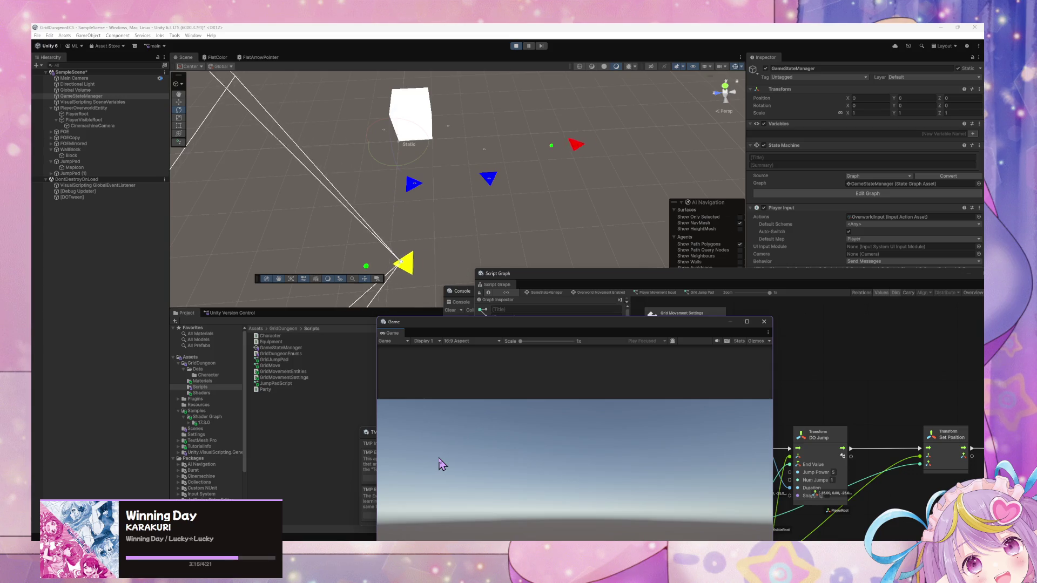
key("d")
key("w")
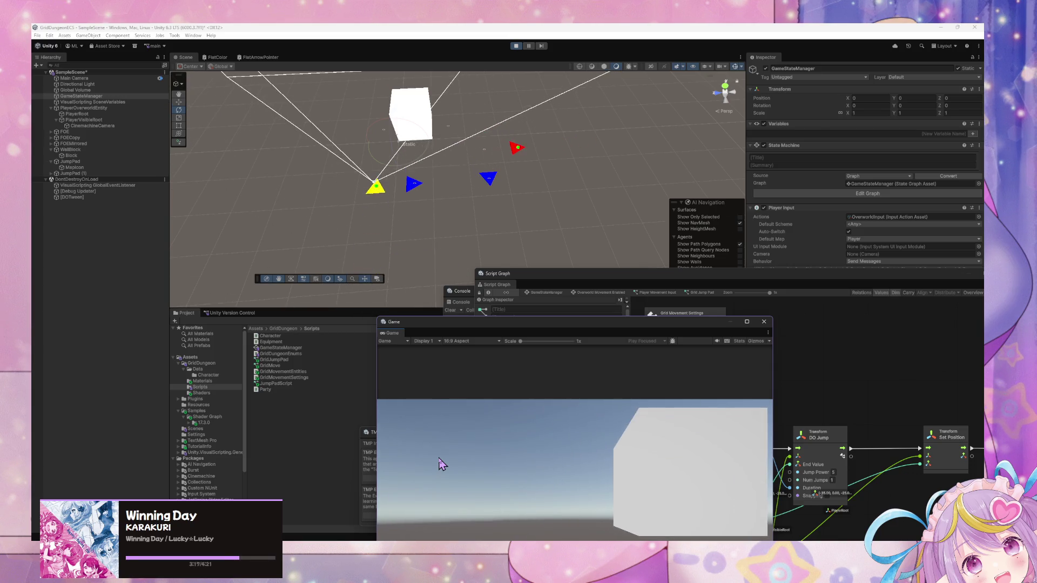
key("s")
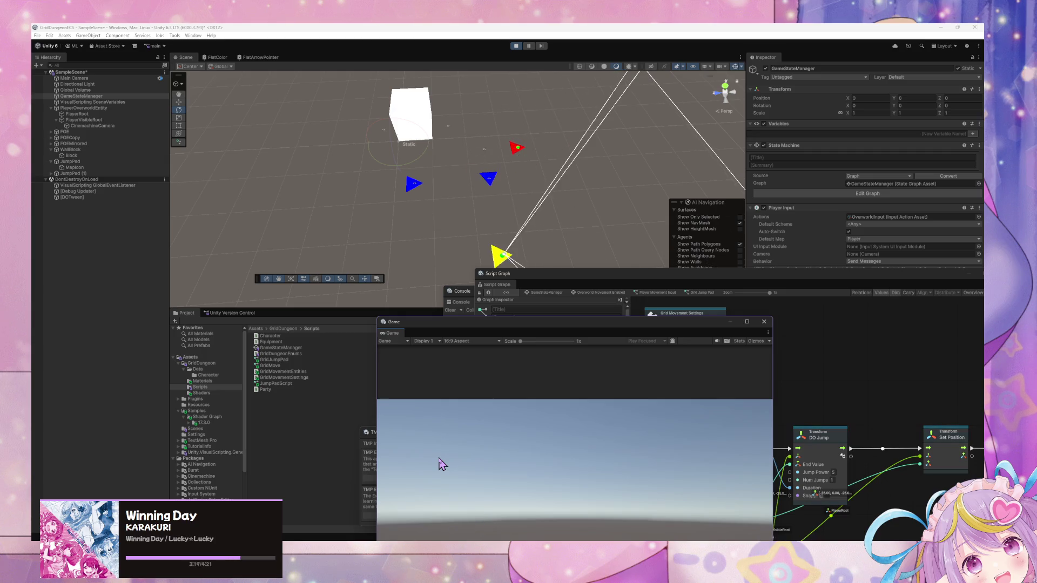
key("a")
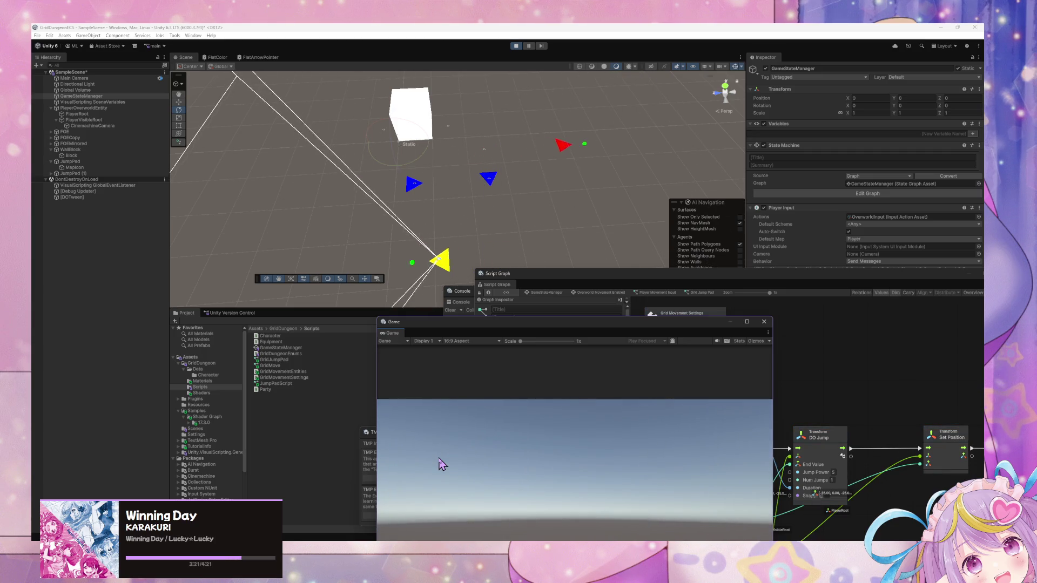
key("w")
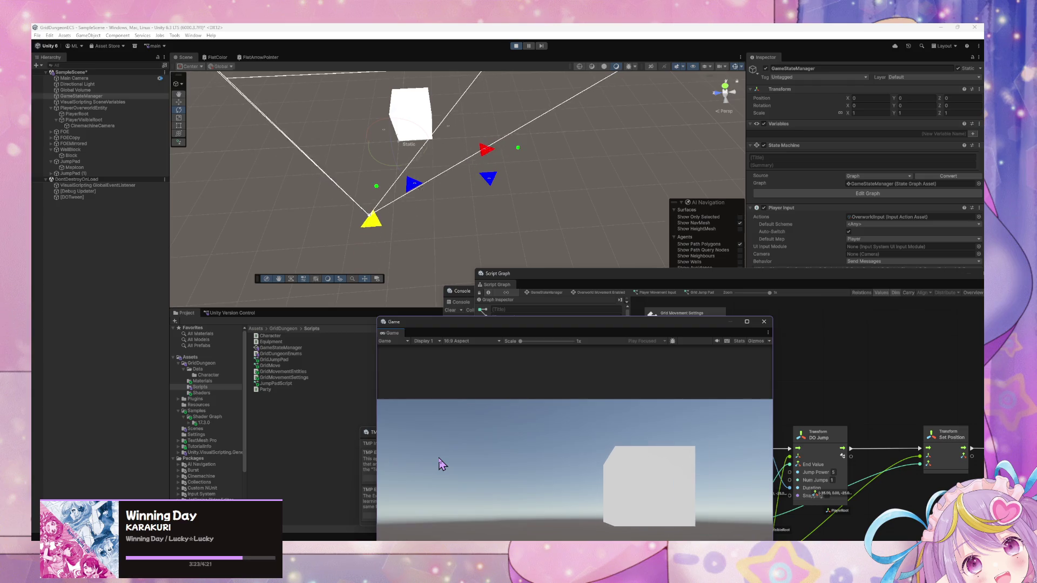
Step: Keep moving and turning the player around the cube with WASD
key("s")
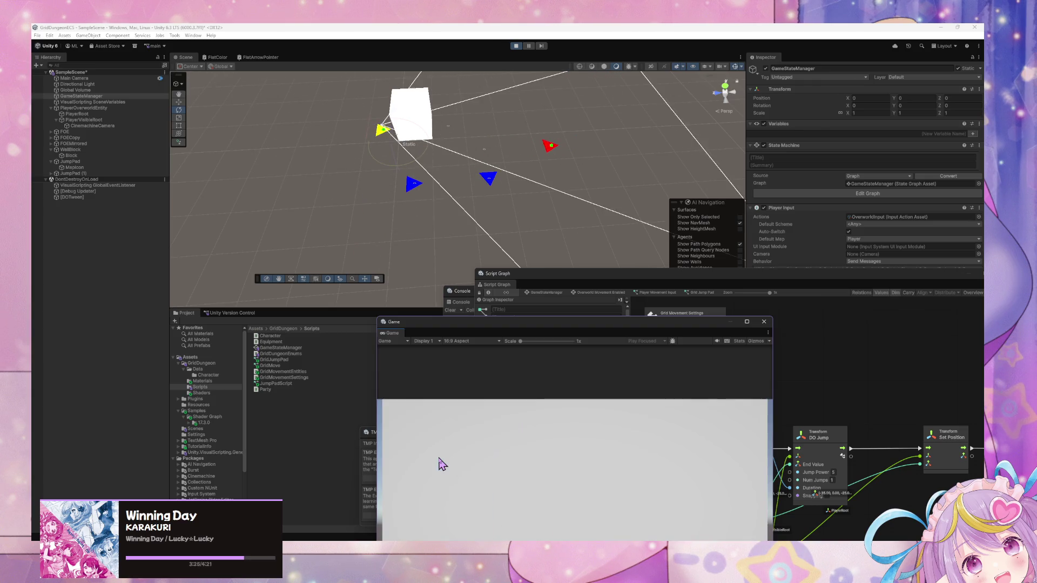
key("w")
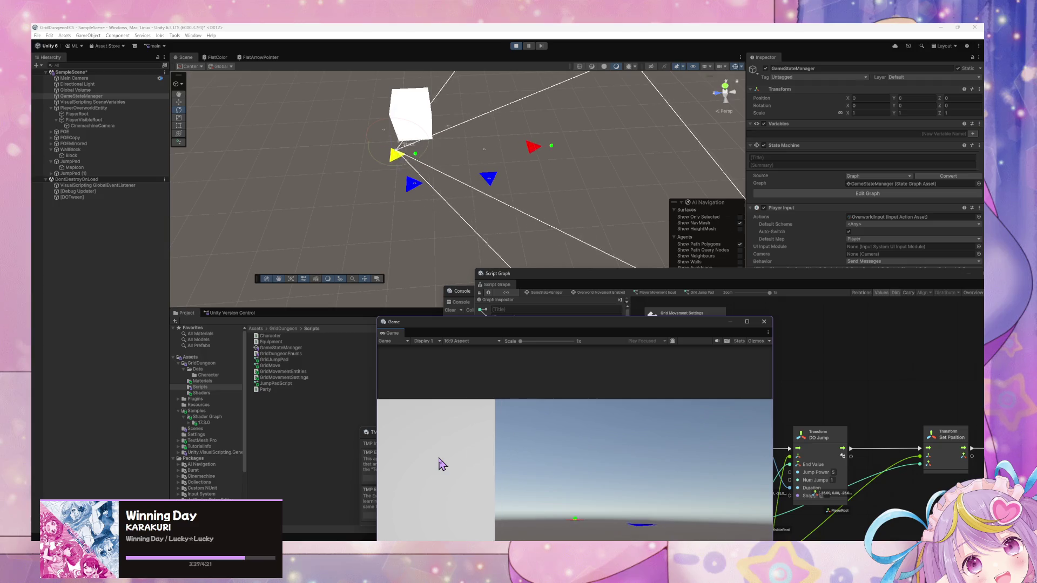
key("s")
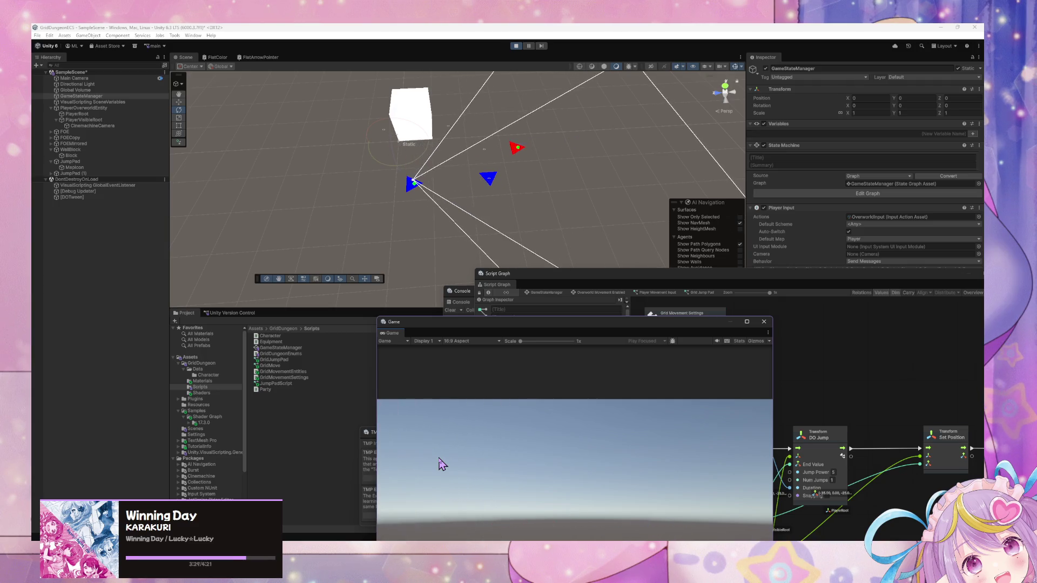
key("w")
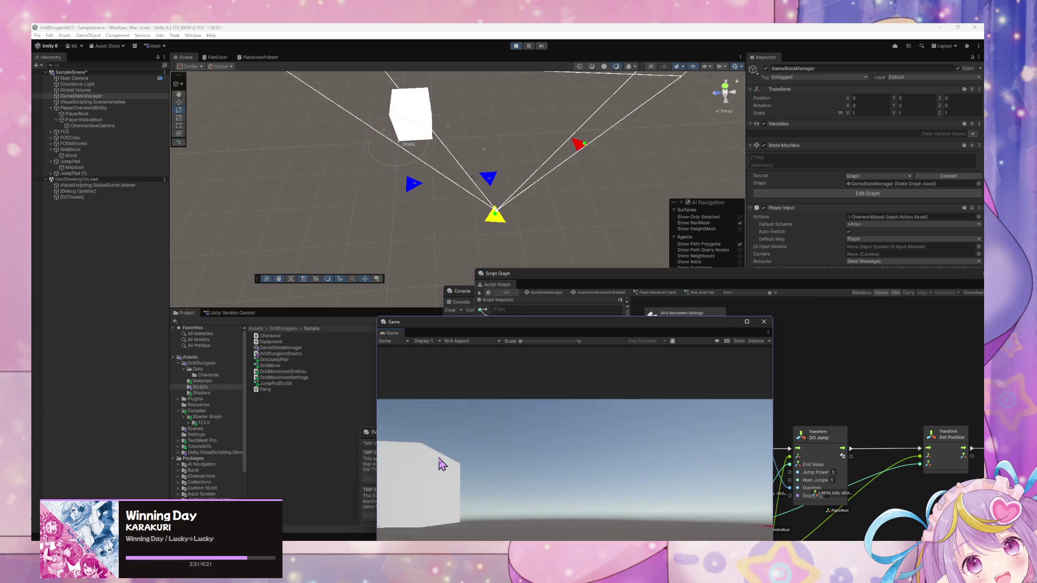
key("a")
key("a")
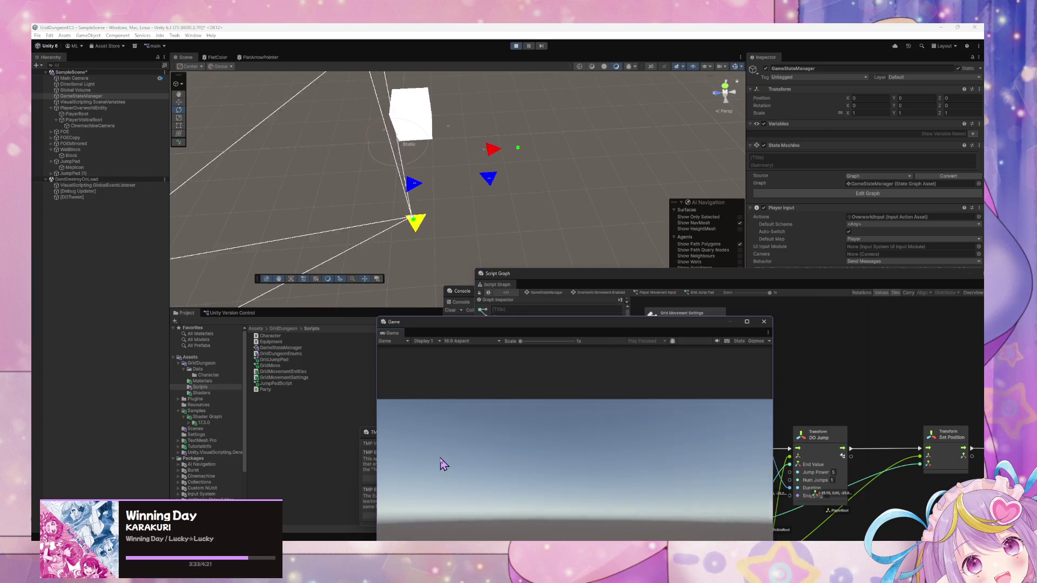
key("w")
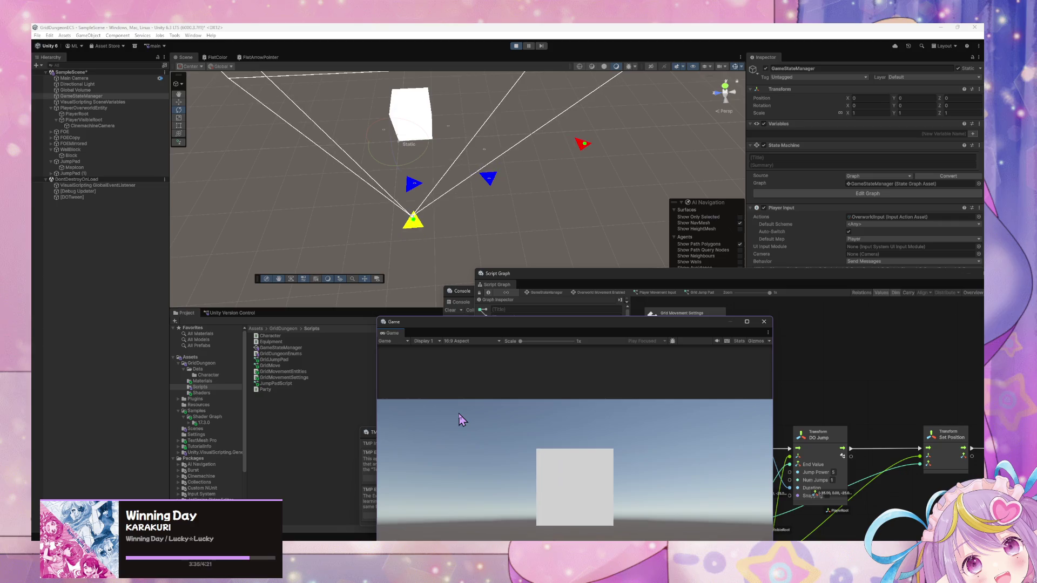
key("d")
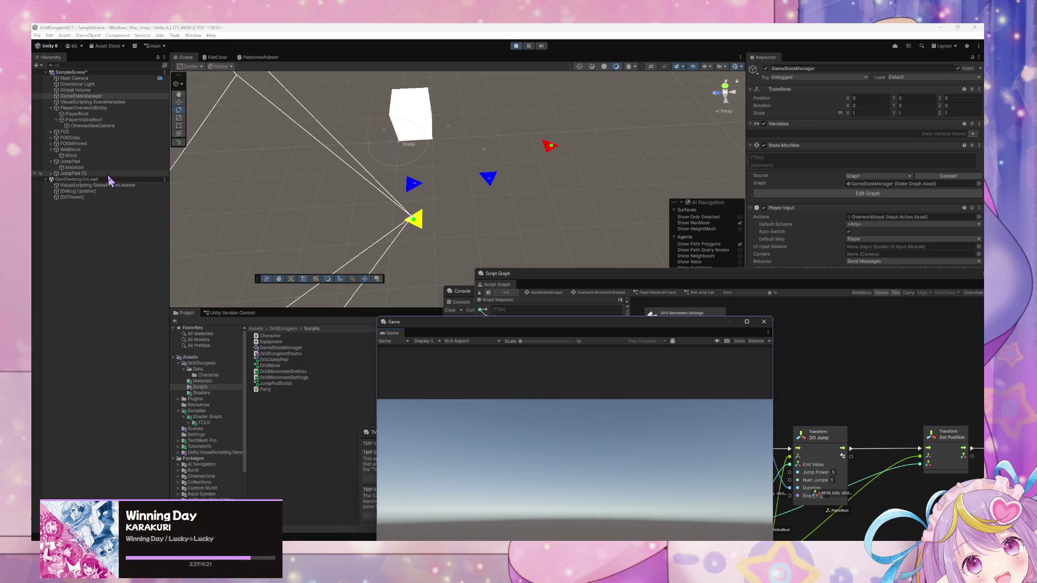
Step: Set JumpPad (1)'s Jump variable to 4 and walk the player onto the jump pad
left_click(108, 173)
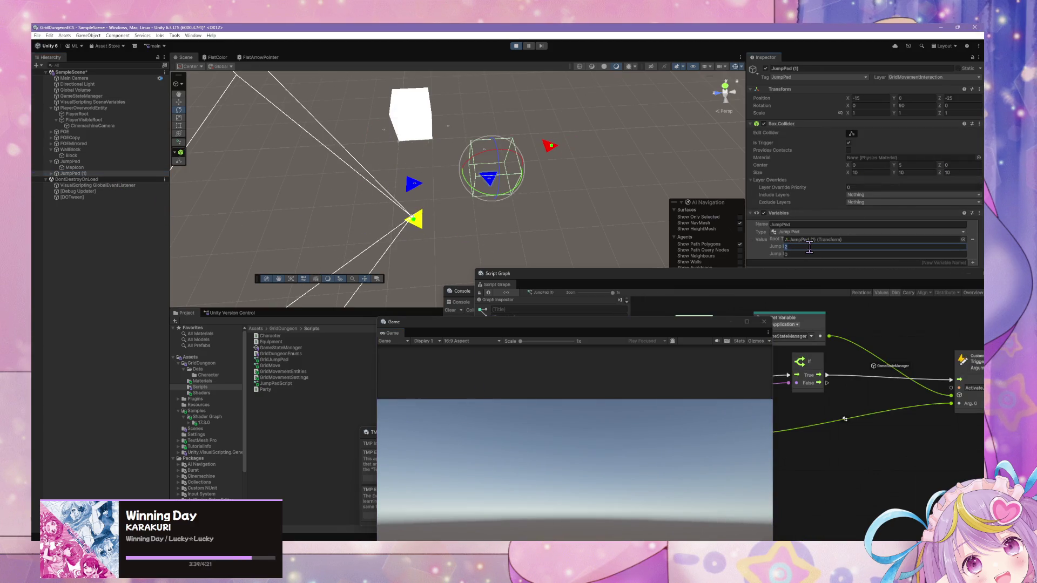
type("4")
left_click(635, 432)
key("a")
key("w")
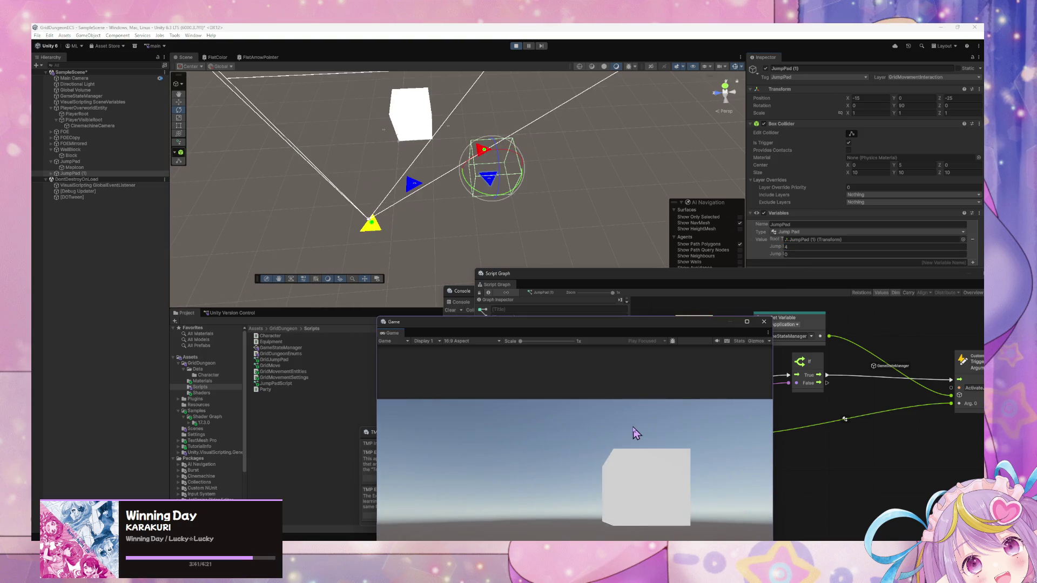
left_click_drag(488, 230, 588, 281)
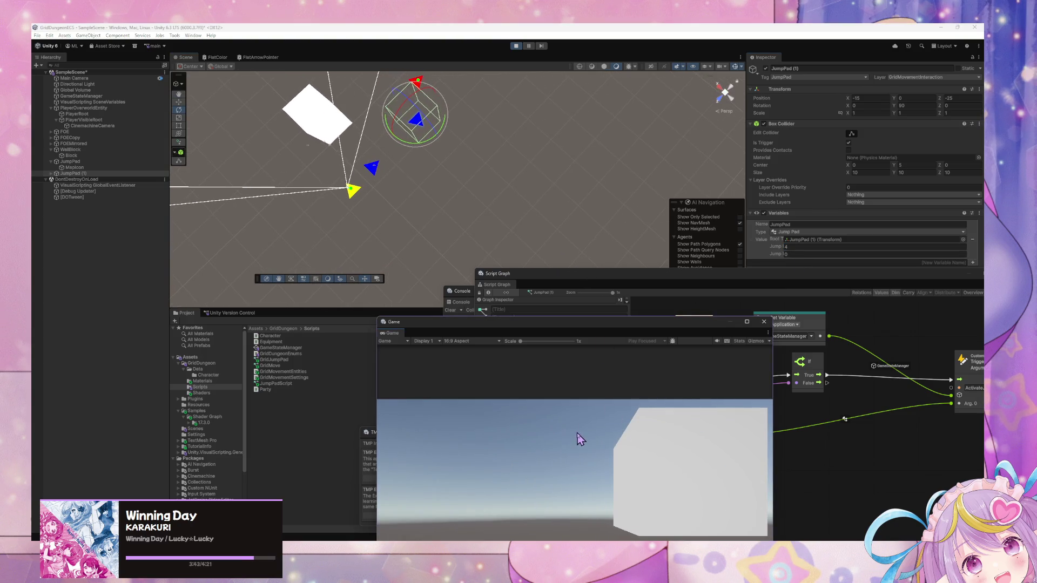
key("w")
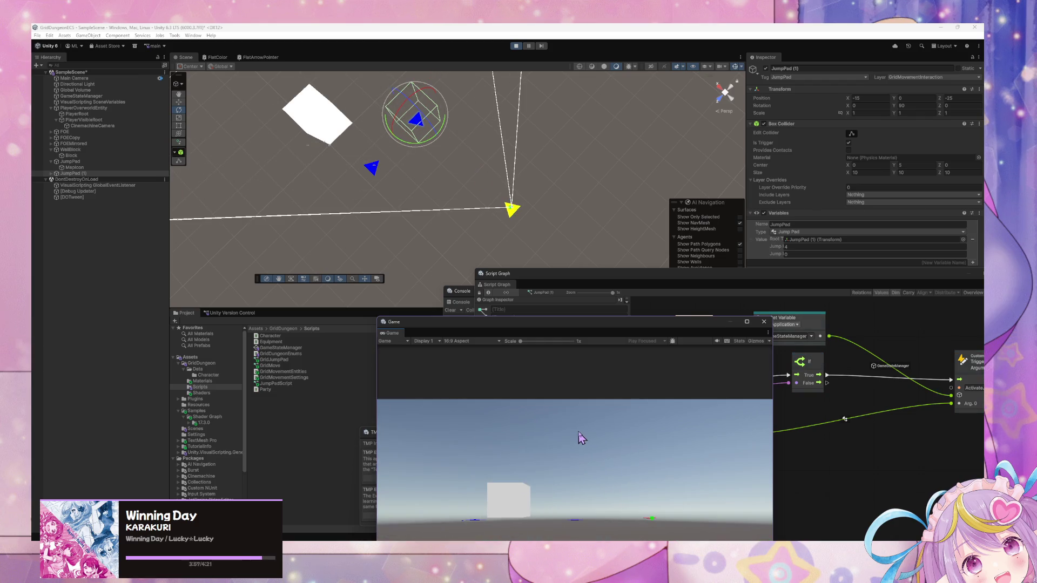
mouse_move(643, 326)
left_mouse_down()
mouse_move(505, 211)
mouse_move(523, 352)
mouse_move(607, 347)
mouse_move(595, 351)
left_mouse_up()
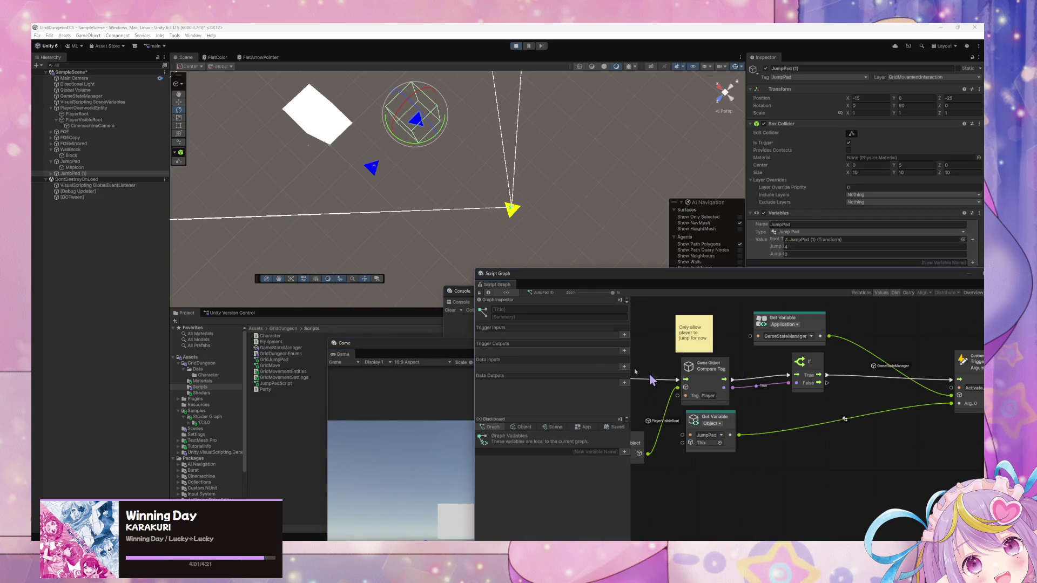
Step: Show the Blackboard App variables to check the GridMovementSettings values
left_click(583, 427)
left_click(528, 504)
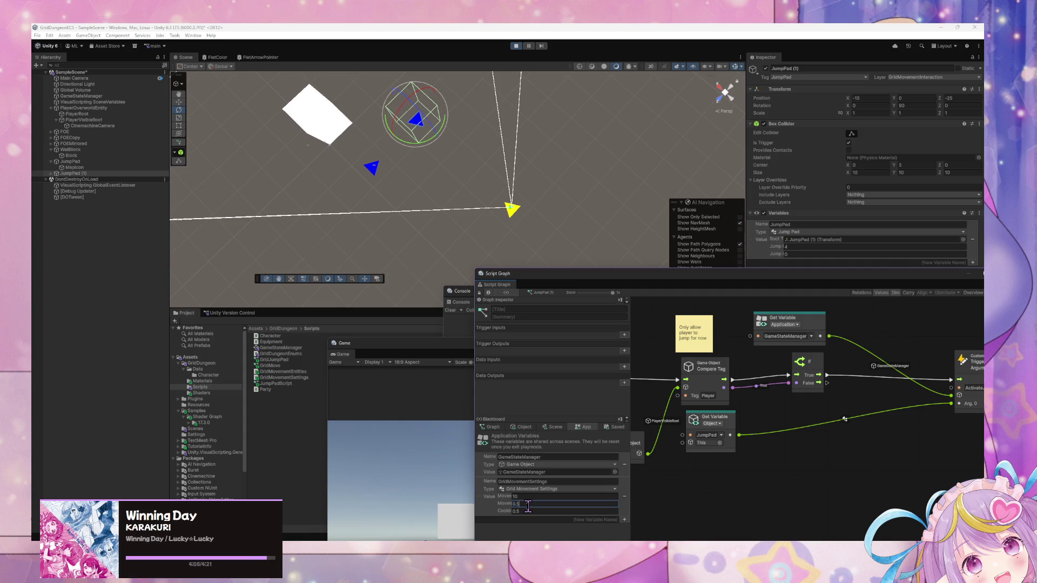
left_click_drag(815, 395, 945, 411)
Step: Select GameStateManager and browse its Overworld and FOE Movement Enabled states
left_click(115, 96)
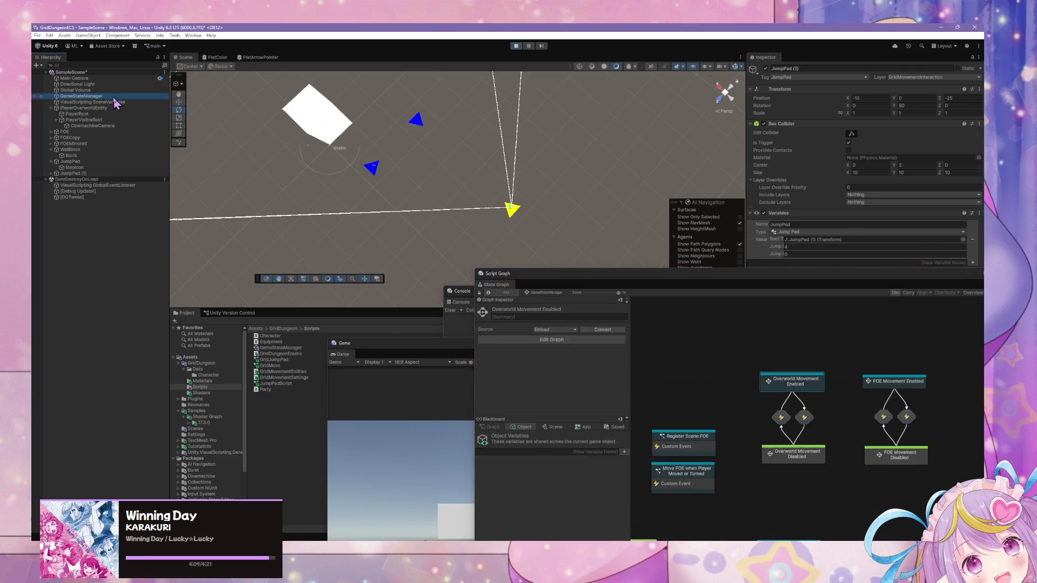
left_click(807, 387)
double_click(808, 387)
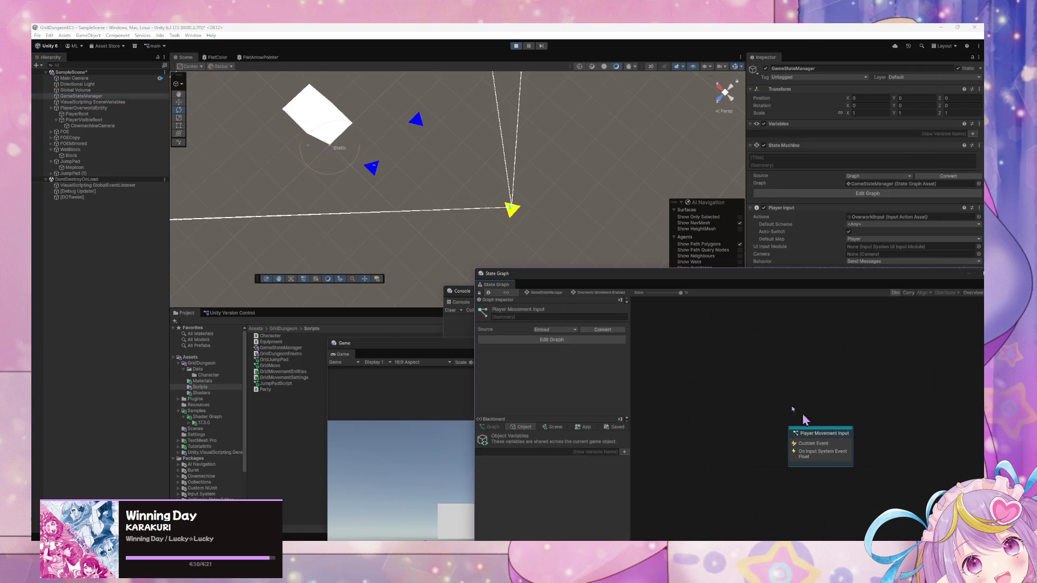
left_click(541, 294)
double_click(912, 387)
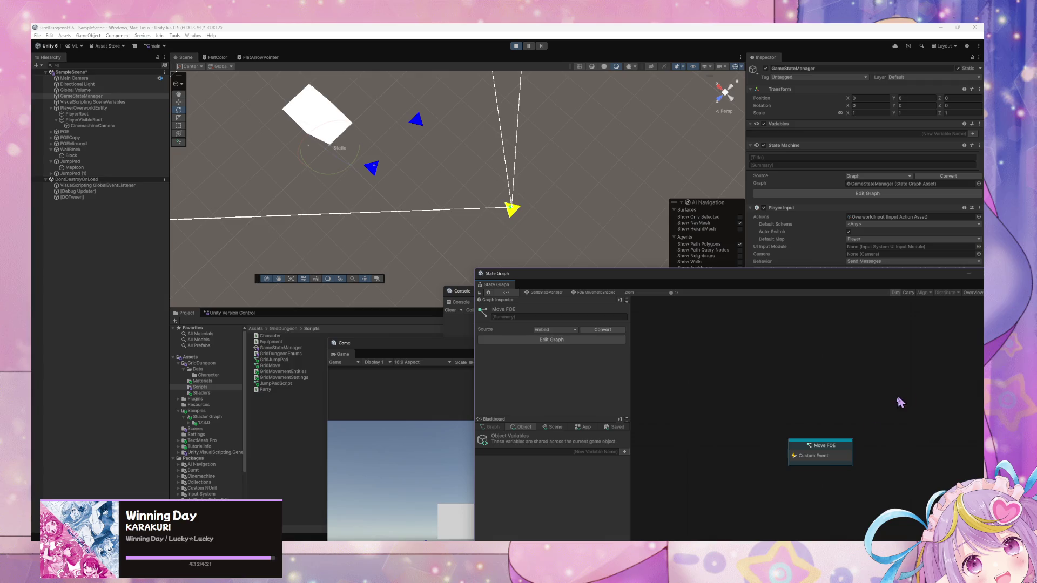
double_click(842, 457)
left_click(541, 293)
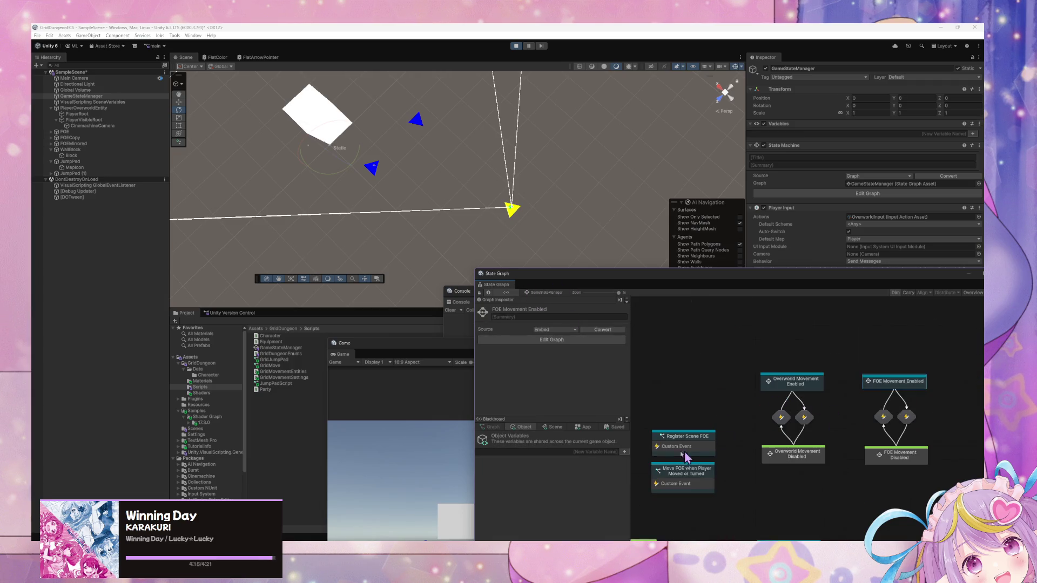
Step: Enter Overworld Movement Enabled > Player Movement Input and open the Grid Jump Pad subgraph
double_click(795, 381)
double_click(820, 444)
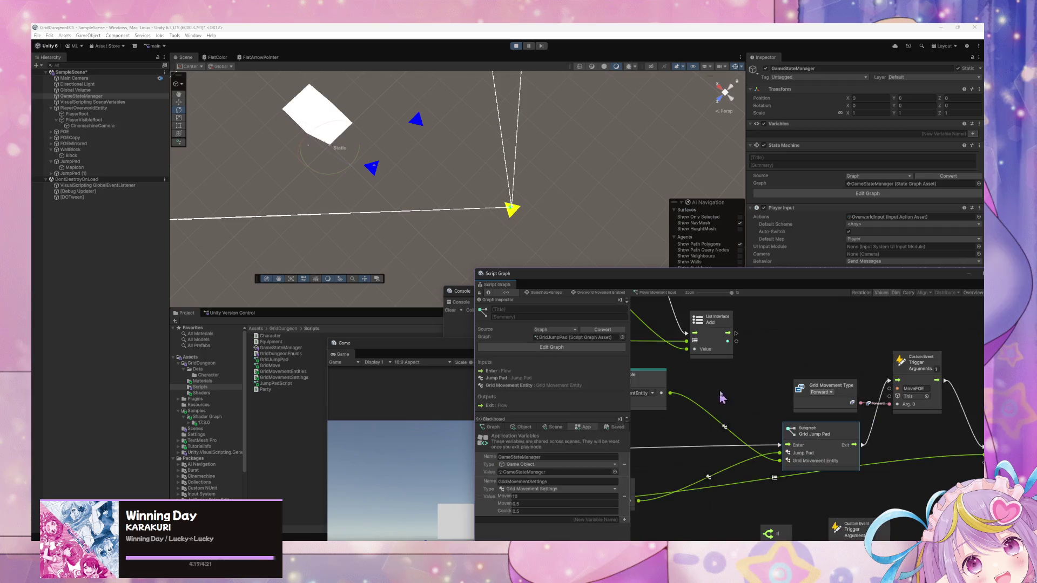
left_click_drag(951, 474, 771, 361)
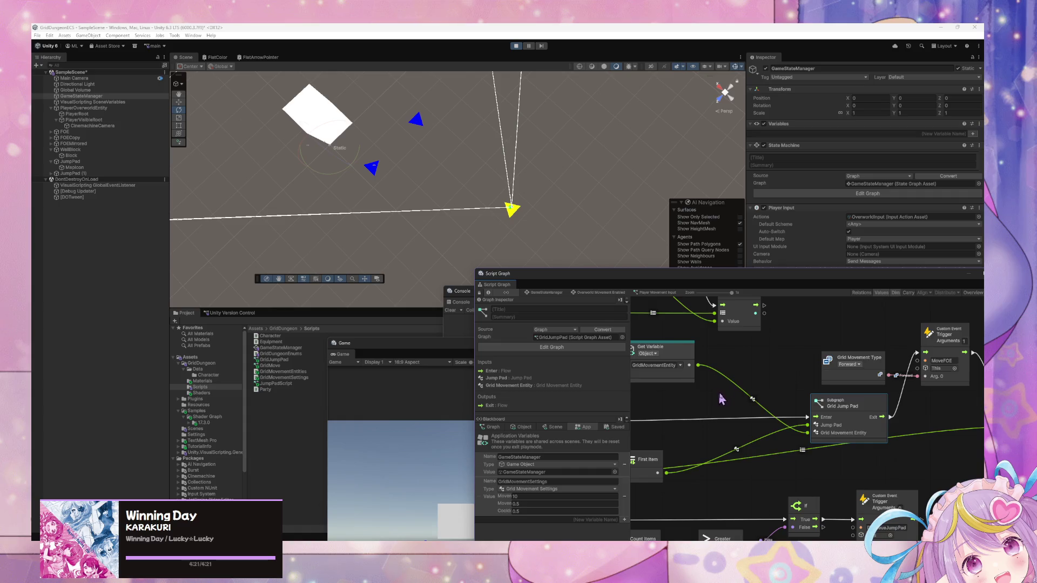
double_click(858, 414)
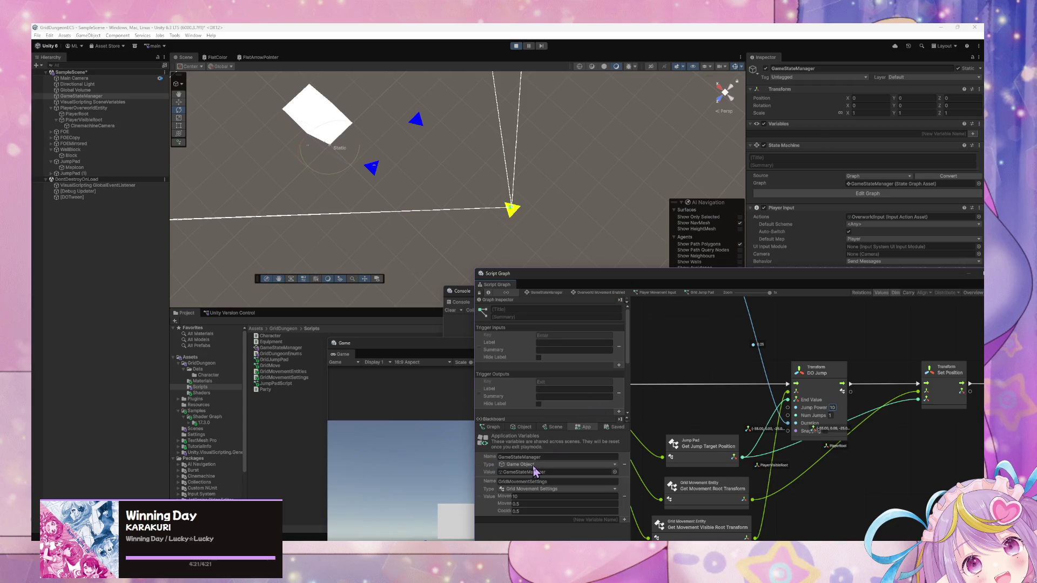
Step: Add a Get Movement Steps node fed by Grid Movement Settings, wired into DO Jump's Jump Power
scroll(752, 422, "up", 2)
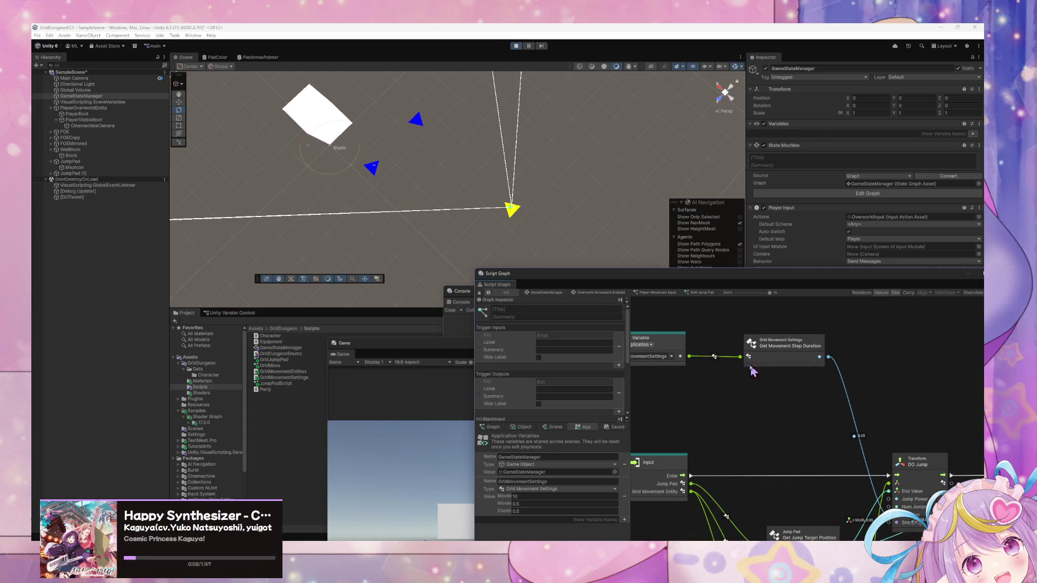
scroll(794, 465, "up", 3)
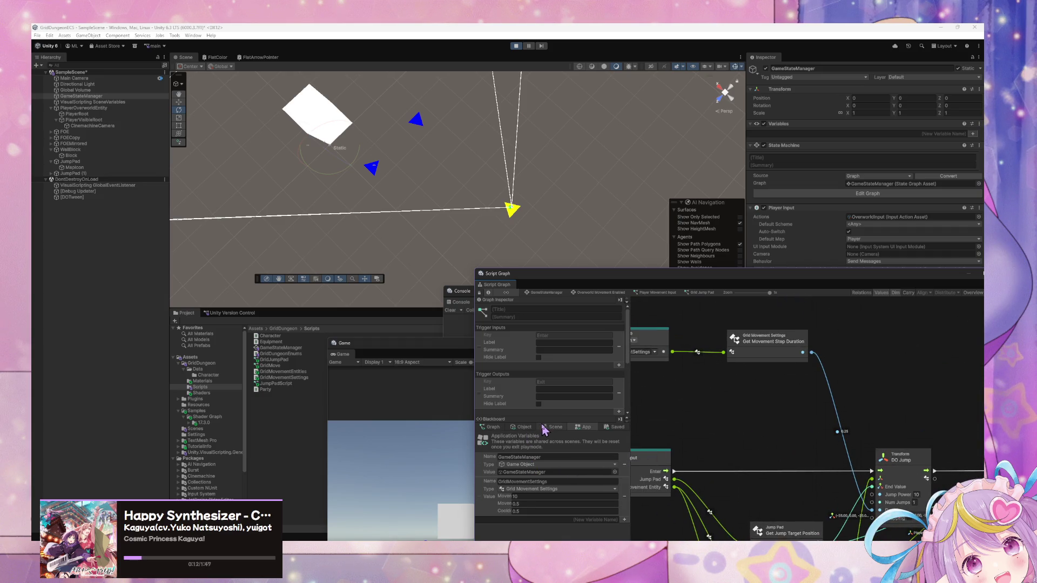
scroll(780, 454, "down", 2)
right_click(724, 373)
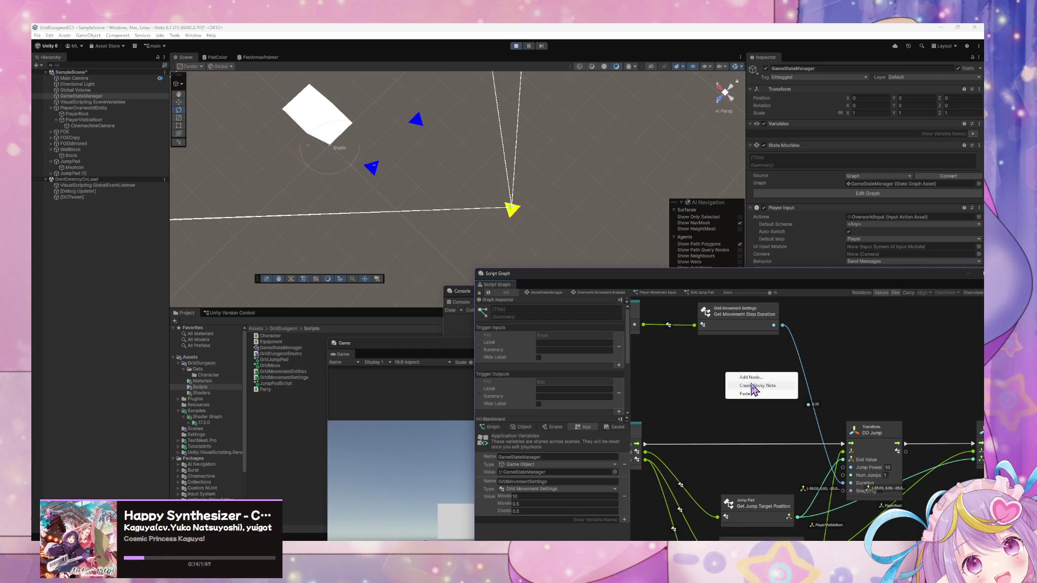
left_click(582, 431)
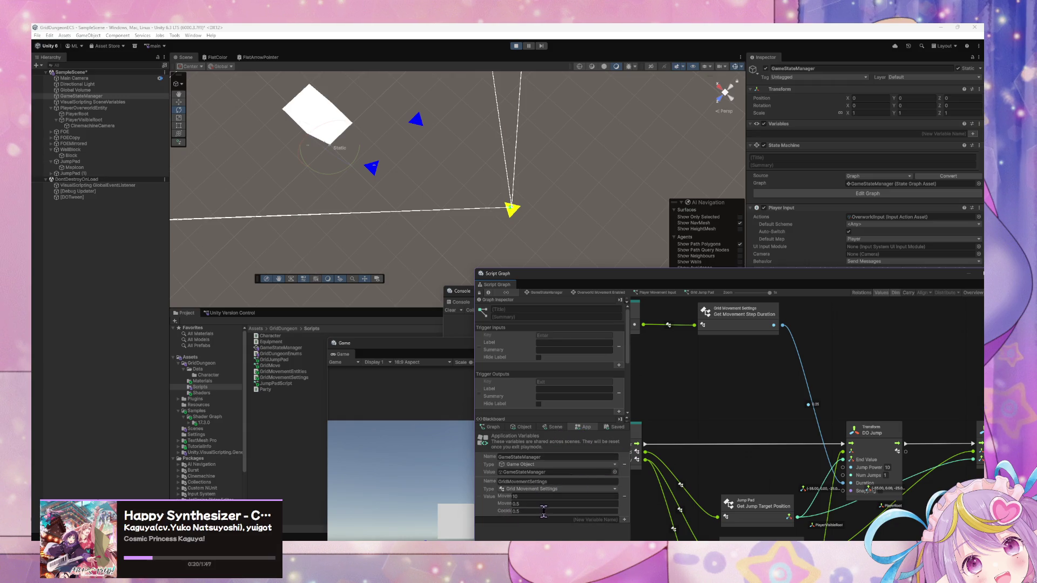
right_click(747, 379)
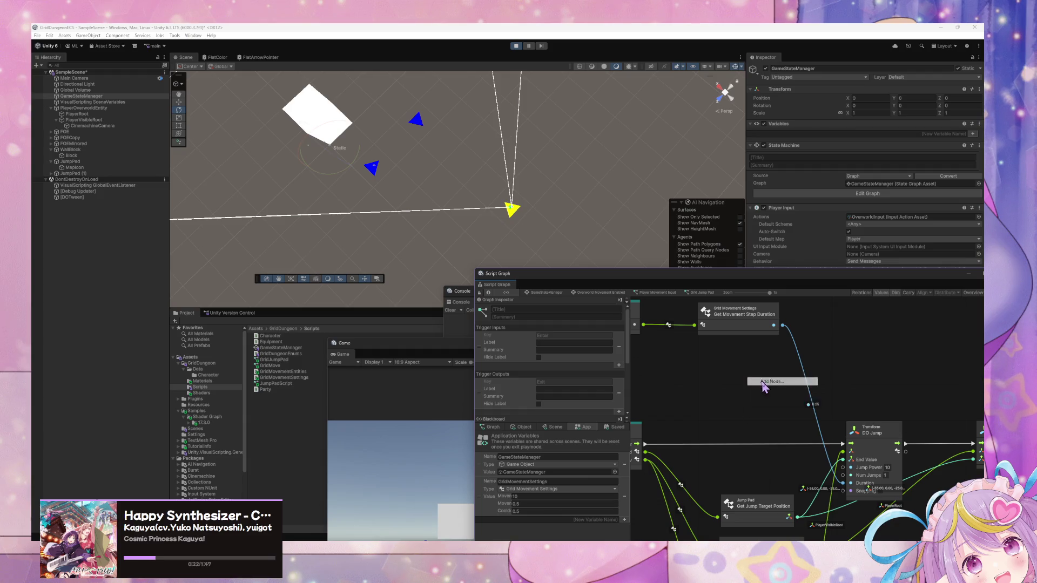
left_click(764, 383)
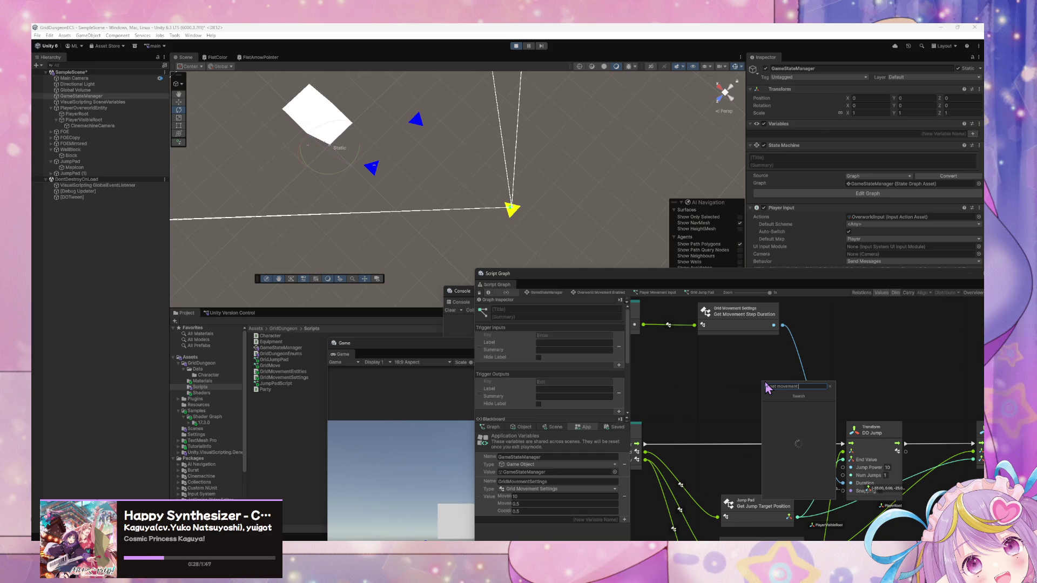
type("get movement step")
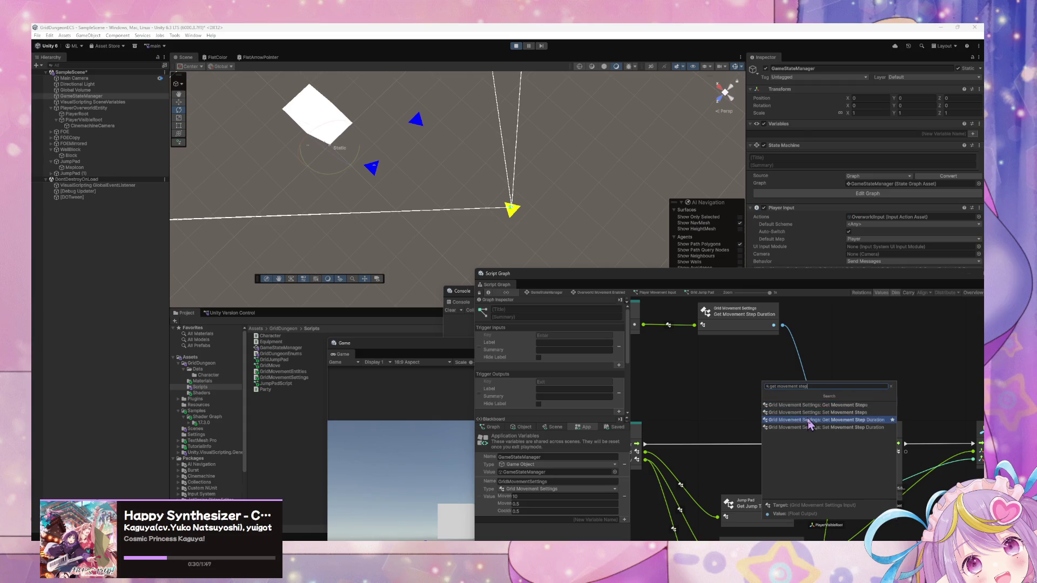
left_click(809, 406)
left_click_drag(644, 326, 742, 398)
left_click_drag(809, 404, 843, 468)
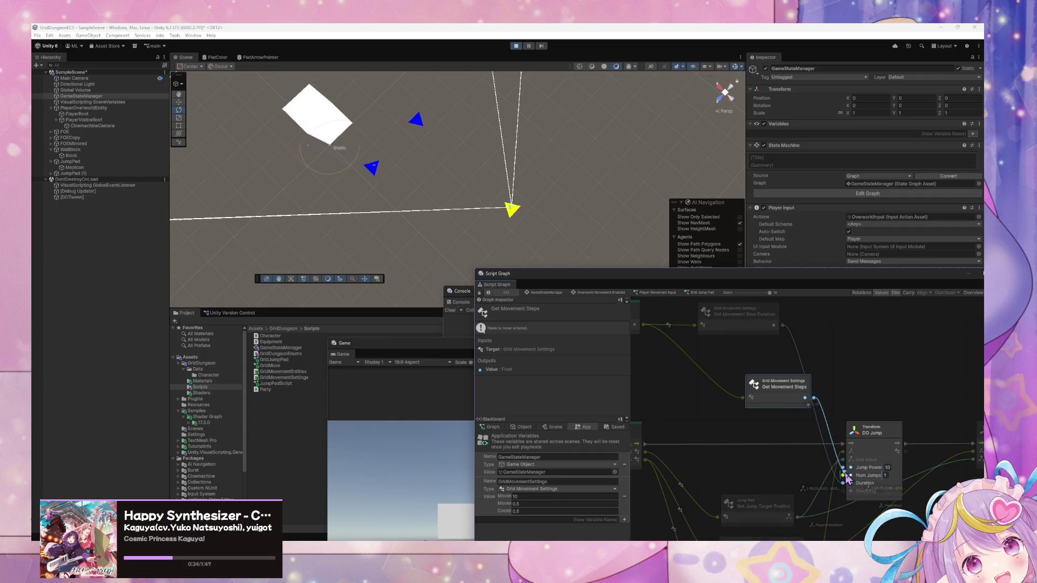
left_click_drag(740, 278, 660, 434)
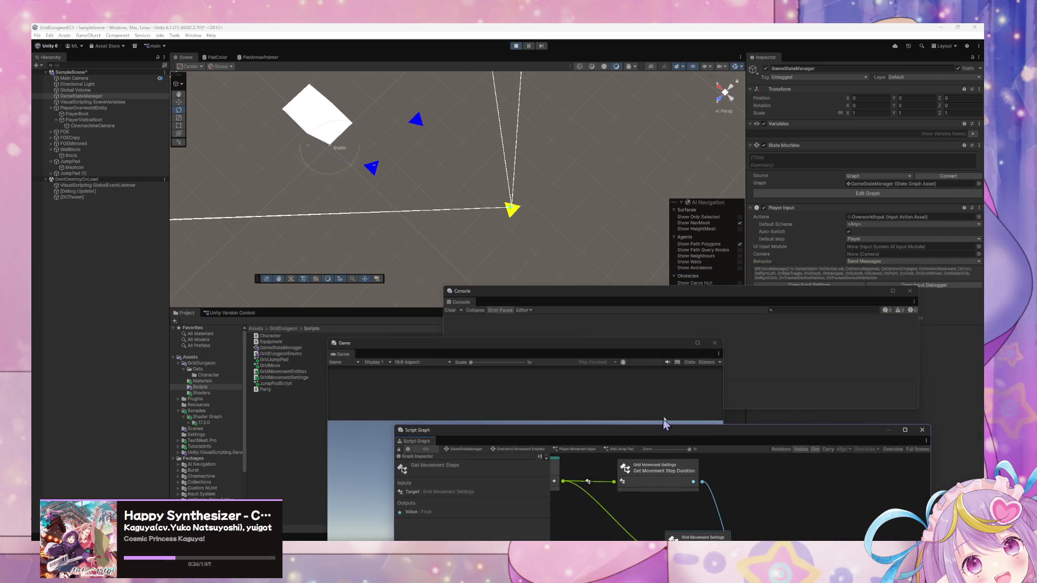
Step: Raise the floating Game view and move it to the upper right over the scene
left_click(409, 390)
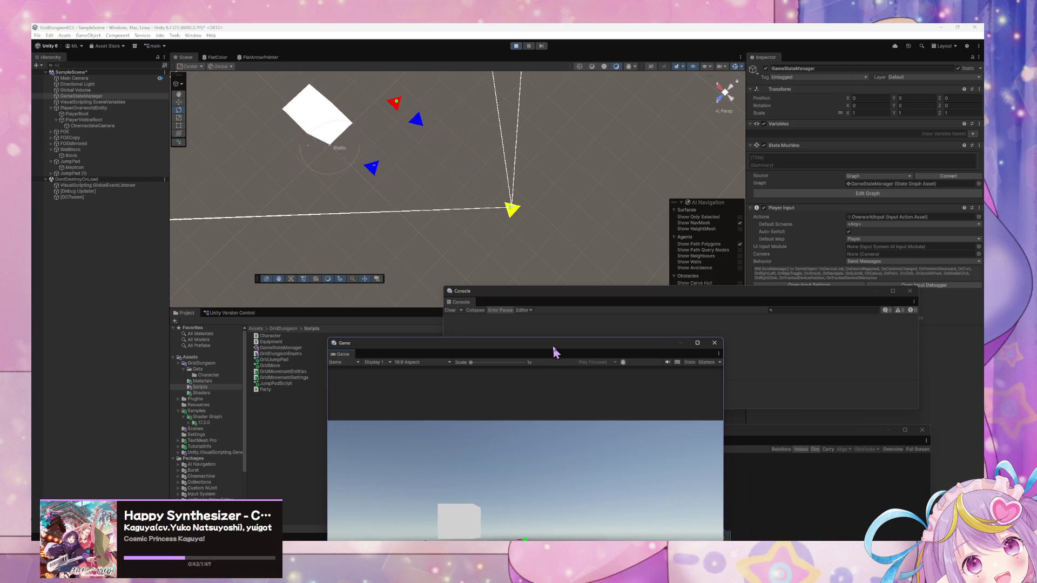
left_click_drag(554, 352, 727, 115)
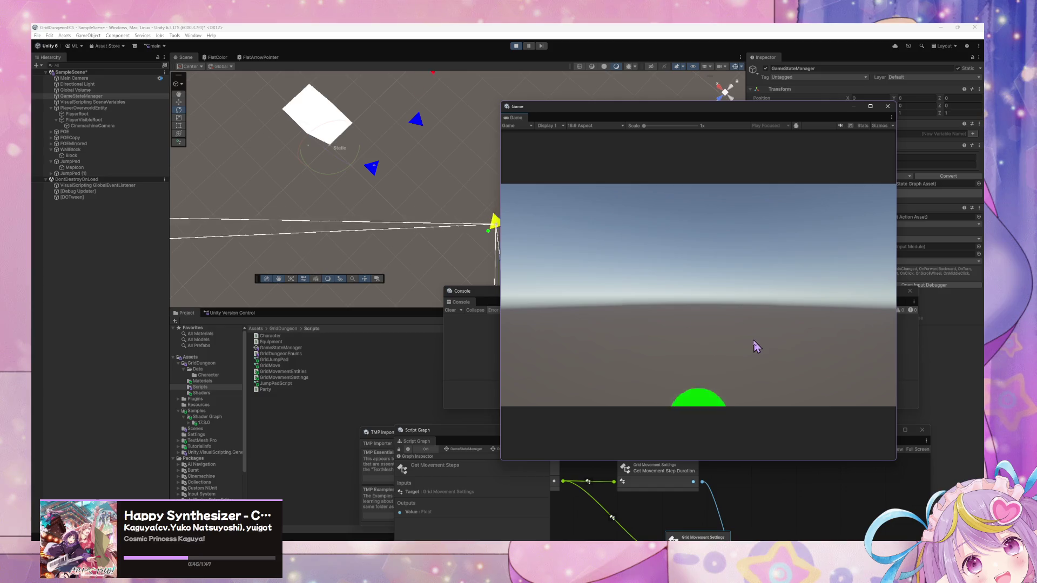
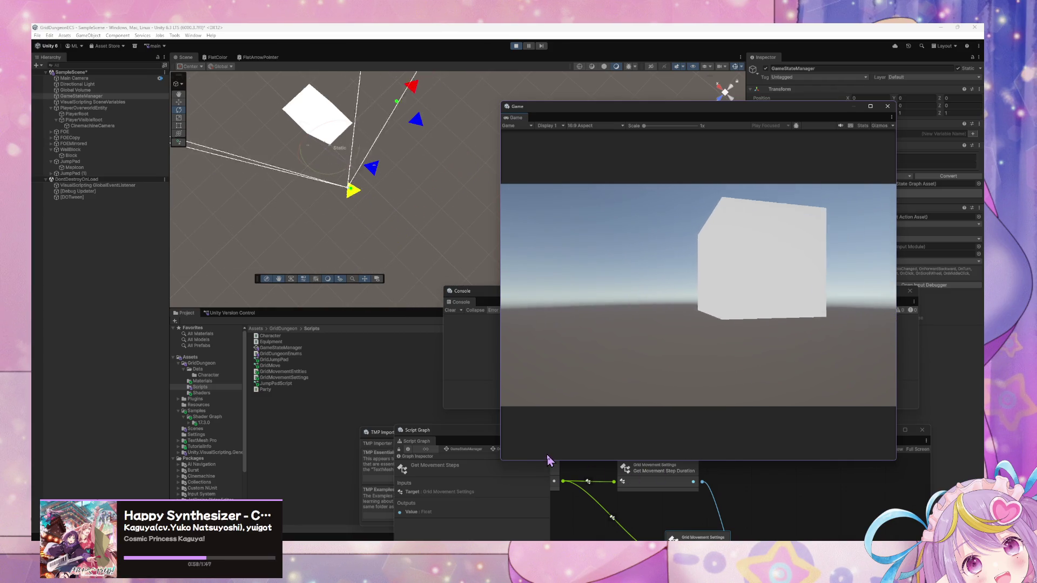
Step: Raise the Script Graph window, play in the Game view, and trace the Console error to JumpPad (1)
left_click(480, 428)
left_click_drag(476, 435, 480, 247)
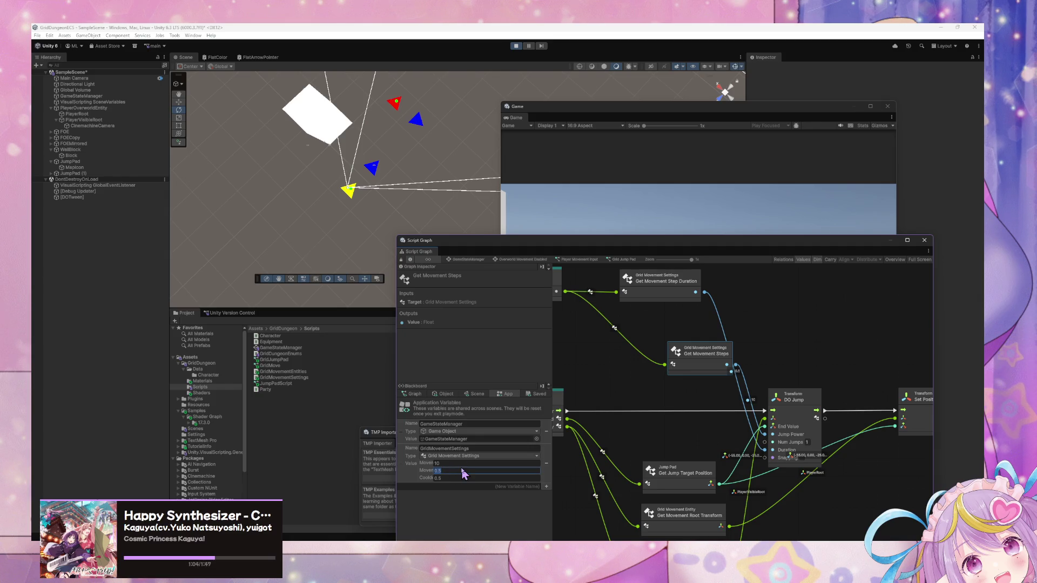
left_click(697, 219)
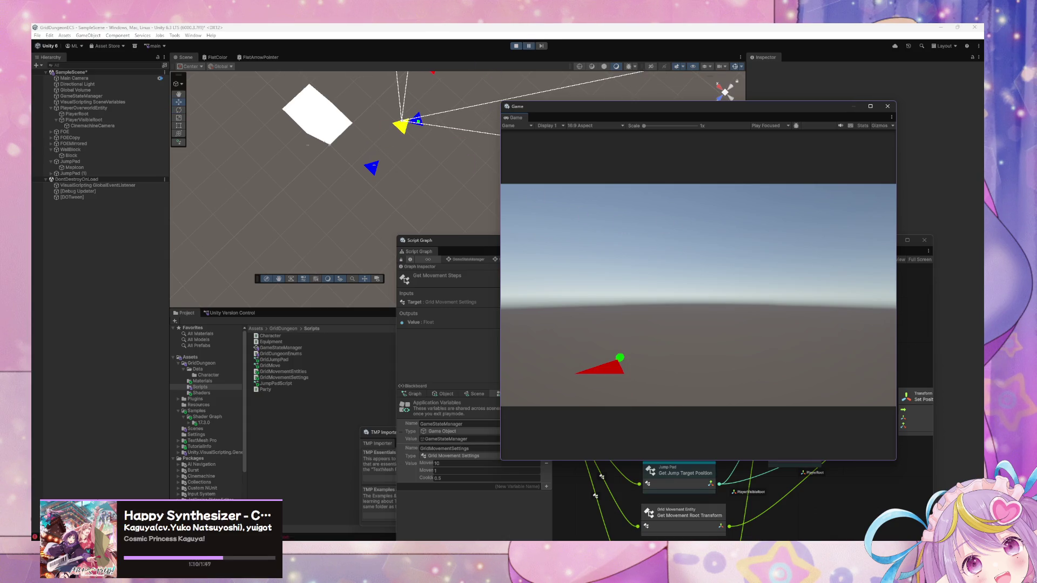
left_click(606, 325)
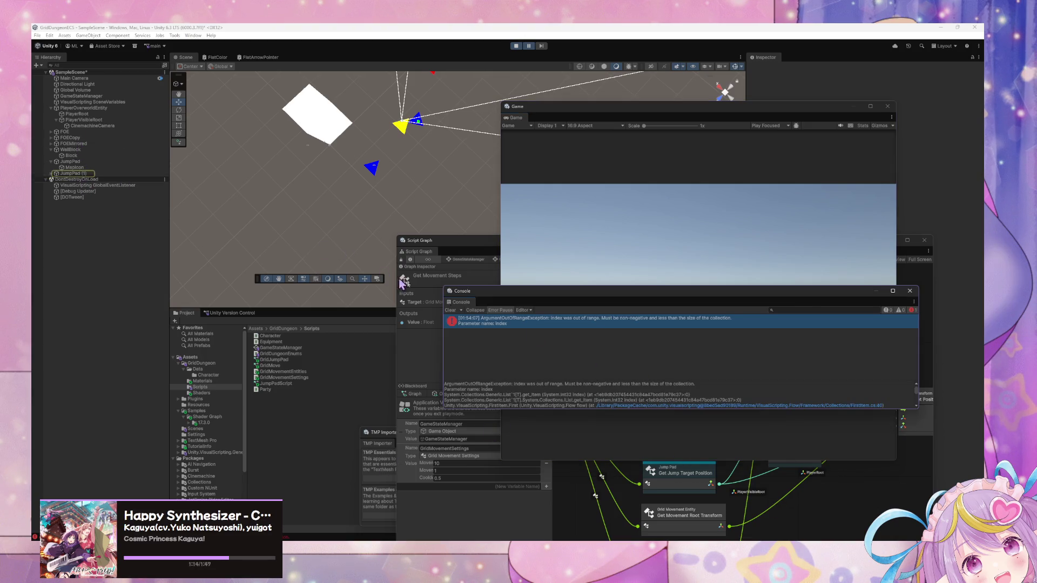
Step: Select JumpPad (1) and inspect its graph's Custom Event trigger node
left_click(70, 176)
left_click(71, 174)
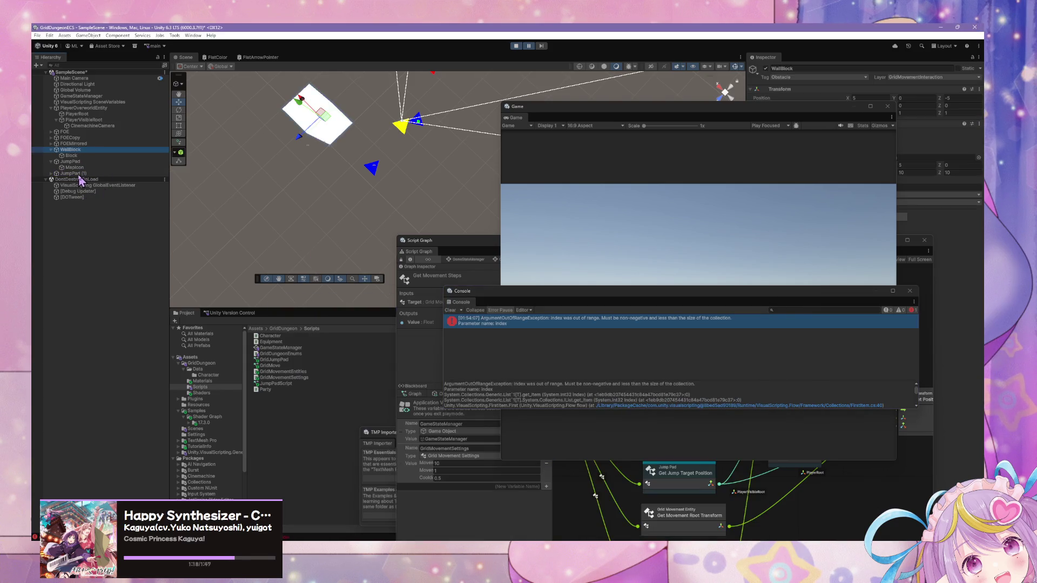
left_click(734, 493)
left_click_drag(861, 356, 613, 401)
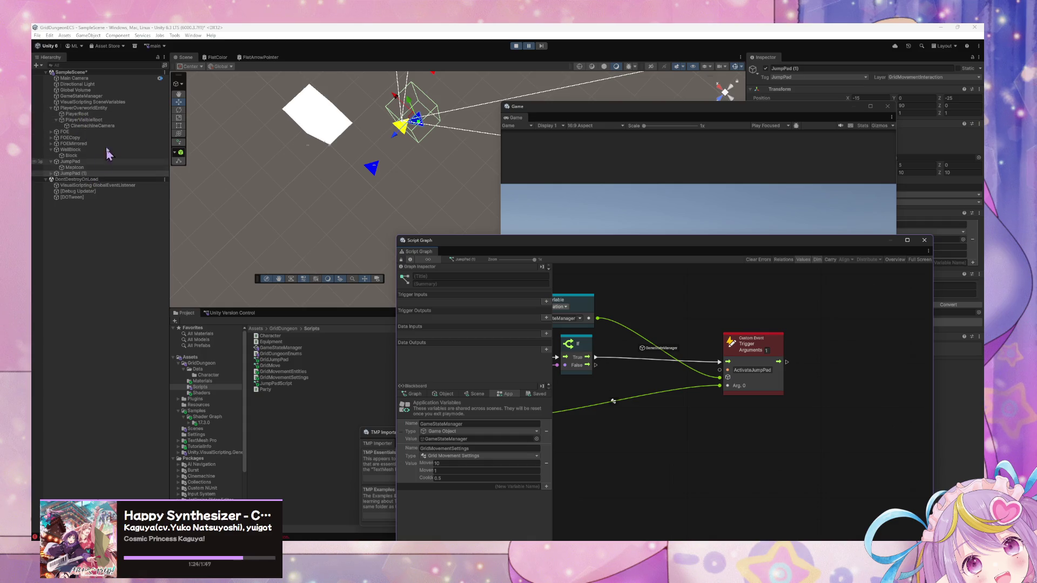
Step: Drill from GameStateManager through Overworld Movement Enabled into Player Movement Input and select First Item
left_click(112, 96)
double_click(732, 356)
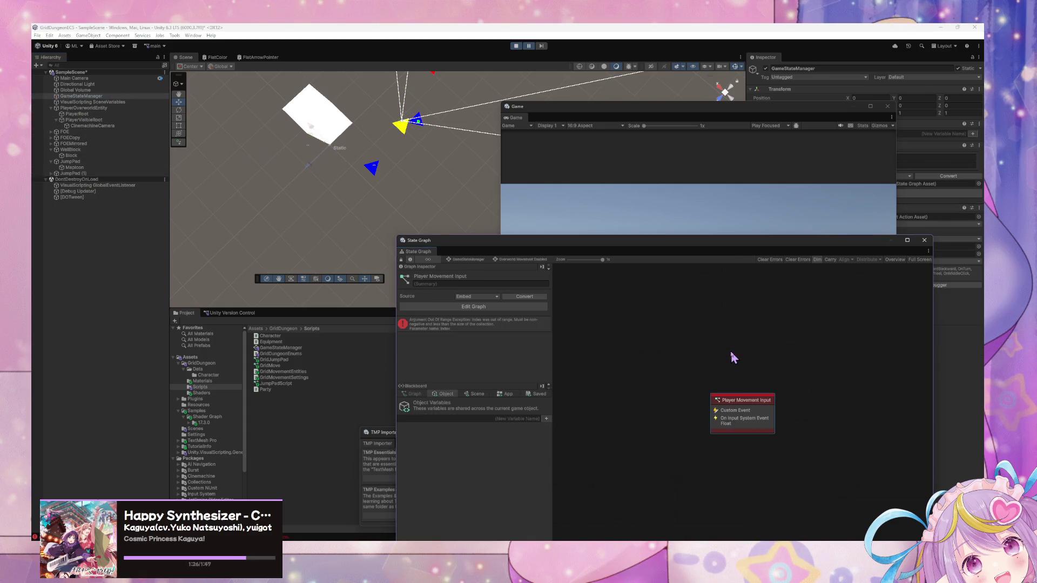
double_click(749, 401)
left_click_drag(710, 430, 725, 421)
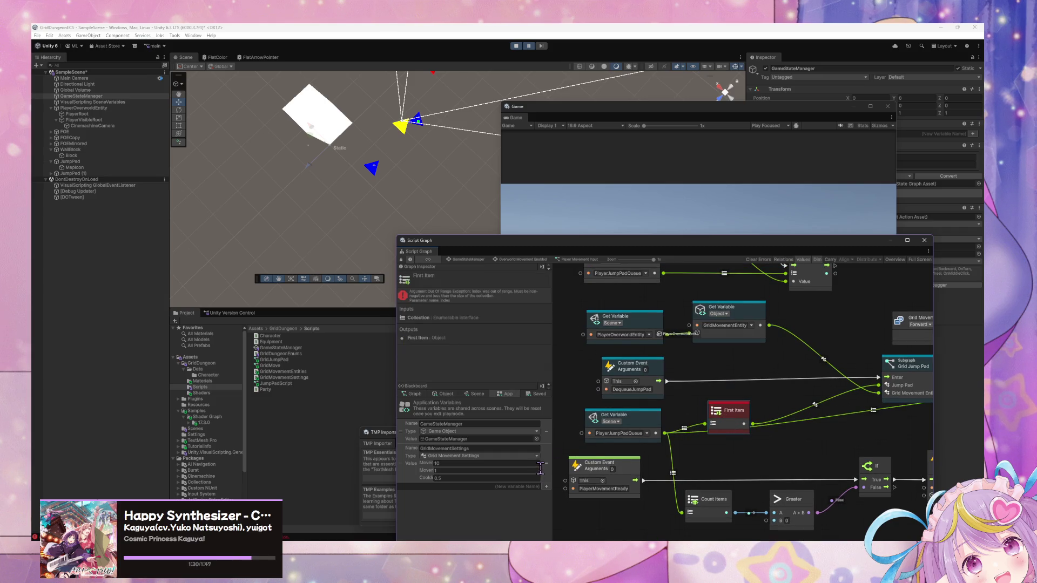
Step: Show the Blackboard's Scene variables for the jump-pad queue
scroll(755, 448, "down", 2)
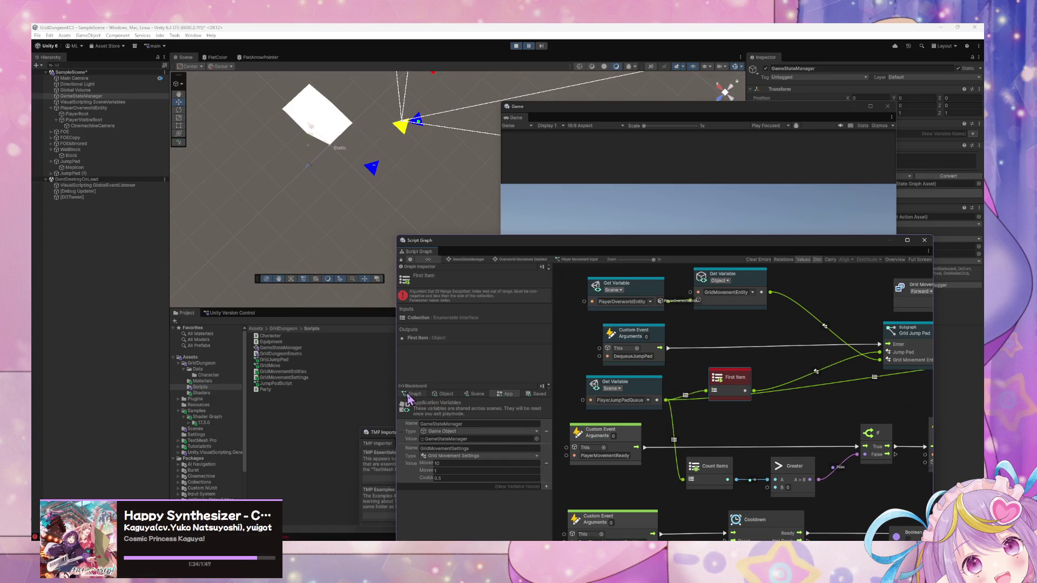
left_click(479, 394)
scroll(507, 462, "down", 1)
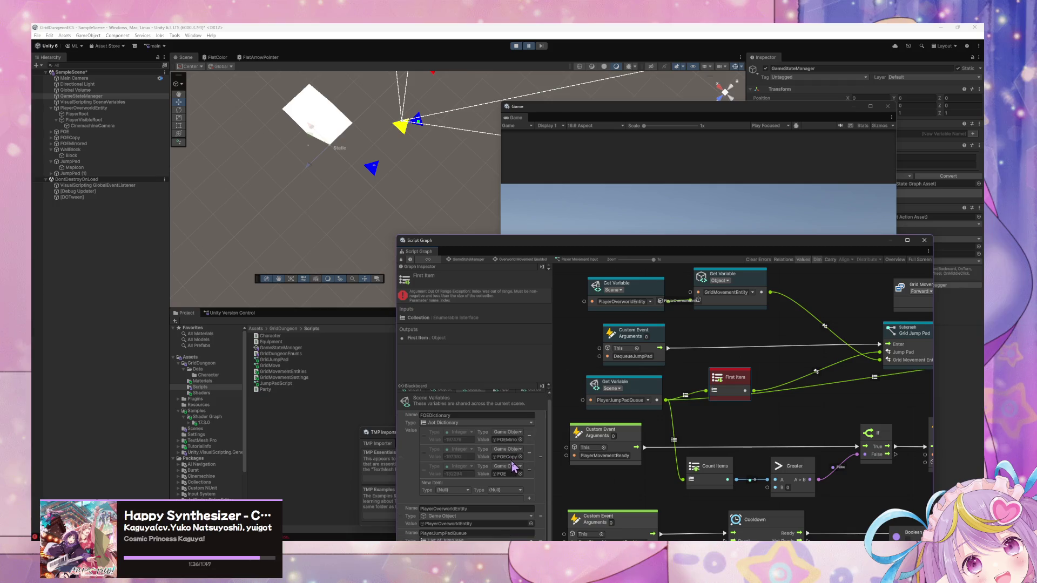
Step: Reposition and pan the Player Movement Input graph, then exit play mode
left_click_drag(540, 251, 531, 164)
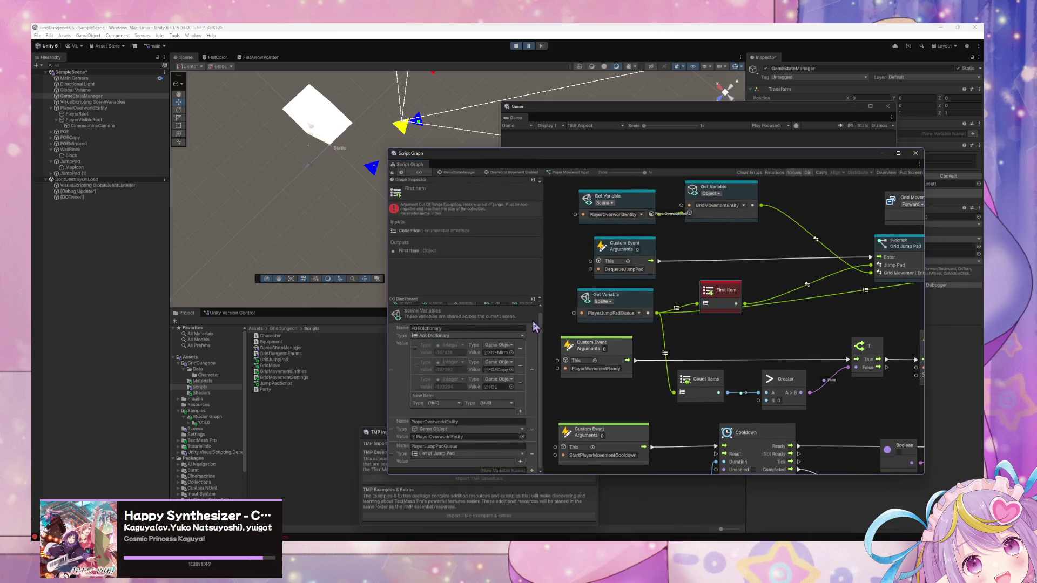
scroll(679, 341, "up", 1)
scroll(704, 310, "down", 3)
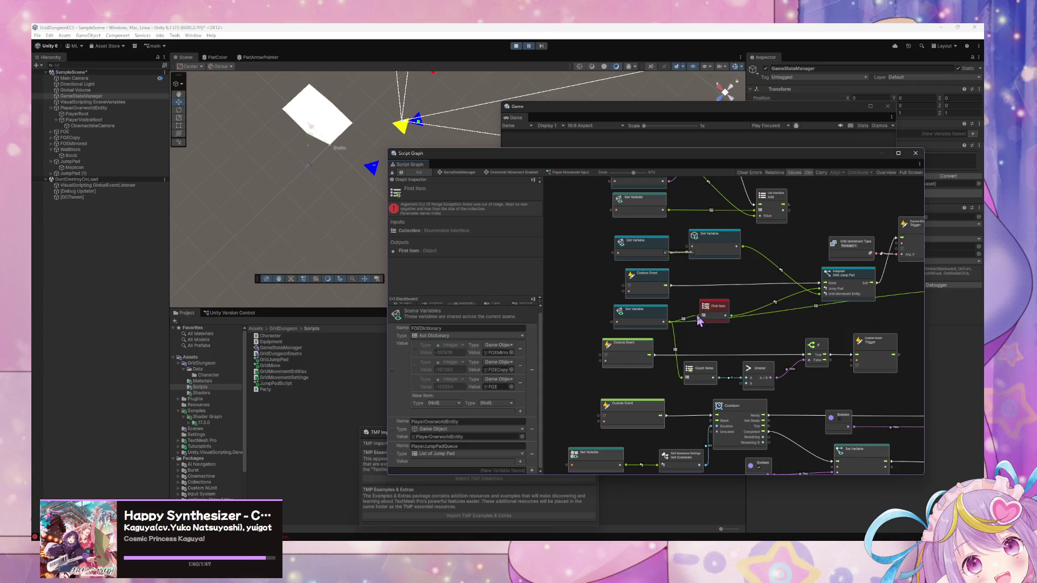
scroll(698, 320, "up", 3)
mouse_move(749, 405)
left_mouse_down()
mouse_move(778, 455)
mouse_move(772, 425)
left_mouse_up()
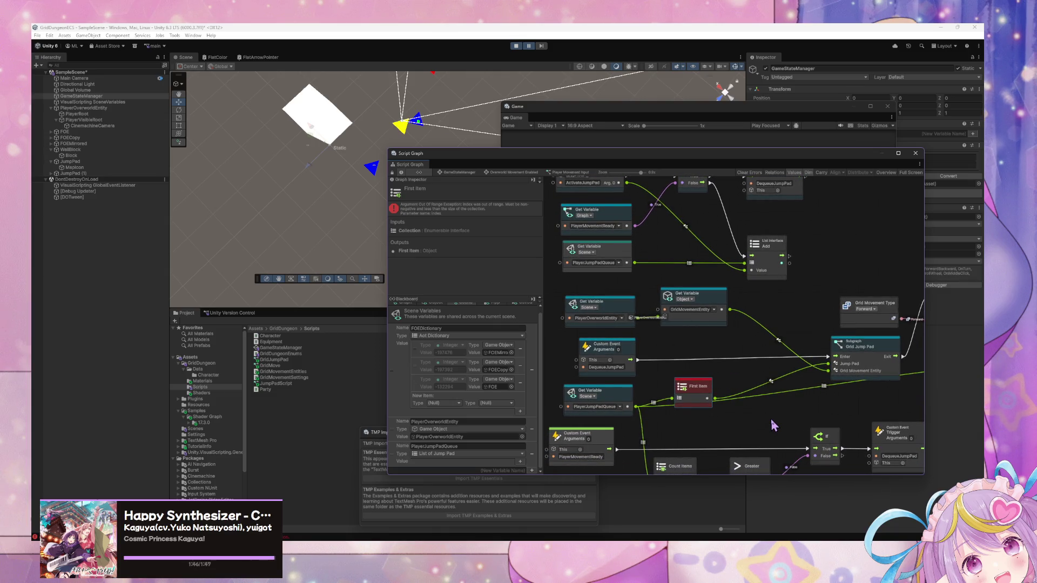
scroll(486, 349, "up", 1)
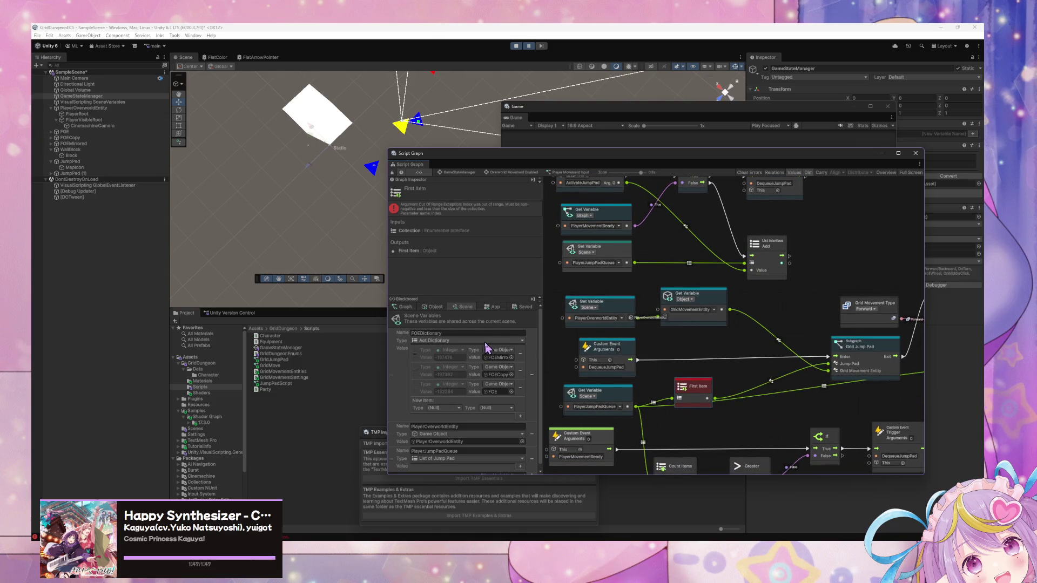
left_click(516, 46)
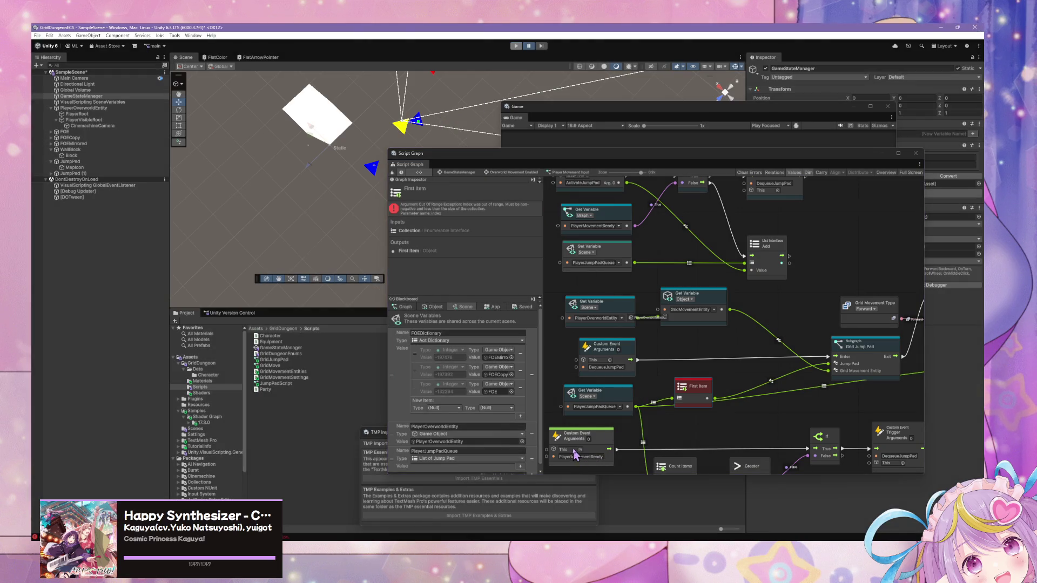
Step: Switch both Get Variable nodes, including the PlayerJumpPadQueue getter, to Graph scope
left_click(595, 396)
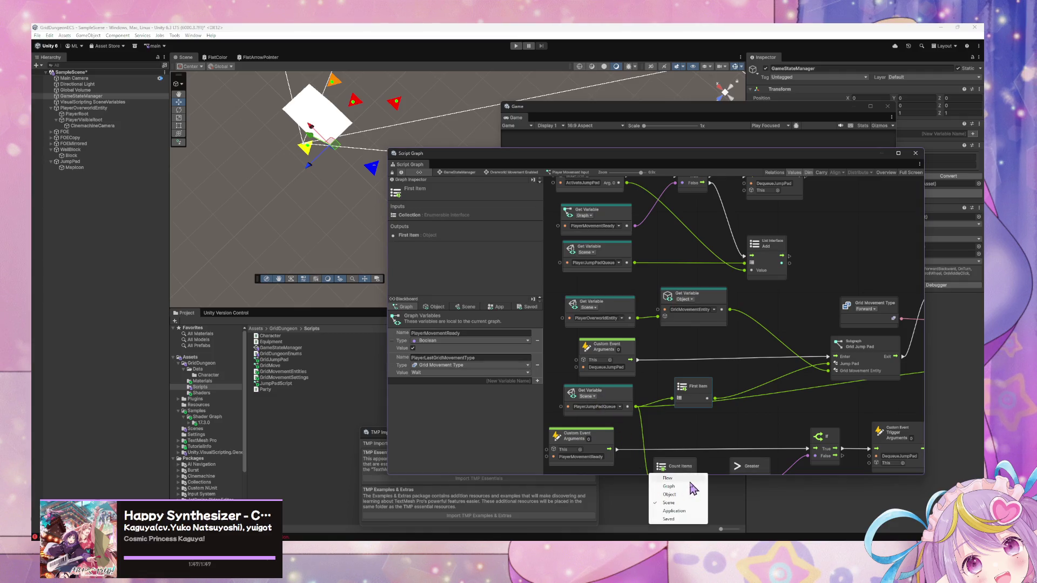
left_click(669, 486)
left_click(599, 275)
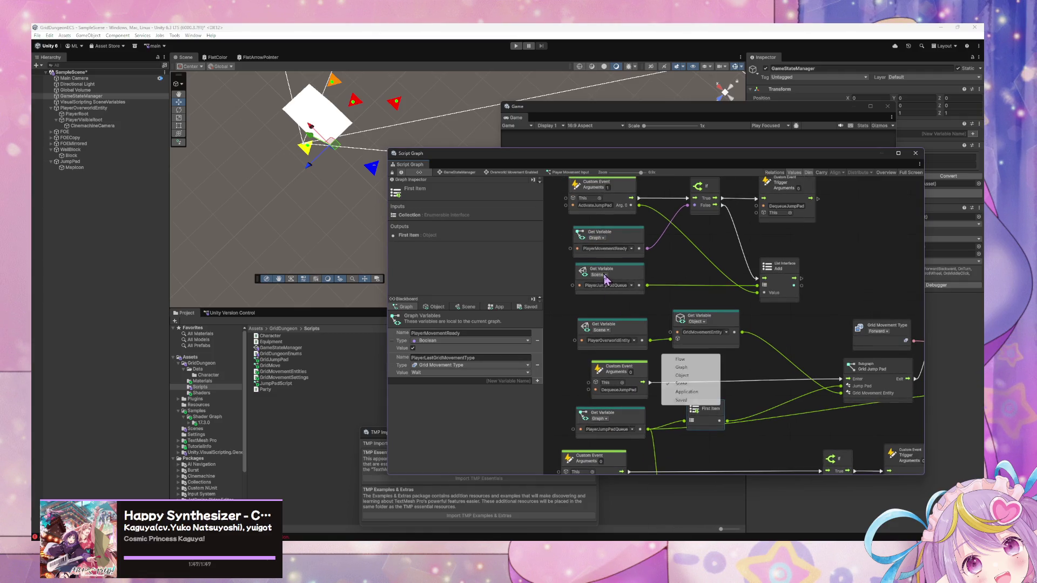
left_click(680, 367)
Step: Add a Blackboard graph variable PlayerJumpPadQueue typed as List of Jump Pad
scroll(670, 335, "down", 3)
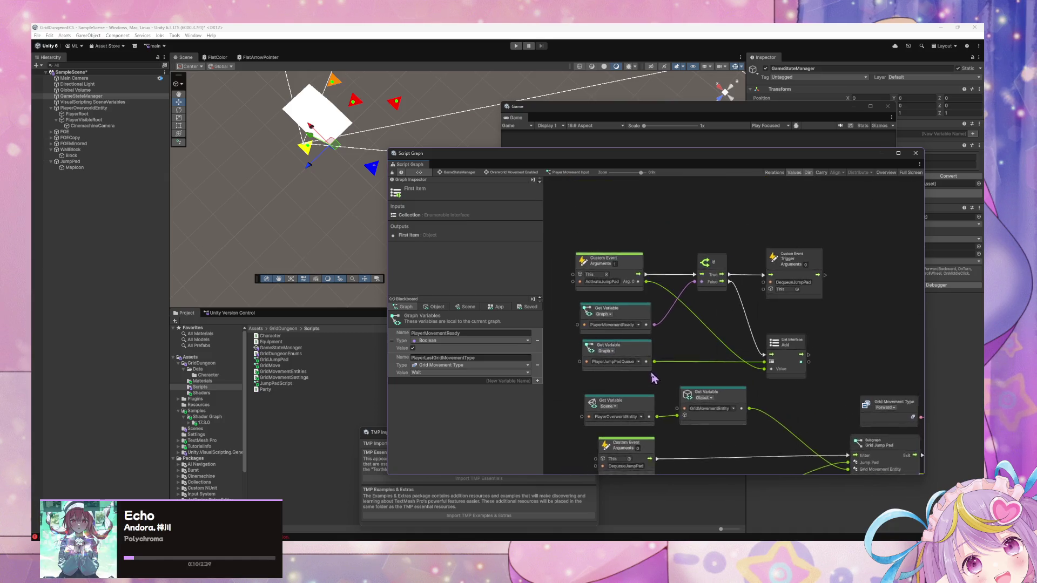
scroll(678, 290, "down", 5)
scroll(701, 358, "left", 2)
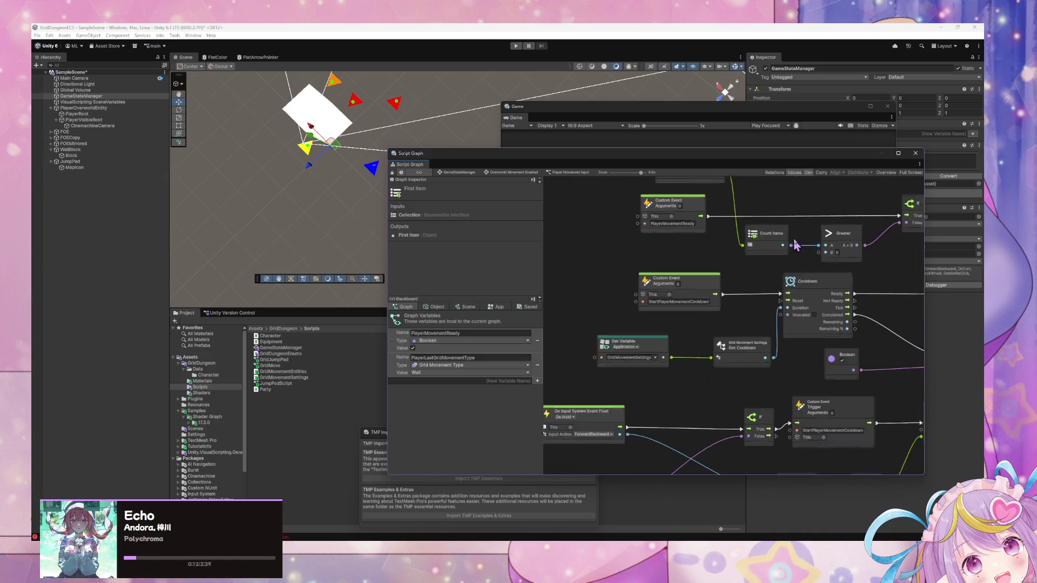
scroll(702, 270, "down", 10)
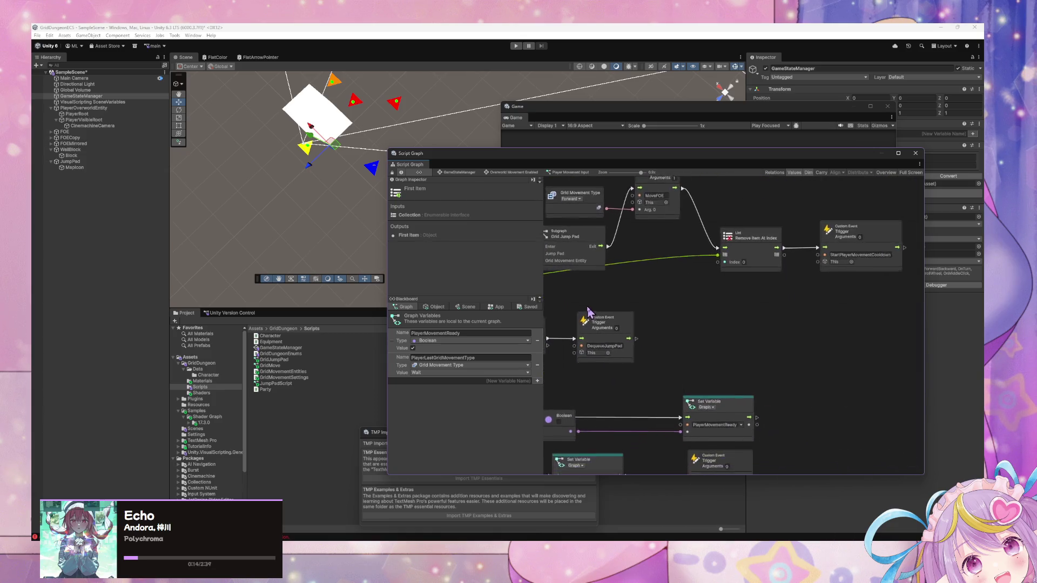
scroll(580, 308, "left", 5)
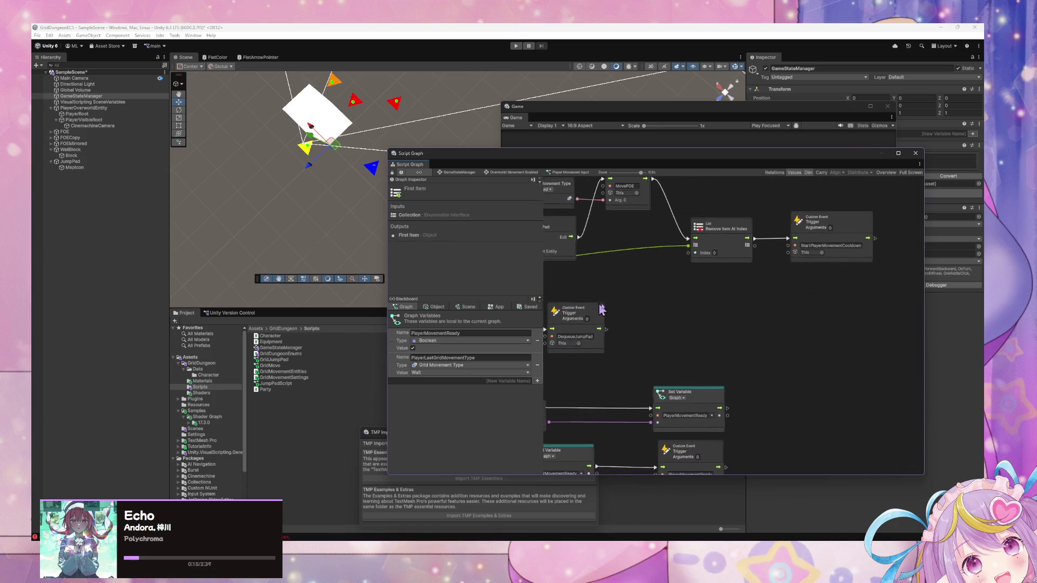
left_click(463, 381)
type("Player")
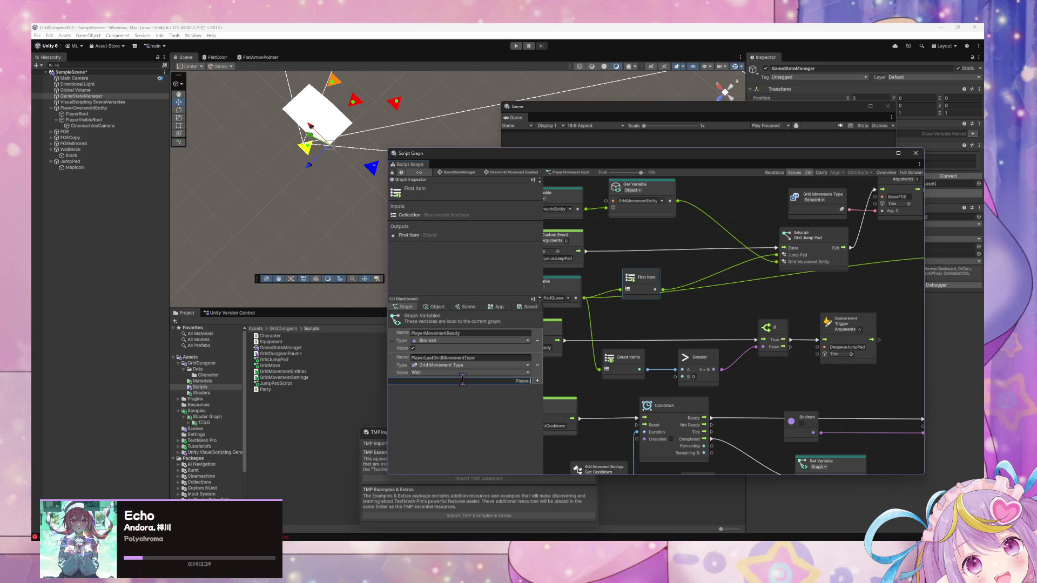
key("Return")
left_click(452, 389)
type("list of jump")
key("Return")
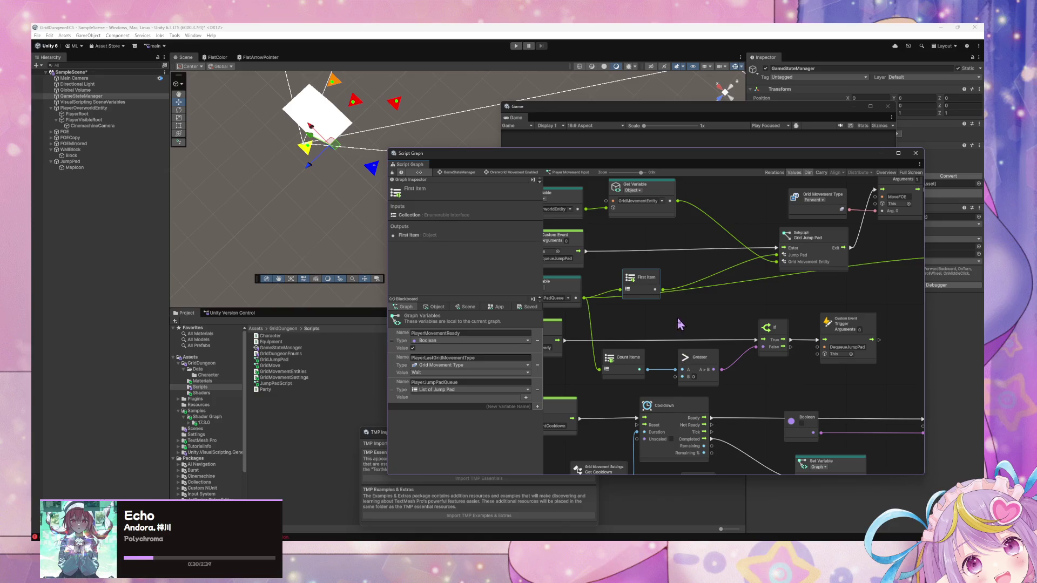
mouse_move(691, 319)
left_mouse_down()
mouse_move(768, 324)
mouse_move(736, 366)
mouse_move(687, 324)
mouse_move(776, 342)
mouse_move(755, 337)
left_mouse_up()
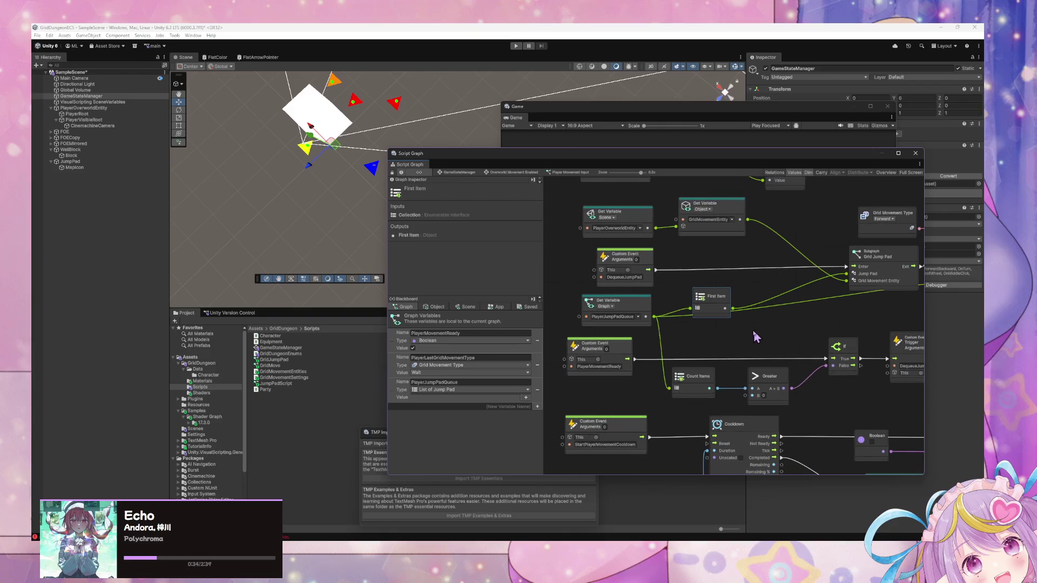
Step: Connect the If node's True output to the Grid Jump Pad subgraph's Enter port
left_click_drag(716, 303, 723, 298)
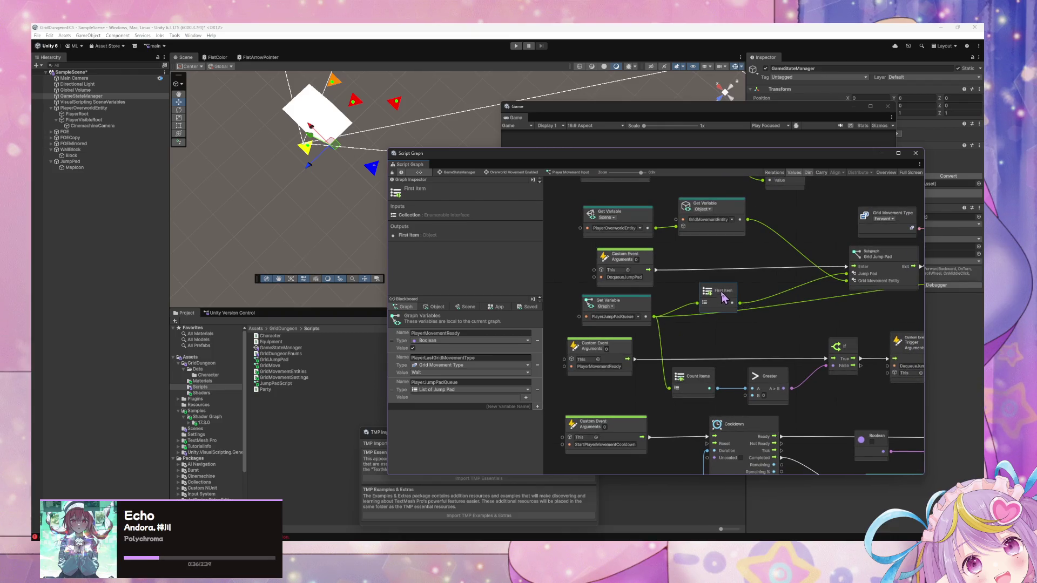
left_click_drag(868, 360, 736, 353)
mouse_move(851, 364)
left_mouse_down()
mouse_move(569, 271)
mouse_move(594, 255)
mouse_move(616, 296)
mouse_move(833, 430)
mouse_move(784, 382)
left_mouse_up()
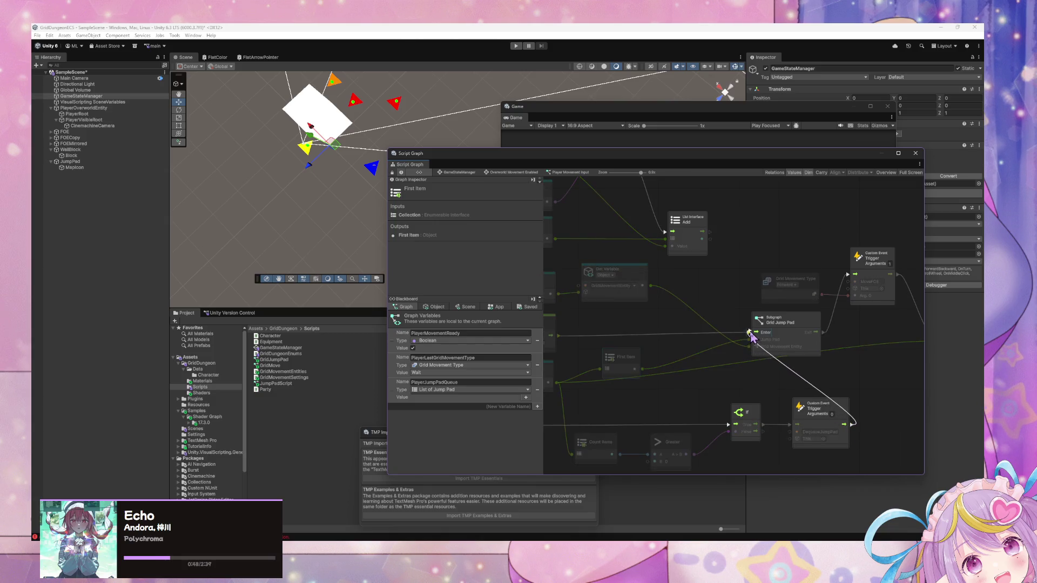
mouse_move(762, 402)
left_mouse_down()
mouse_move(879, 456)
mouse_move(777, 408)
mouse_move(735, 315)
left_mouse_up()
mouse_move(685, 370)
left_mouse_down()
mouse_move(838, 421)
mouse_move(794, 324)
mouse_move(735, 236)
mouse_move(801, 427)
left_mouse_up()
left_click(866, 413)
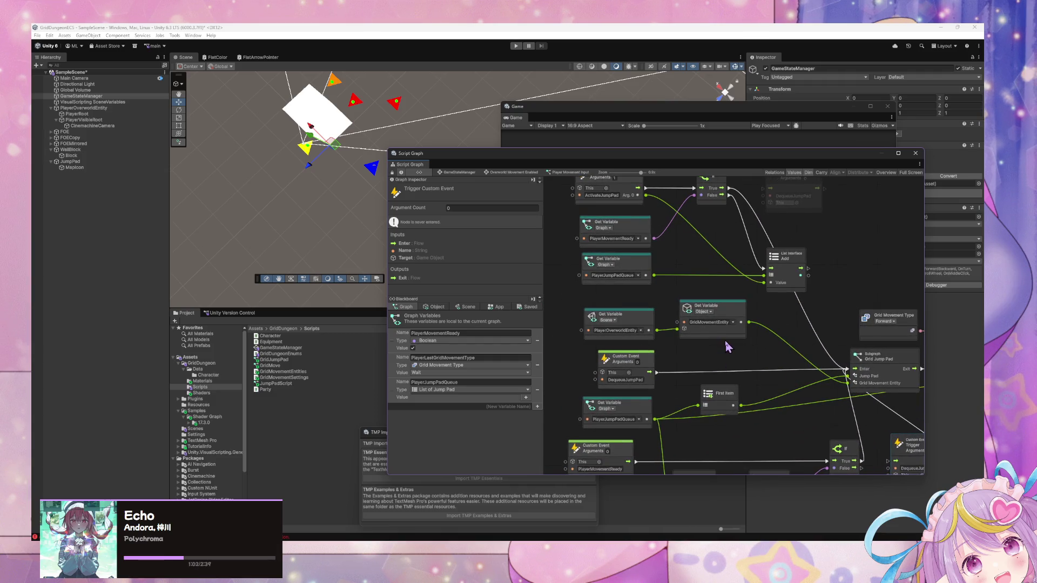
Step: Box-select a group of graph nodes and shift them to the right
scroll(727, 347, "down", 3)
left_click(643, 356)
scroll(798, 381, "right", 3)
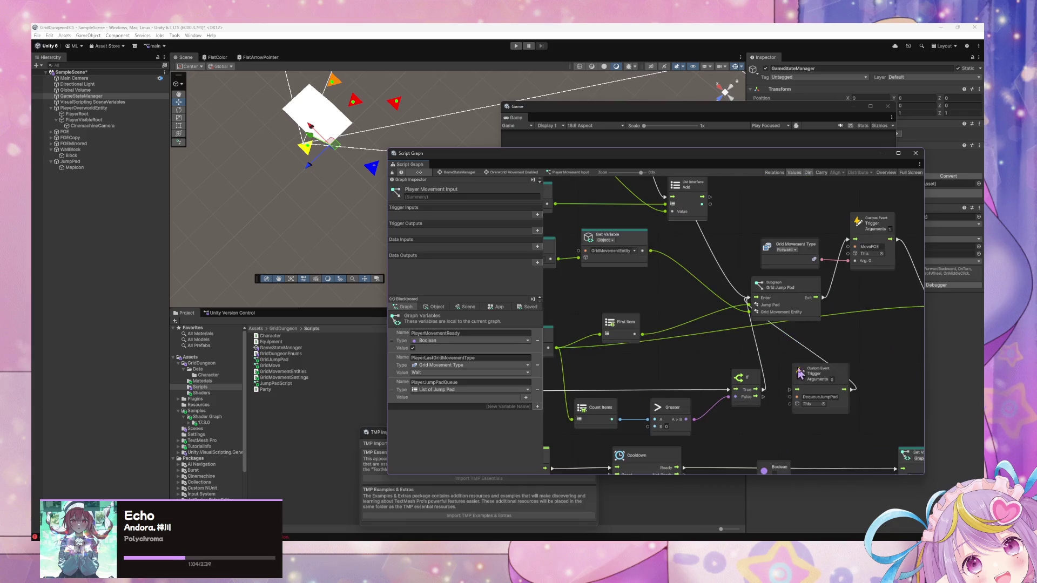
left_click_drag(814, 375, 688, 398)
mouse_move(880, 395)
left_mouse_down()
mouse_move(558, 249)
mouse_move(599, 283)
left_mouse_up()
left_click_drag(863, 391, 574, 249)
left_click_drag(597, 286, 698, 284)
Step: Place the PlayerJumpPadQueue getter beside First Item and move Count Items, Greater and If right
mouse_move(673, 366)
left_mouse_down()
mouse_move(796, 381)
mouse_move(703, 349)
left_mouse_up()
mouse_move(618, 338)
left_mouse_down()
mouse_move(610, 305)
mouse_move(701, 340)
mouse_move(772, 340)
left_mouse_up()
left_click_drag(696, 322, 882, 320)
left_click_drag(684, 417, 697, 410)
left_click_drag(841, 446, 669, 370)
mouse_move(826, 407)
left_mouse_down()
mouse_move(913, 402)
mouse_move(837, 388)
mouse_move(770, 409)
mouse_move(756, 396)
mouse_move(799, 419)
mouse_move(798, 365)
left_mouse_up()
Step: Fine-tune the getter and First Item, and set the If node beside the Grid Jump Pad subgraph
left_click(788, 409)
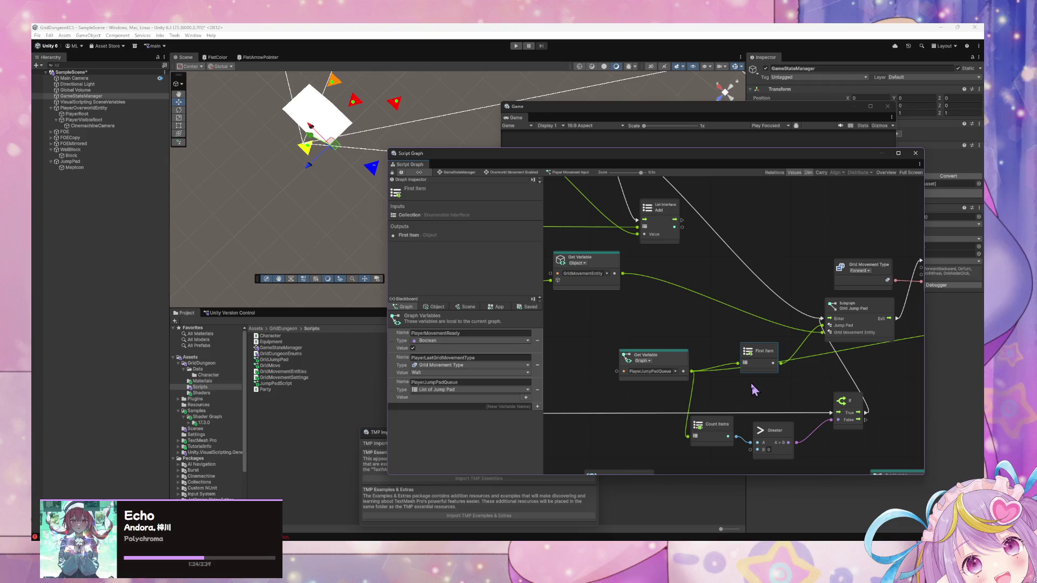
mouse_move(665, 380)
left_mouse_down()
mouse_move(686, 410)
mouse_move(632, 393)
left_mouse_up()
left_click_drag(780, 387, 752, 380)
left_click_drag(804, 413, 796, 376)
mouse_move(860, 405)
left_mouse_down()
mouse_move(793, 295)
mouse_move(783, 308)
left_mouse_up()
scroll(882, 423, "up", 3)
left_click(882, 394)
scroll(891, 421, "right", 5)
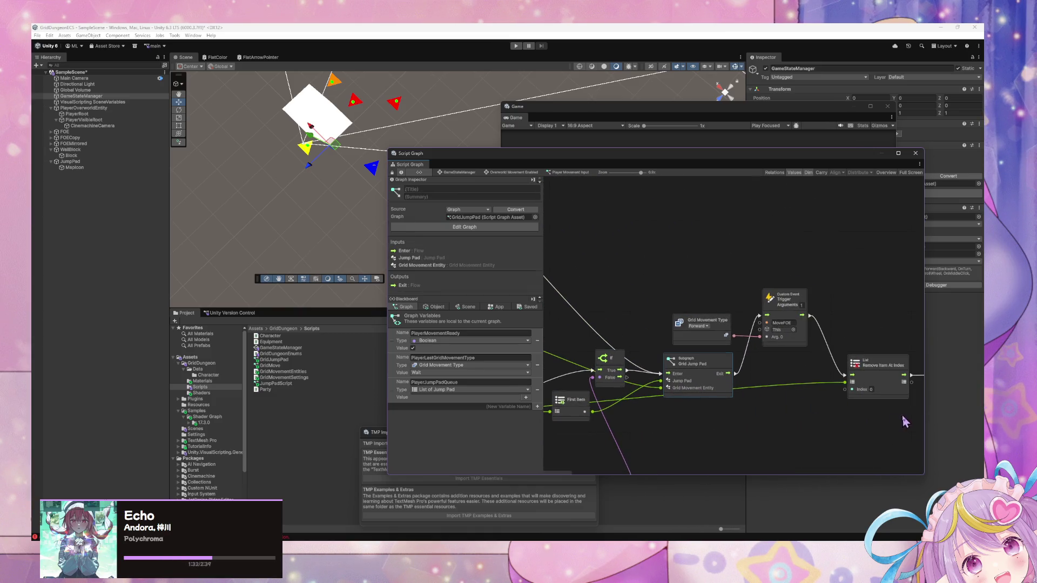
Step: Select groups of nodes and nudge the If nodes into position
left_click_drag(904, 422, 665, 260)
scroll(906, 421, "right", 5)
left_click_drag(907, 417, 547, 266)
scroll(614, 317, "left", 5)
left_click_drag(789, 371, 801, 380)
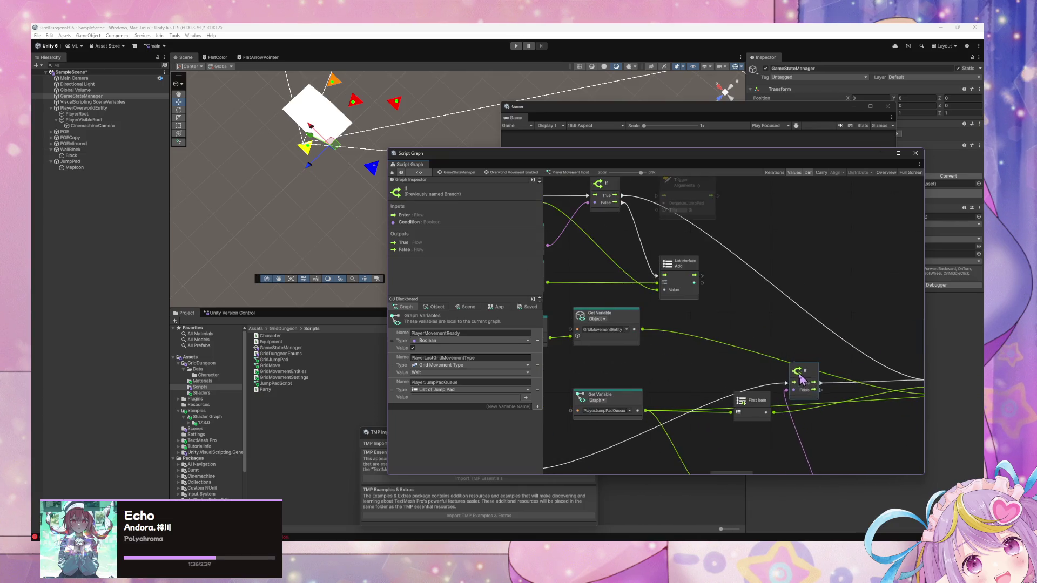
scroll(799, 378, "right", 2)
scroll(744, 351, "up", 3)
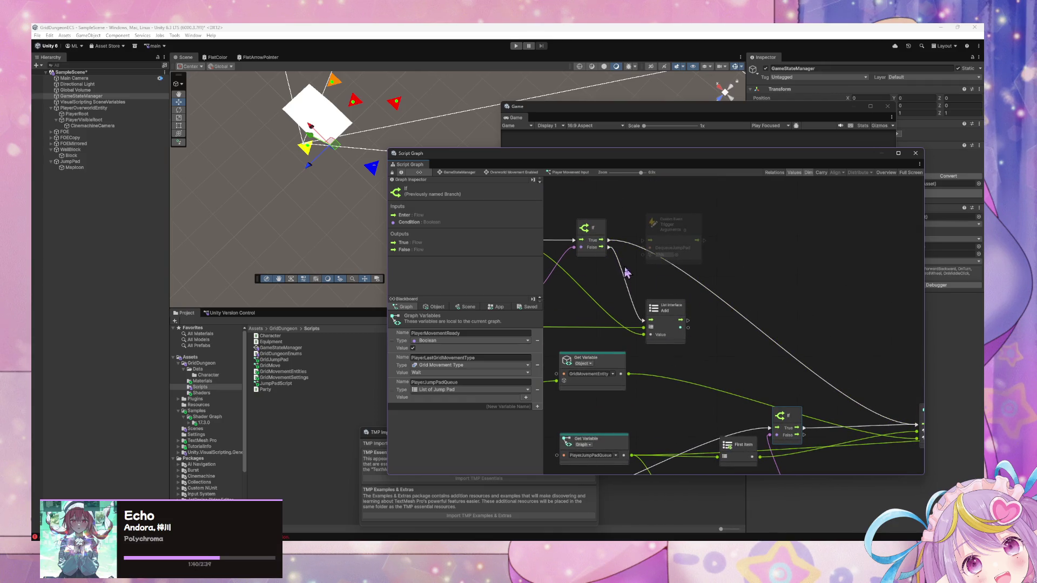
scroll(717, 294, "right", 3)
scroll(717, 294, "down", 1)
left_click_drag(729, 411, 738, 404)
left_click_drag(690, 356, 748, 352)
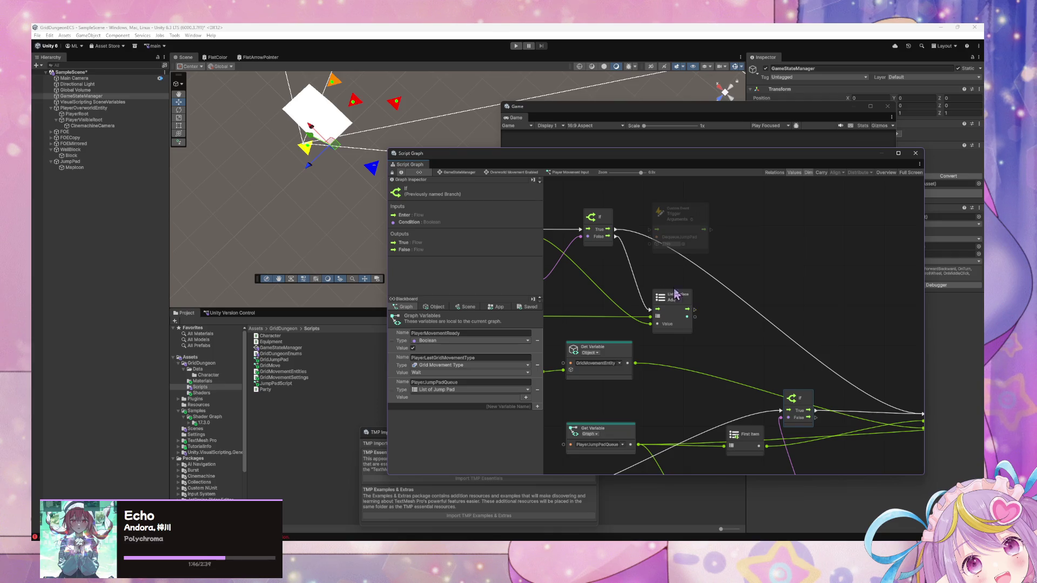
Step: Wire the upper If node's True output into the lower If node's Enter port
left_click_drag(691, 309, 780, 411)
mouse_move(681, 285)
left_mouse_down()
mouse_move(759, 292)
mouse_move(654, 256)
left_mouse_up()
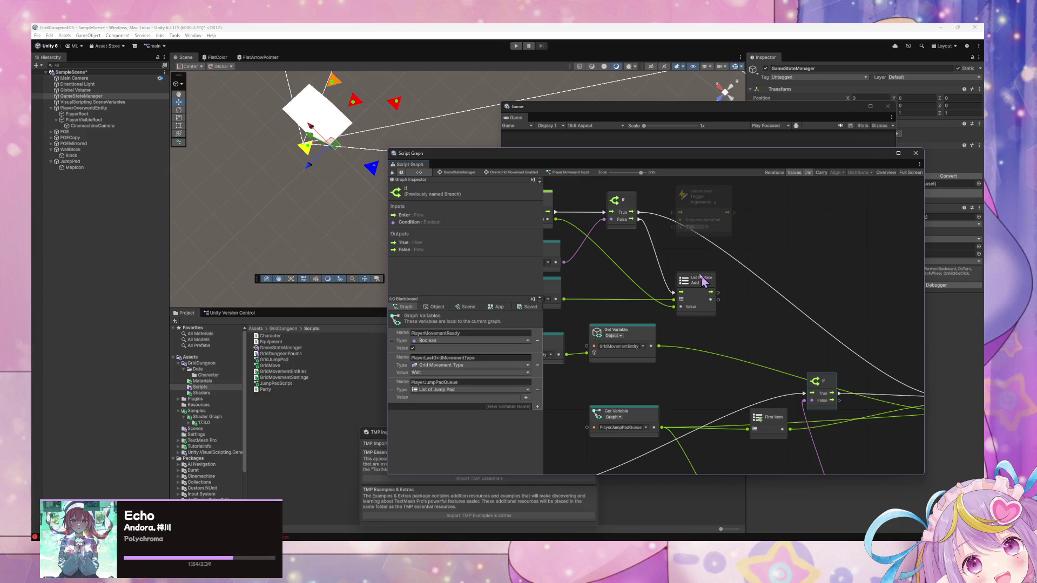
mouse_move(632, 213)
left_mouse_down()
mouse_move(808, 397)
mouse_move(797, 343)
left_mouse_up()
mouse_move(767, 299)
left_mouse_down()
mouse_move(681, 358)
mouse_move(740, 394)
left_mouse_up()
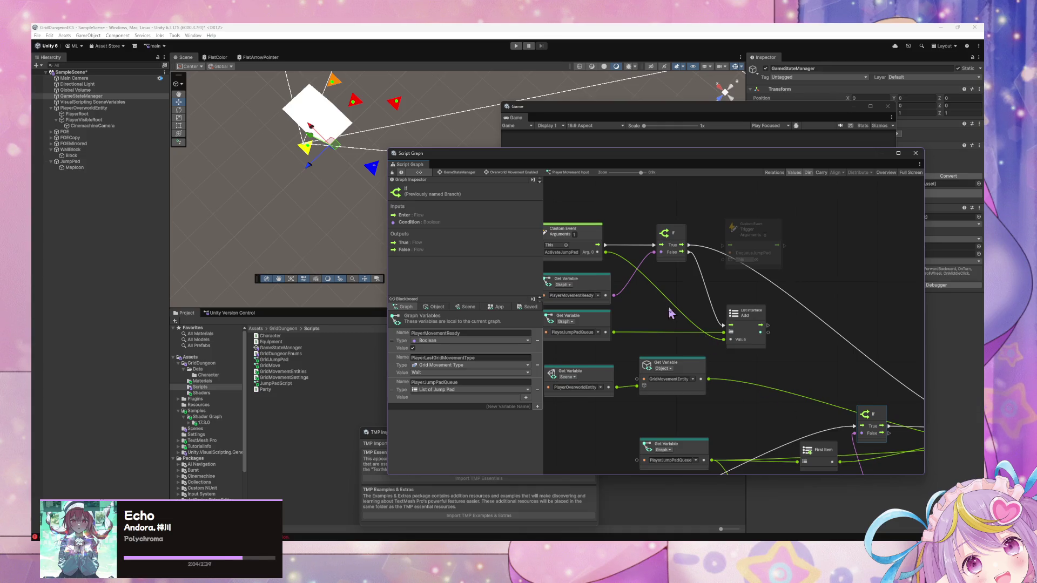
Step: Move the ActivateJumpPad event, List Add and PlayerJumpPadQueue variable nodes leftward
left_click_drag(669, 313, 748, 354)
left_click_drag(675, 282, 607, 276)
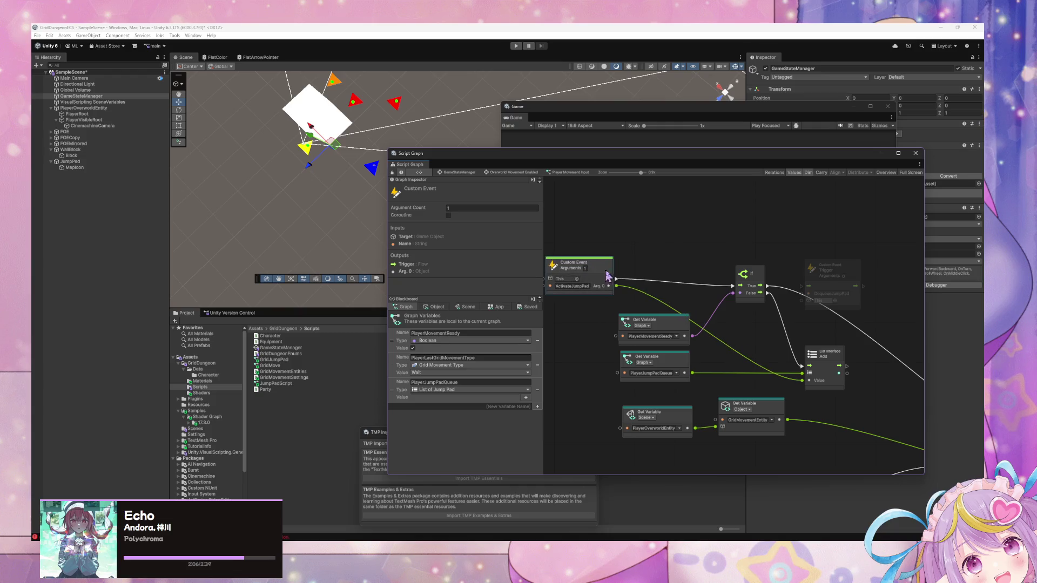
left_click_drag(823, 357, 754, 354)
left_click_drag(648, 356, 577, 356)
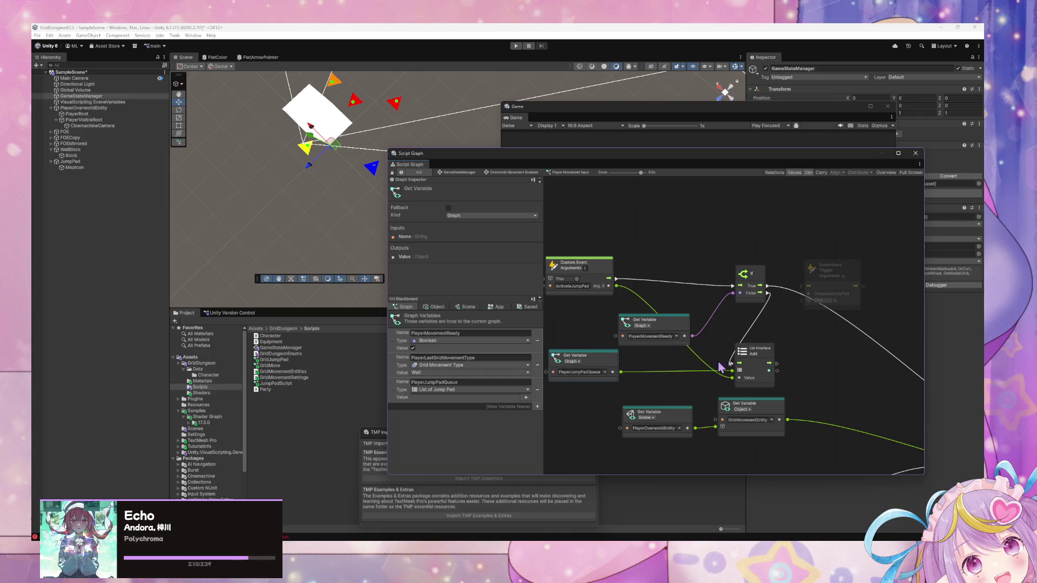
left_click_drag(765, 358, 753, 357)
Step: Wire ActivateJumpPad into List Add, chain Add's exit into If, and reposition PlayerMovementReady
left_click_drag(613, 278, 627, 285)
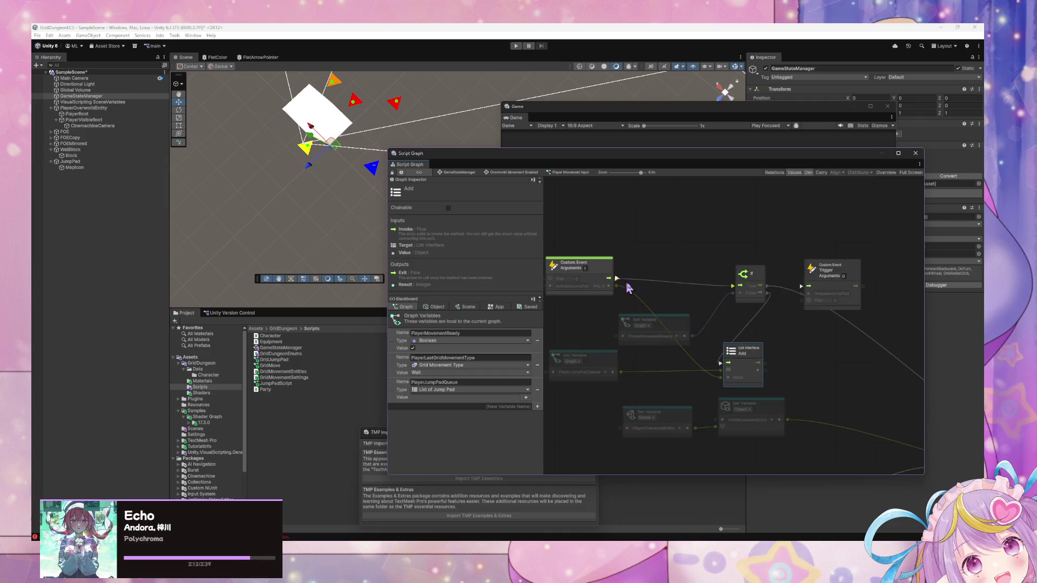
left_click_drag(723, 367, 723, 362)
left_click_drag(752, 274, 828, 343)
mouse_move(758, 363)
left_mouse_down()
mouse_move(813, 355)
mouse_move(779, 371)
mouse_move(814, 355)
left_mouse_up()
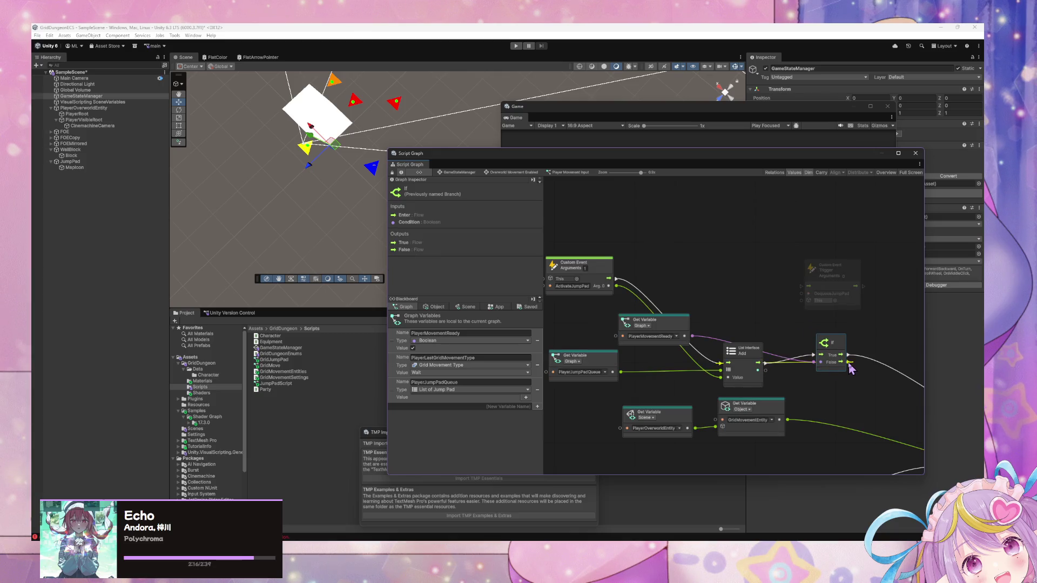
left_click_drag(845, 394, 823, 352)
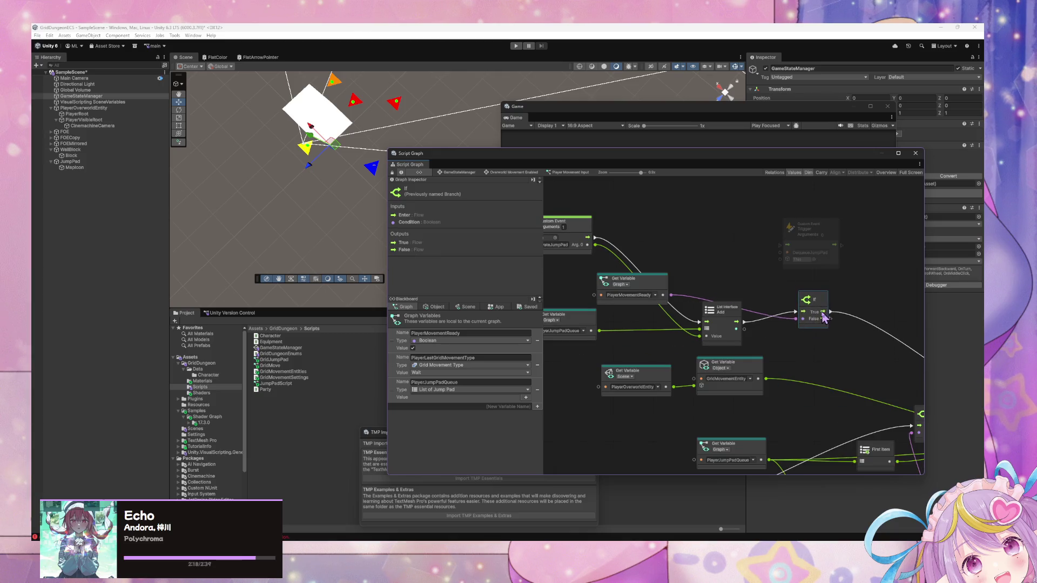
mouse_move(637, 290)
left_mouse_down()
mouse_move(712, 262)
mouse_move(718, 270)
mouse_move(705, 268)
left_mouse_up()
mouse_move(785, 318)
left_mouse_down()
mouse_move(669, 251)
mouse_move(713, 331)
mouse_move(823, 354)
left_mouse_up()
Step: Delete the DequeueJumpPad trigger node and nudge the PlayerJumpPadQueue variable node
left_click(704, 316)
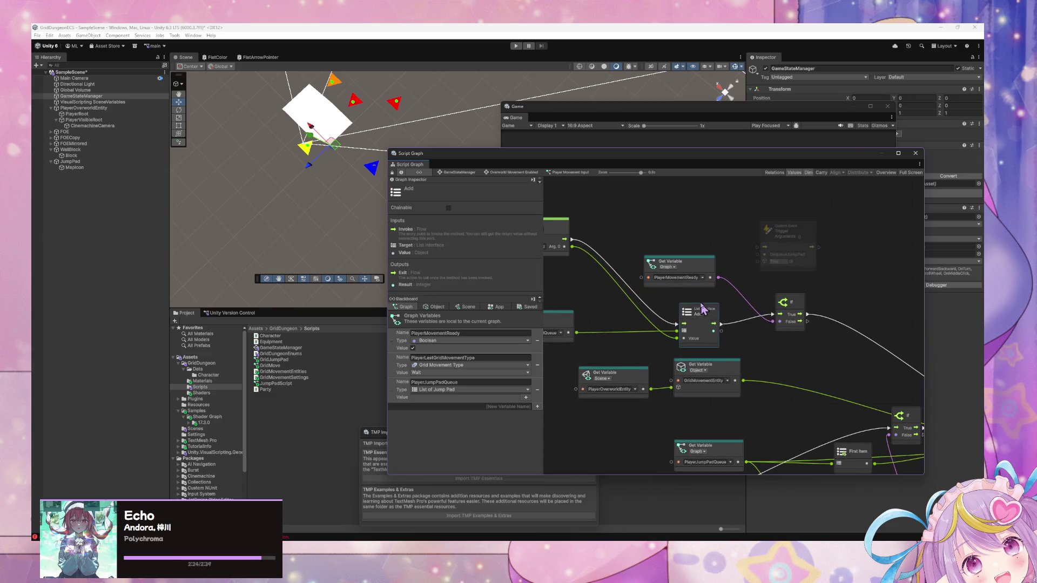
left_click(804, 235)
left_click_drag(805, 235, 828, 244)
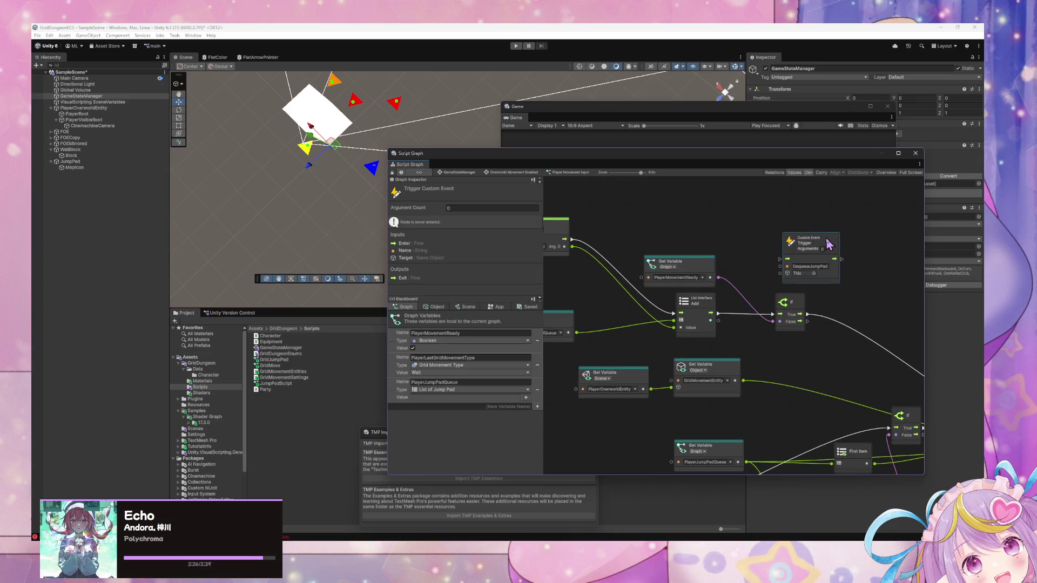
key("Delete")
scroll(805, 285, "down", 2)
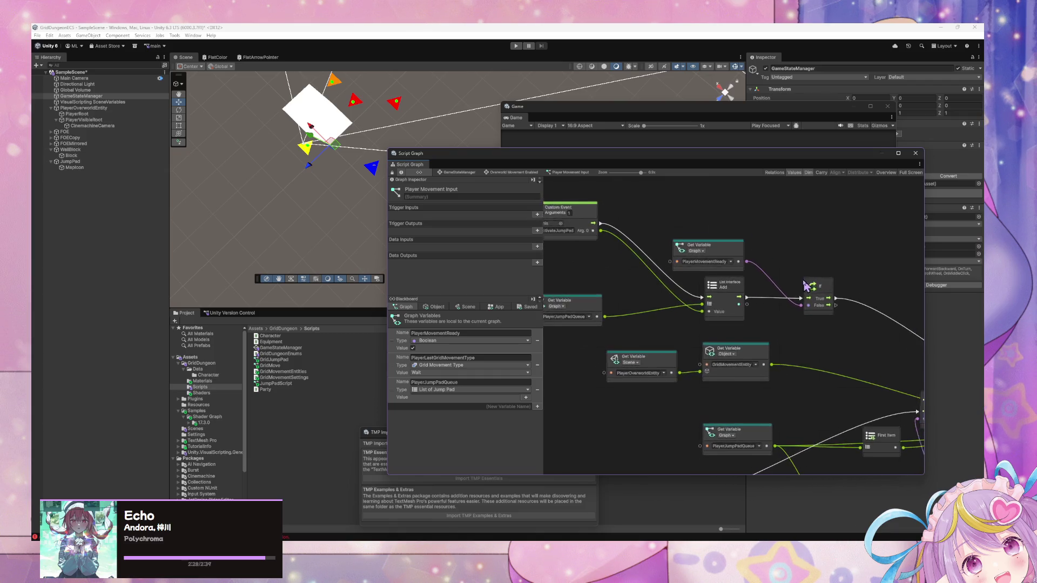
mouse_move(805, 284)
left_mouse_down()
mouse_move(799, 292)
mouse_move(718, 251)
mouse_move(755, 270)
left_mouse_up()
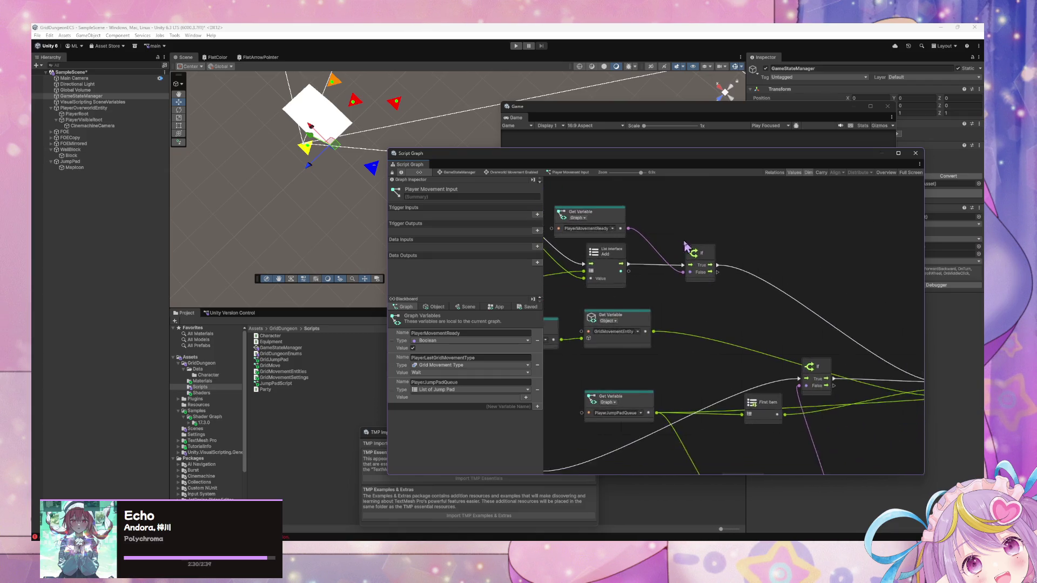
scroll(685, 246, "down", 3)
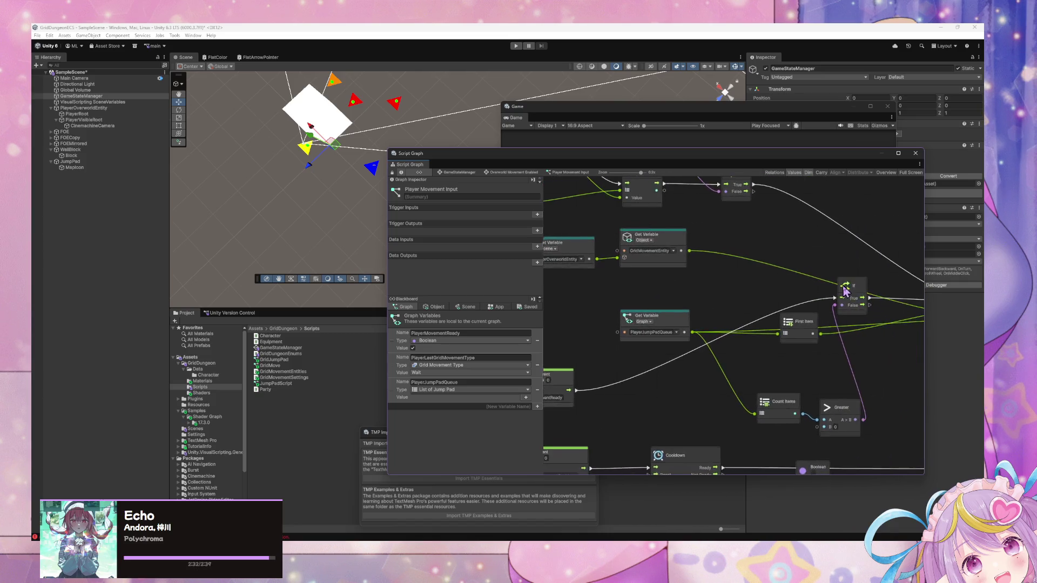
scroll(845, 290, "up", 2)
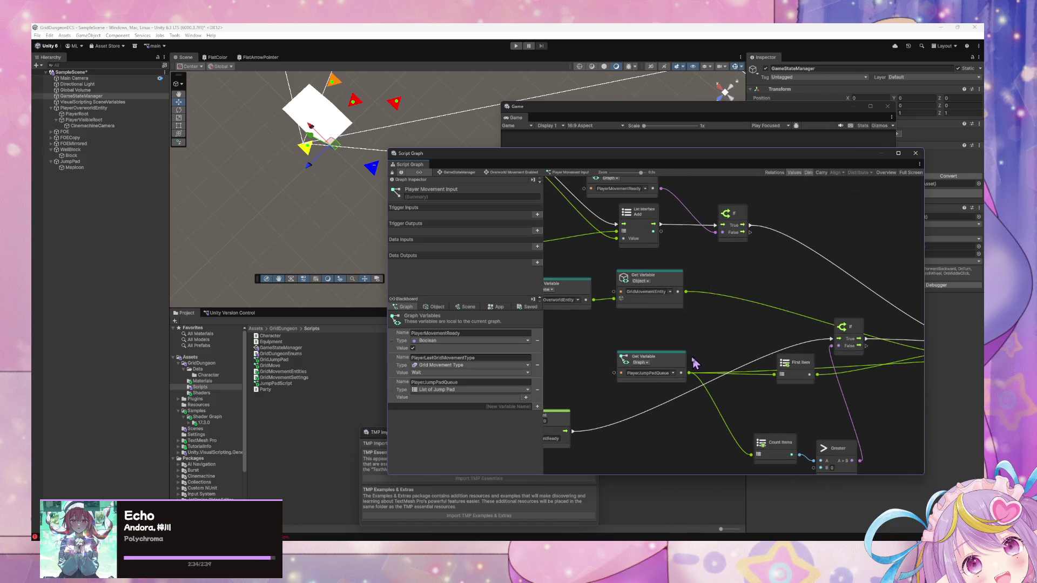
mouse_move(676, 368)
left_mouse_down()
mouse_move(652, 365)
mouse_move(729, 300)
mouse_move(823, 270)
left_mouse_up()
scroll(755, 335, "down", 3)
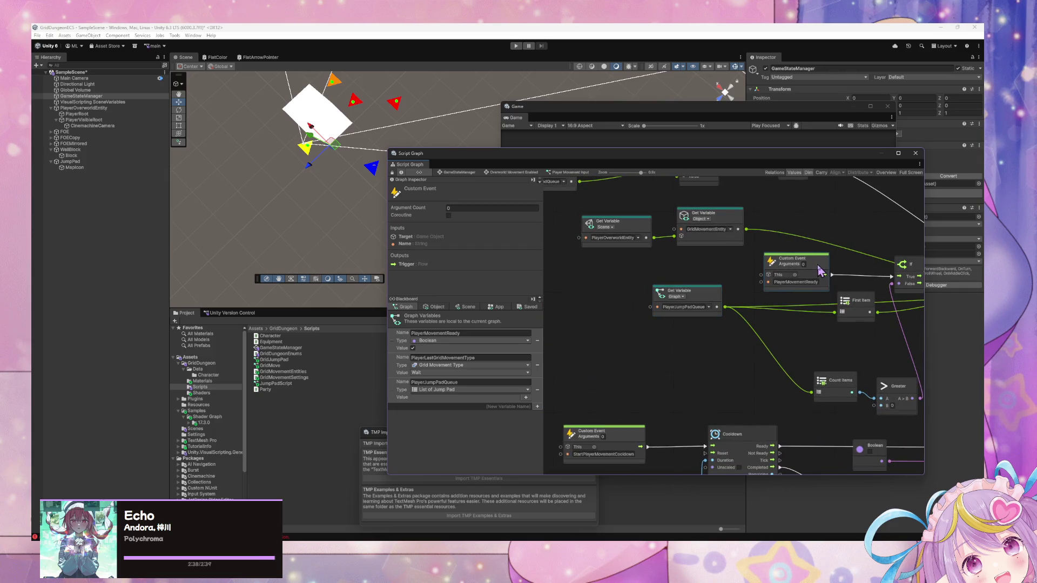
Step: Move the Greater and Count Items nodes up and left
scroll(666, 263, "down", 3)
scroll(799, 289, "up", 3)
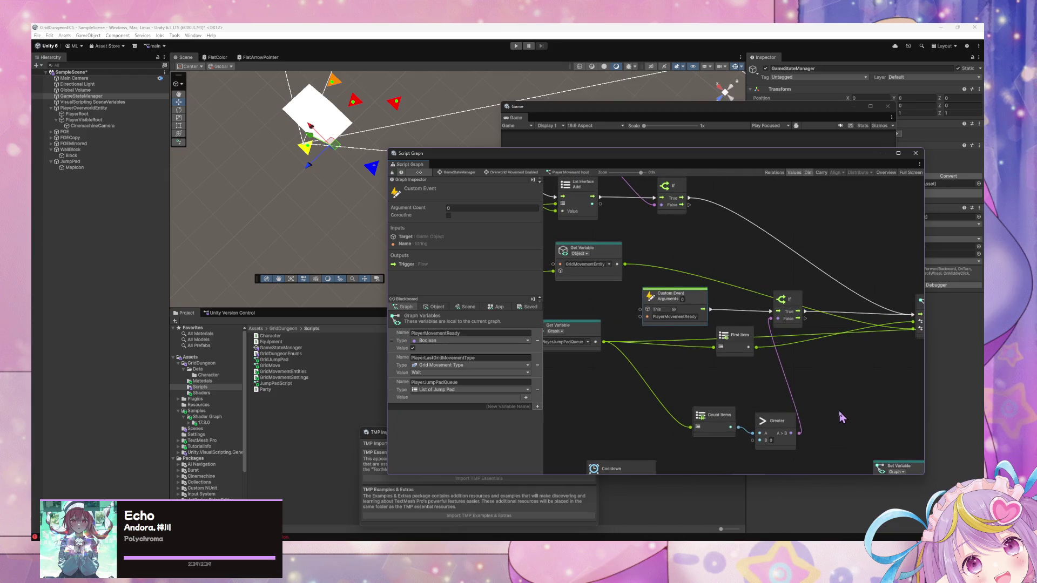
scroll(840, 417, "up", 2)
scroll(842, 458, "up", 2)
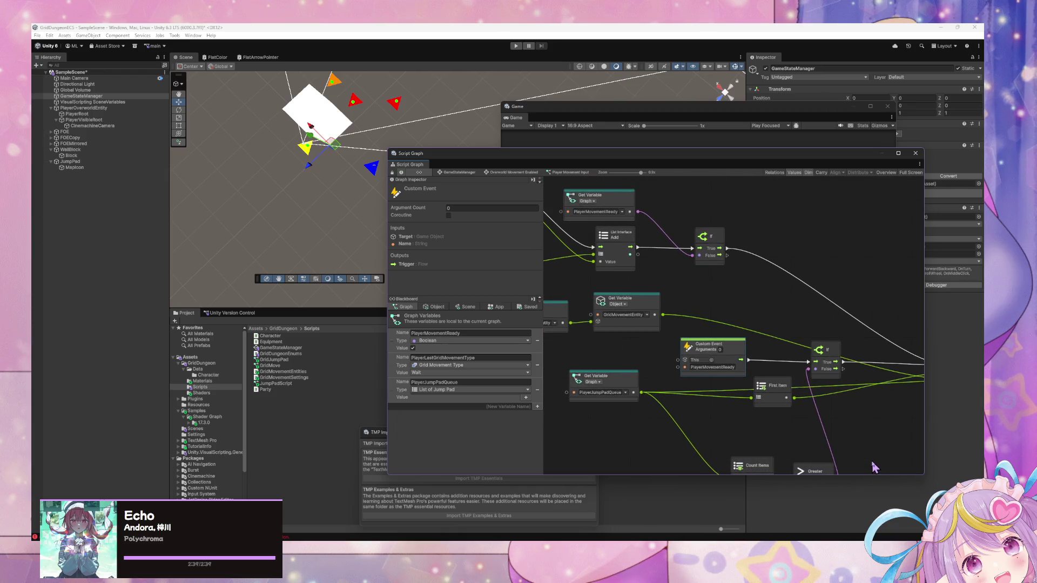
scroll(860, 449, "up", 1)
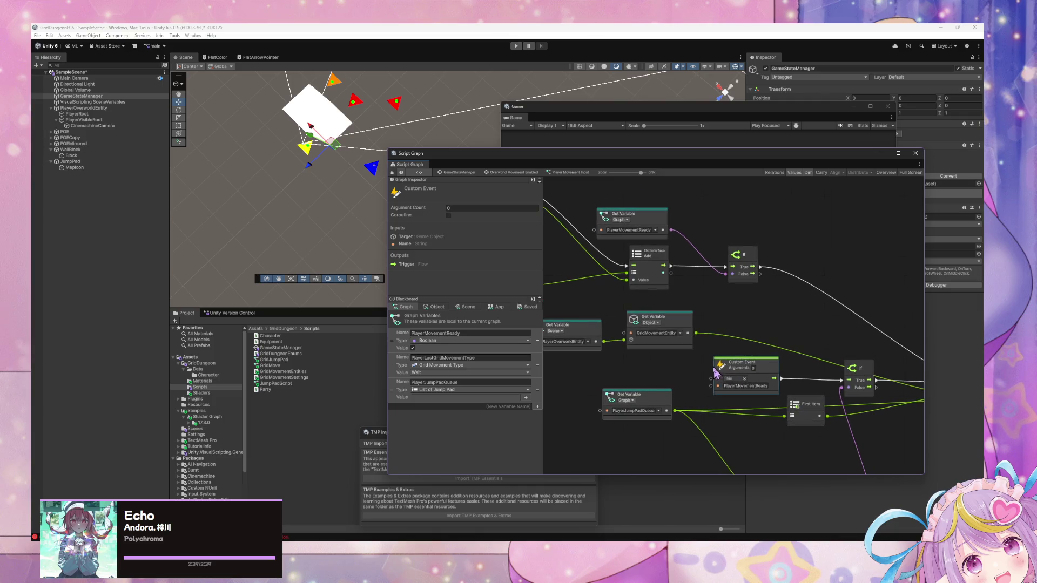
left_click_drag(820, 370, 680, 267)
mouse_move(724, 314)
left_mouse_down()
mouse_move(779, 356)
mouse_move(824, 368)
left_mouse_up()
left_click_drag(826, 453, 814, 415)
left_click_drag(756, 440, 706, 416)
Step: Place the PlayerMovementReady event beside the entity variable nodes, shifted right
left_click_drag(721, 326, 581, 317)
mouse_move(692, 339)
left_mouse_down()
mouse_move(691, 324)
mouse_move(871, 326)
left_mouse_up()
left_click_drag(678, 326, 784, 318)
mouse_move(713, 357)
left_mouse_down()
mouse_move(653, 340)
mouse_move(681, 354)
mouse_move(844, 370)
mouse_move(670, 355)
mouse_move(616, 368)
left_mouse_up()
mouse_move(756, 361)
left_mouse_down()
mouse_move(718, 335)
mouse_move(683, 354)
left_mouse_up()
scroll(657, 384, "up", 1)
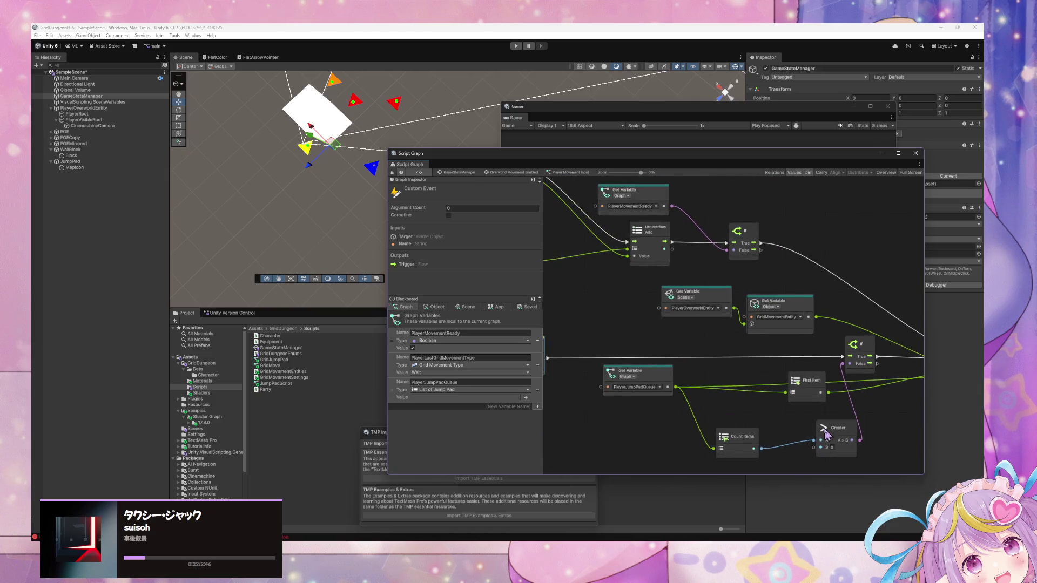
scroll(750, 432, "right", 3)
Step: Select Count Items and pan around to review the reworked graph layout
left_click(672, 431)
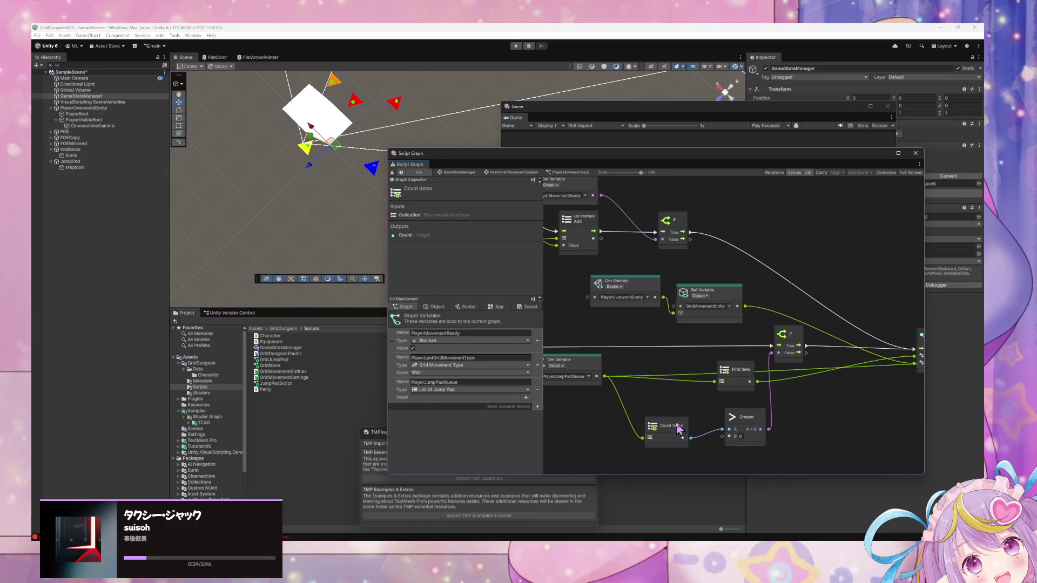
scroll(702, 394, "right", 10)
scroll(734, 394, "left", 12)
scroll(766, 402, "up", 3)
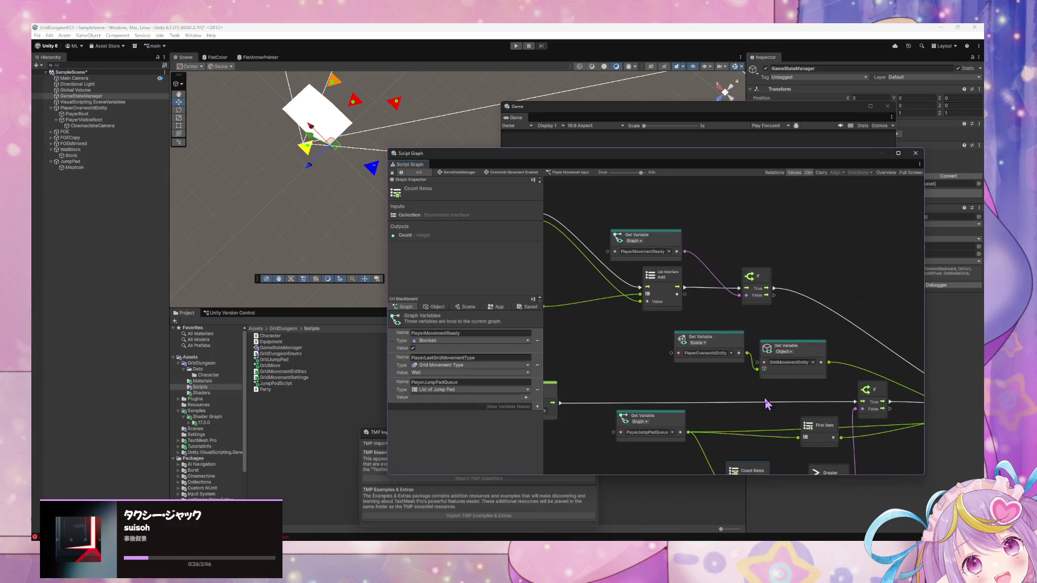
scroll(798, 405, "right", 2)
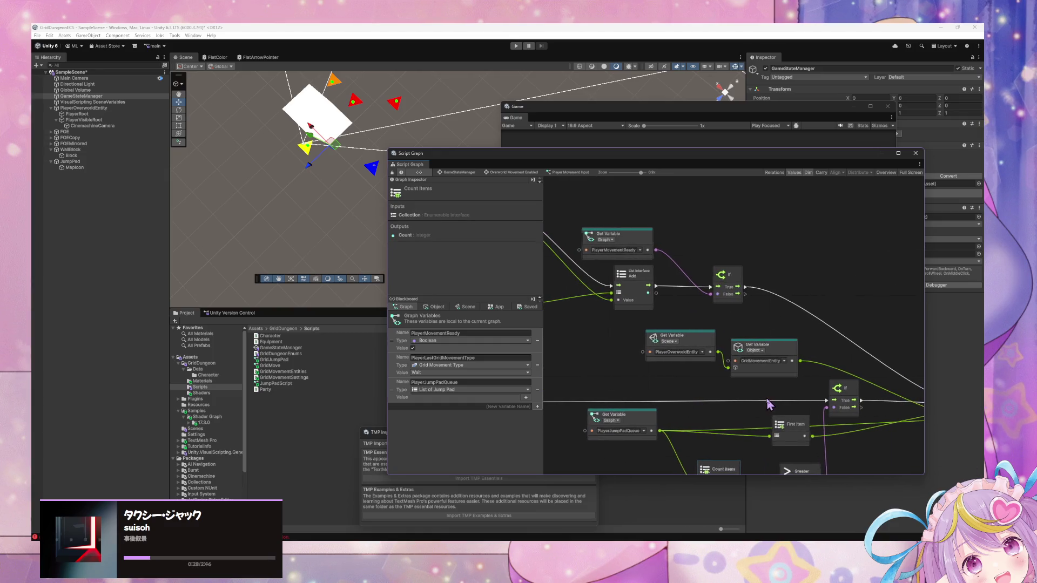
scroll(859, 407, "left", 5)
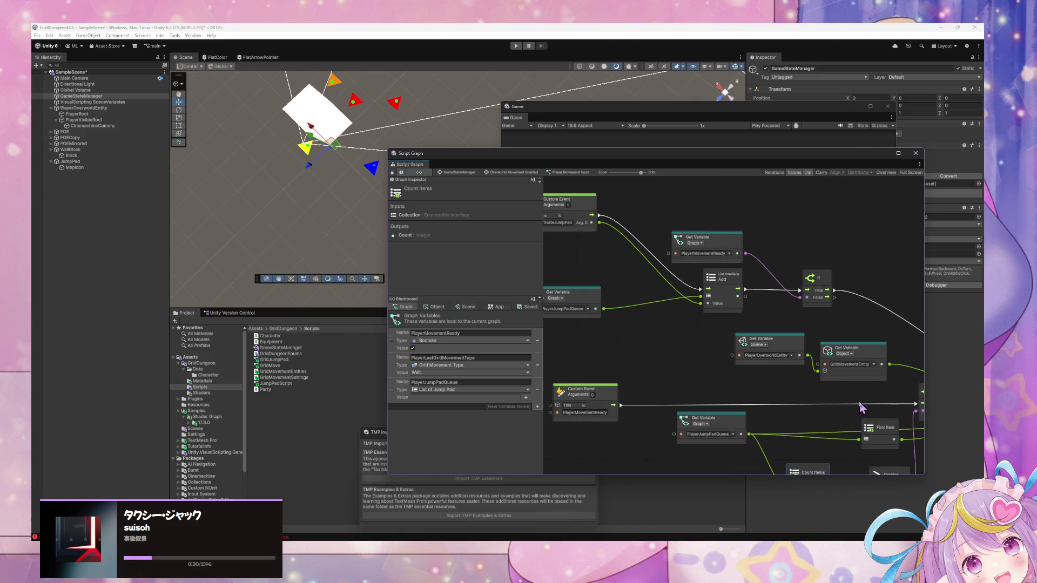
scroll(864, 406, "down", 2)
scroll(907, 389, "right", 3)
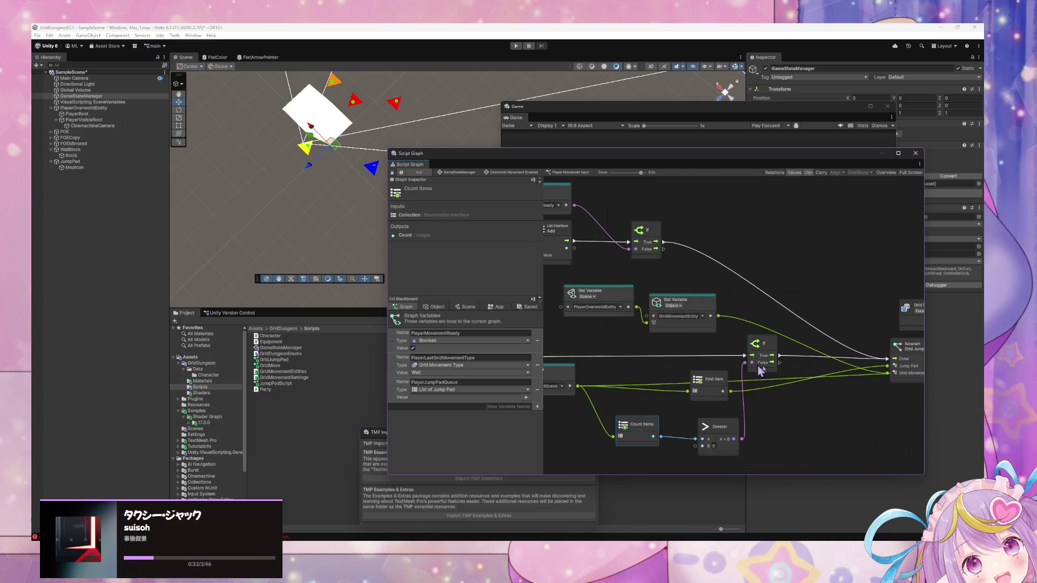
scroll(729, 340, "down", 2)
scroll(745, 358, "right", 12)
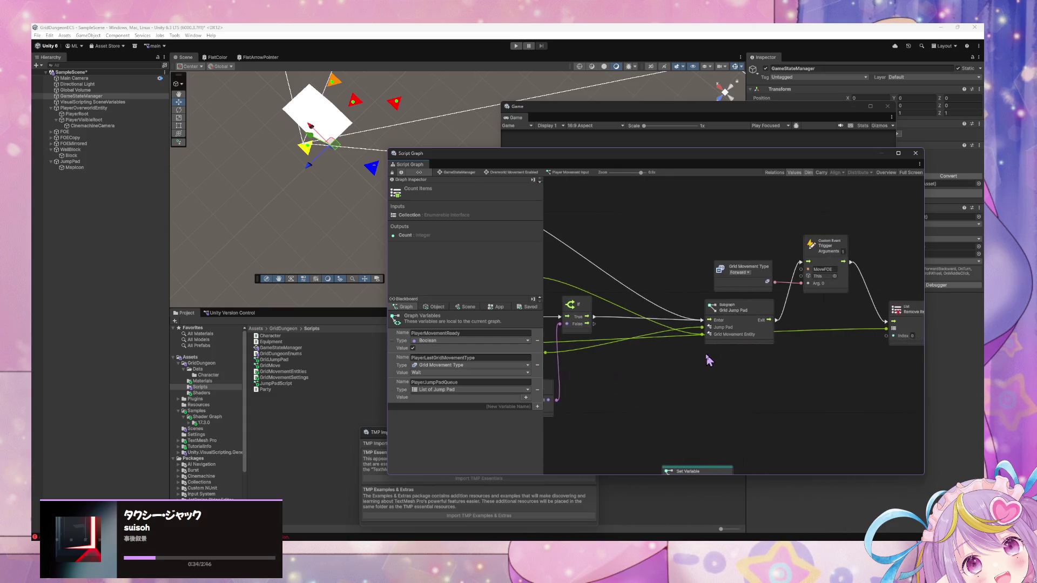
scroll(683, 358, "up", 1)
scroll(691, 357, "left", 9)
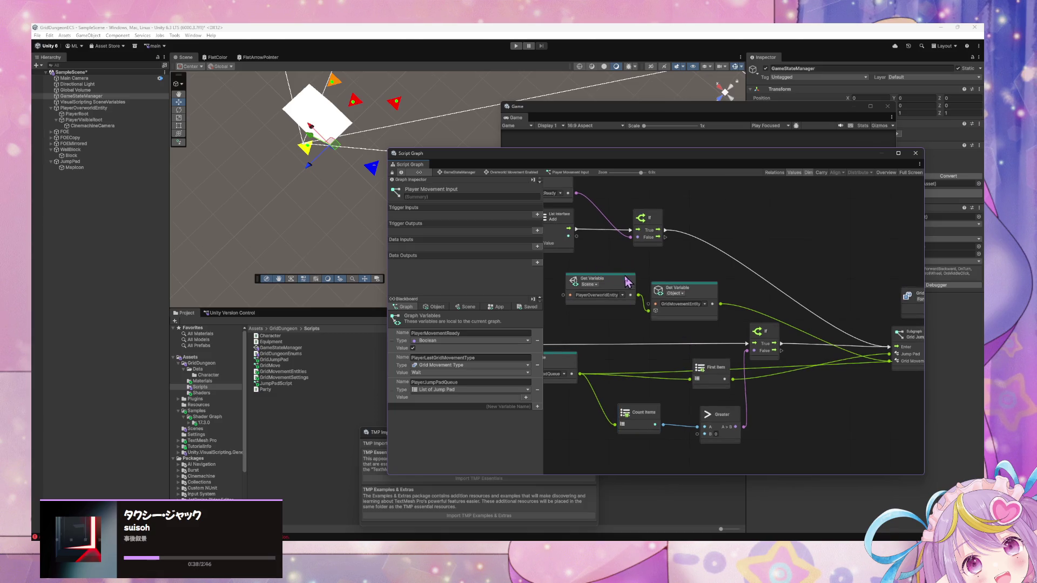
Step: Nudge the PlayerOverworldEntity variable node, then start a new play-mode test
left_click_drag(621, 285, 604, 296)
scroll(702, 334, "right", 10)
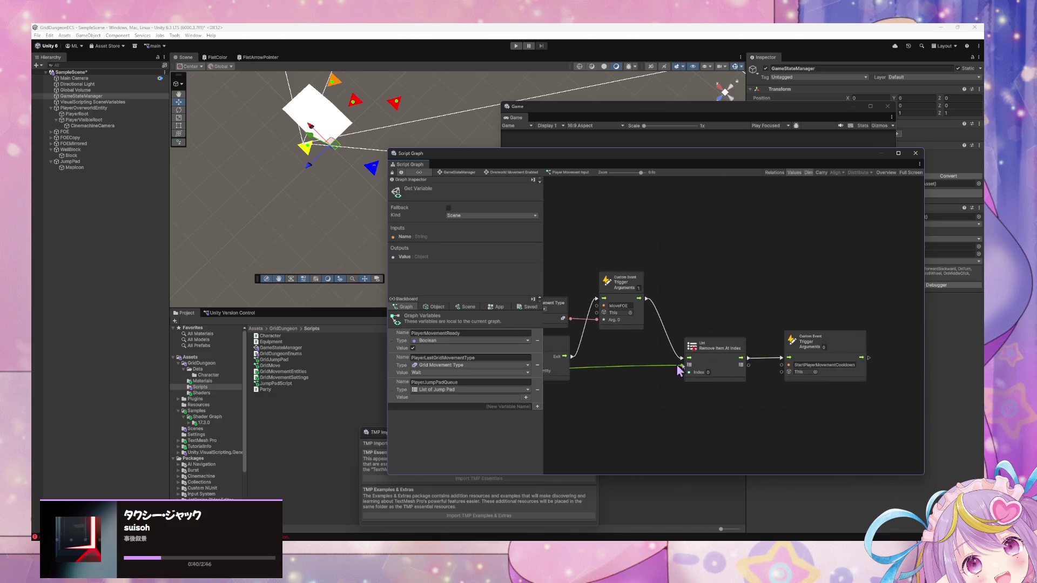
scroll(679, 370, "left", 10)
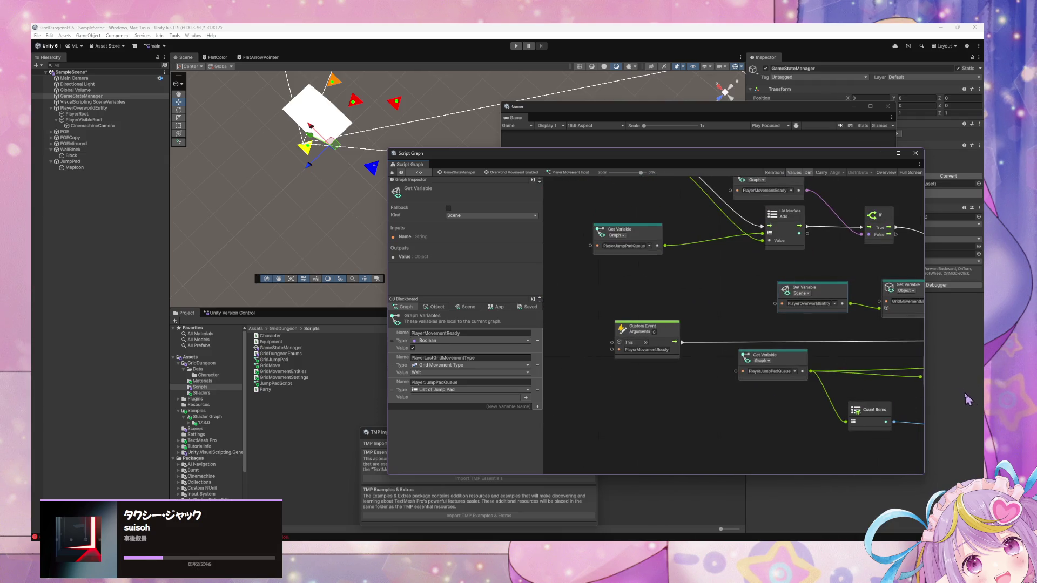
scroll(778, 324, "down", 5)
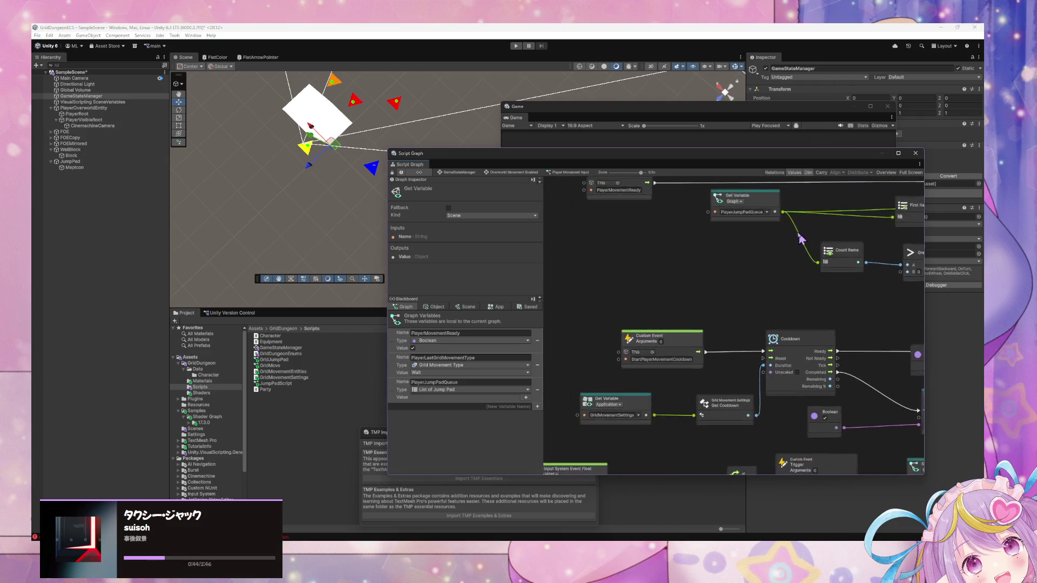
scroll(702, 253, "right", 3)
left_click(586, 324)
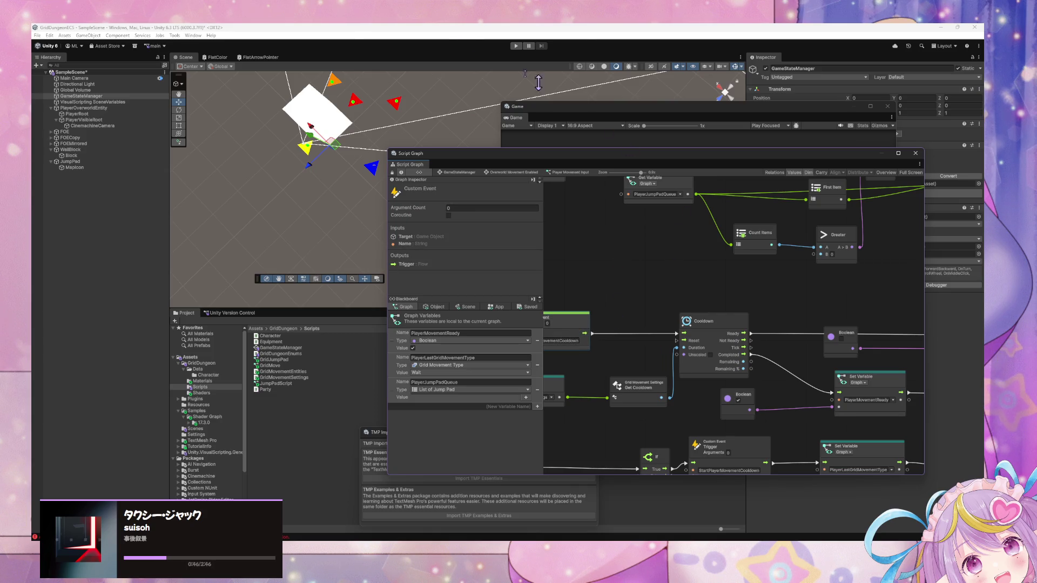
left_click(514, 46)
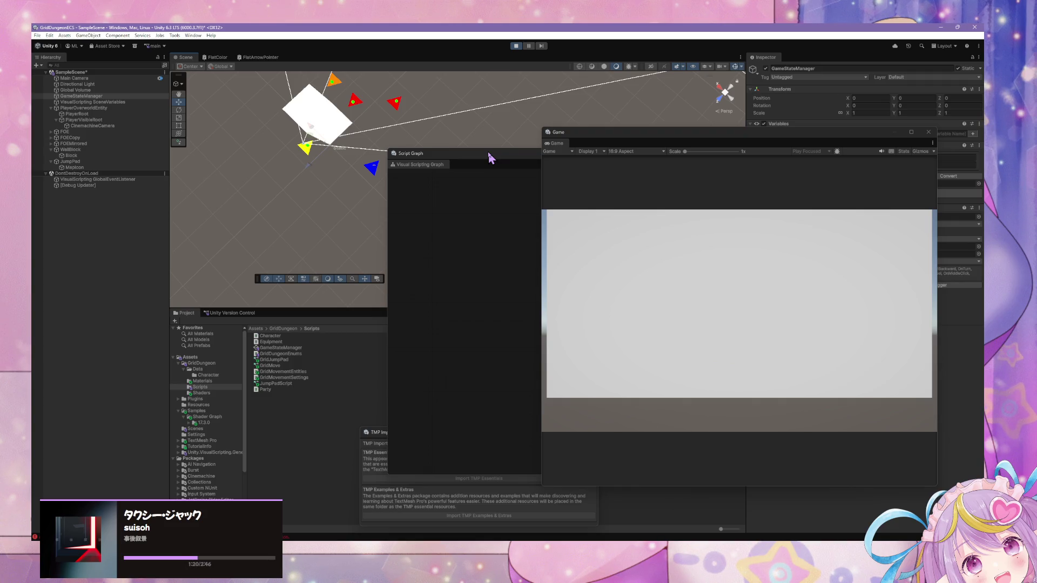
Step: Walk the player forward and turn it right, then away from the wall, in Play mode
left_click(489, 157)
left_click_drag(664, 169, 447, 238)
left_click(810, 278)
key("w")
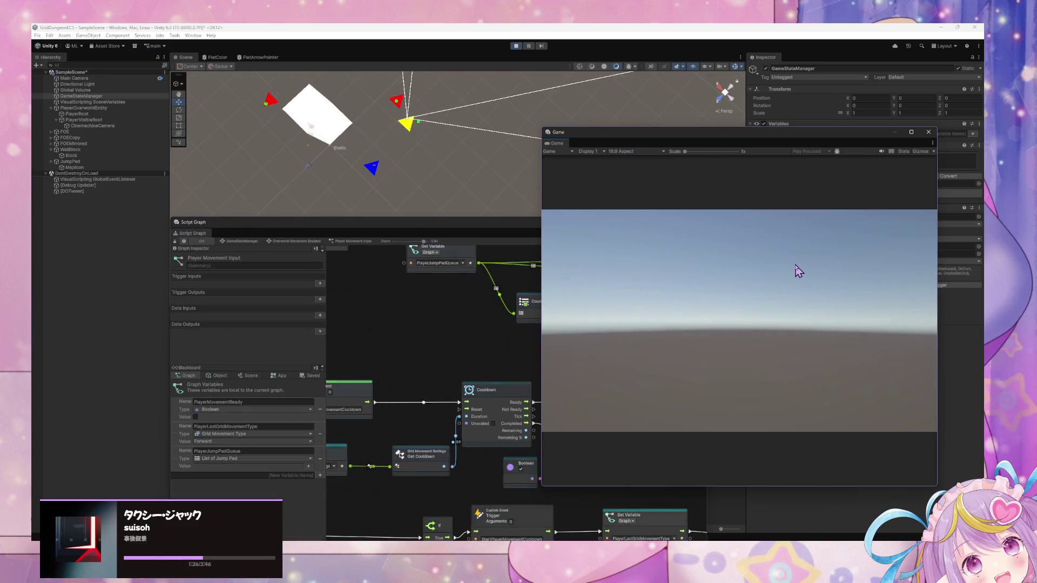
key("d")
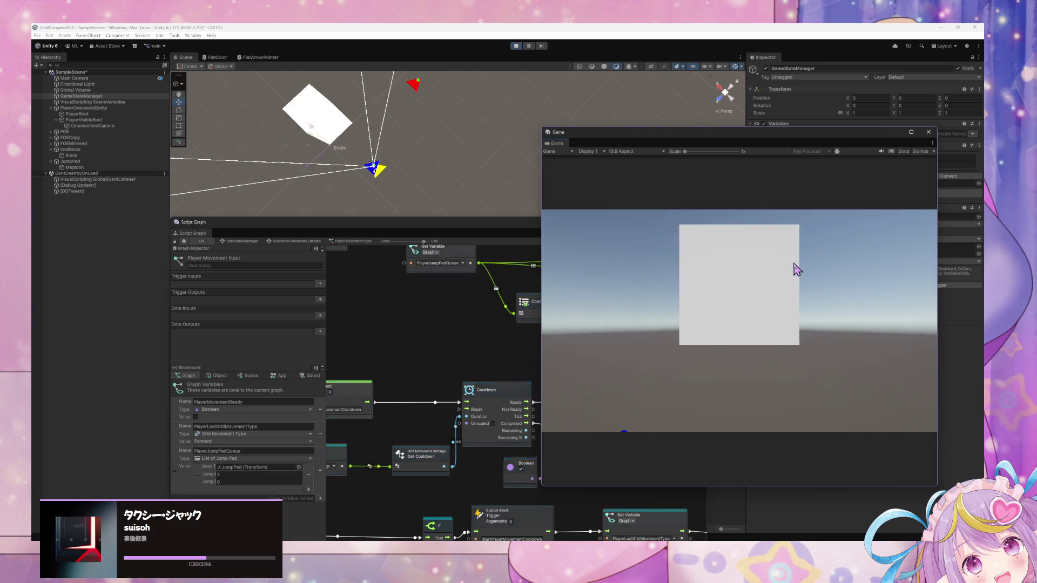
key("w")
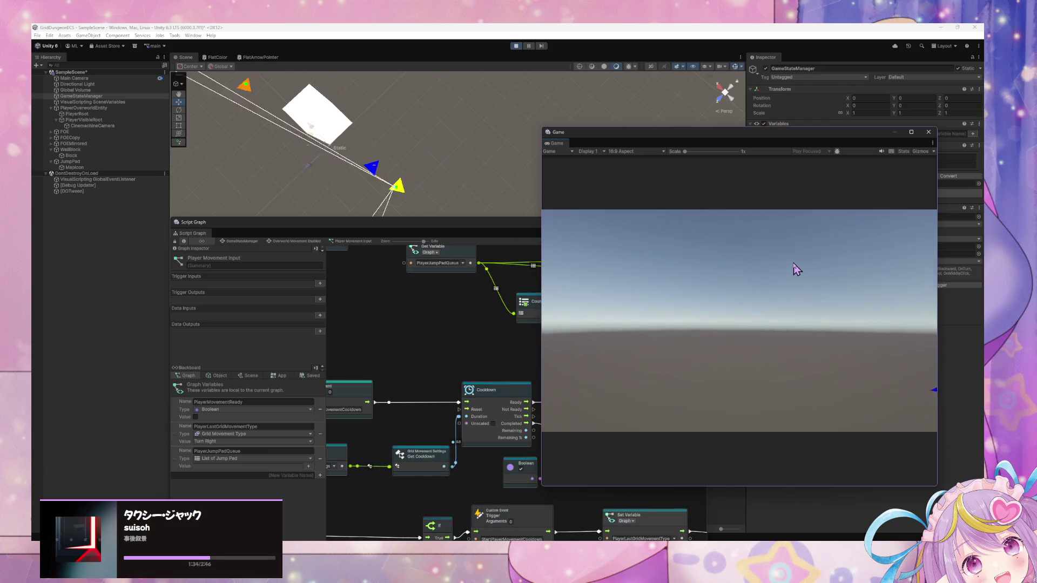
key("e")
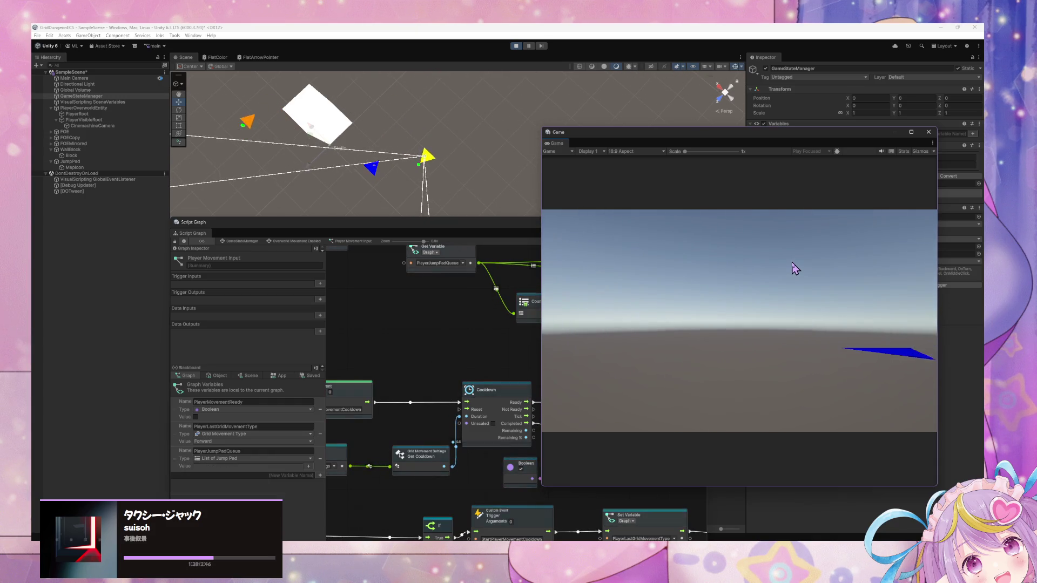
Step: Step toward the blue jump pad, then duplicate JumpPad into JumpPad (1)
key("w")
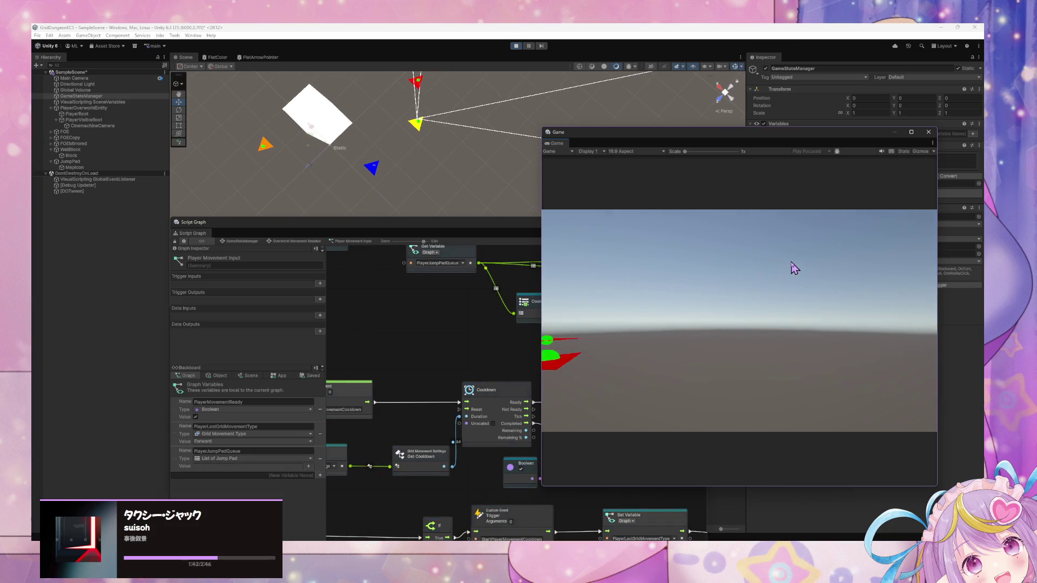
key("e")
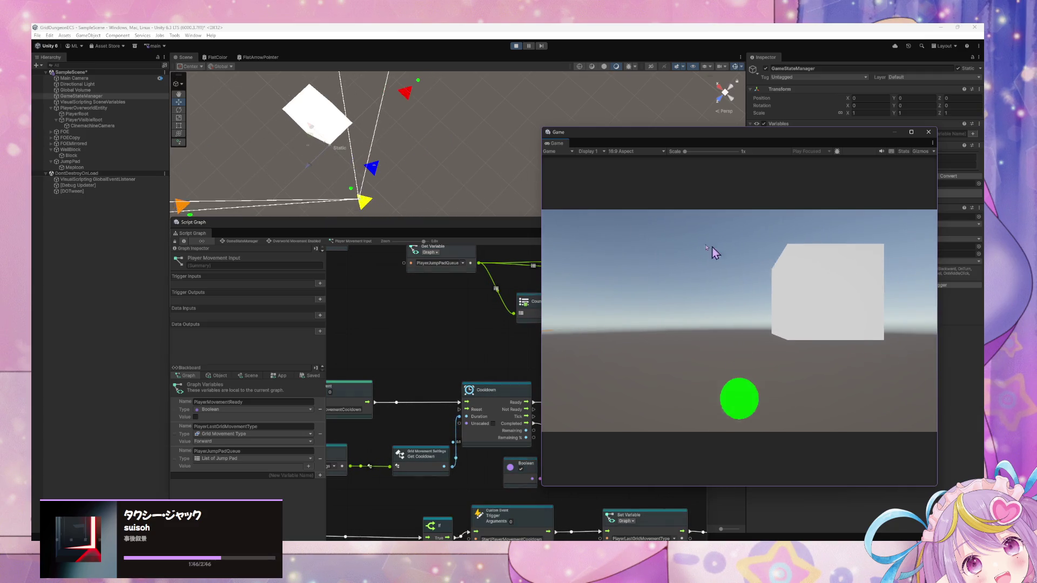
left_click(89, 161)
key("ctrl+d")
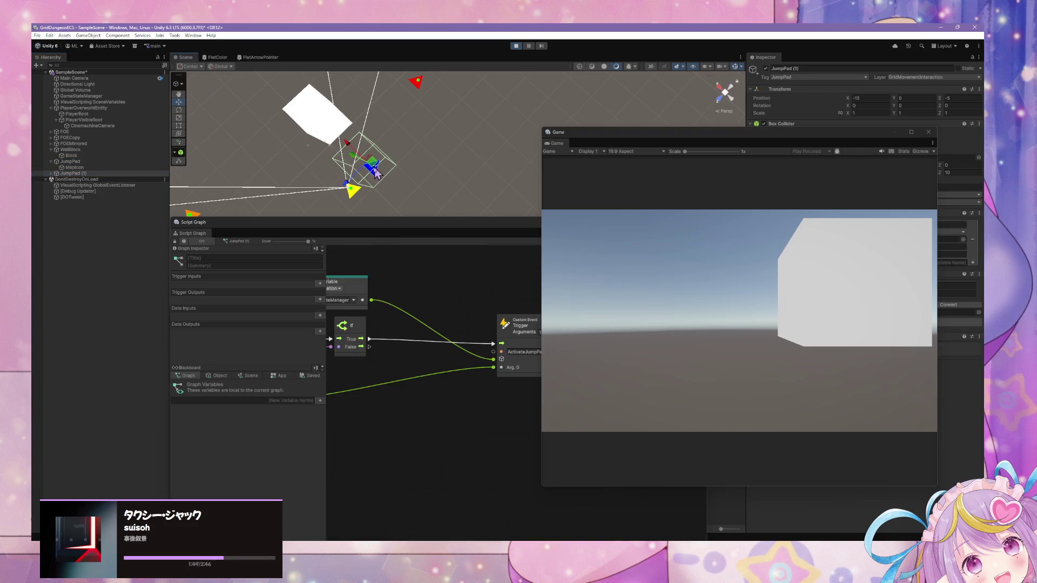
Step: Move JumpPad (1) up and right, rotate it 90° on Y, and set its first Jump value to 4
mouse_move(354, 183)
left_mouse_down()
mouse_move(443, 159)
mouse_move(435, 165)
mouse_move(440, 148)
mouse_move(513, 140)
mouse_move(324, 140)
mouse_move(300, 105)
mouse_move(339, 123)
left_mouse_up()
left_click(179, 109)
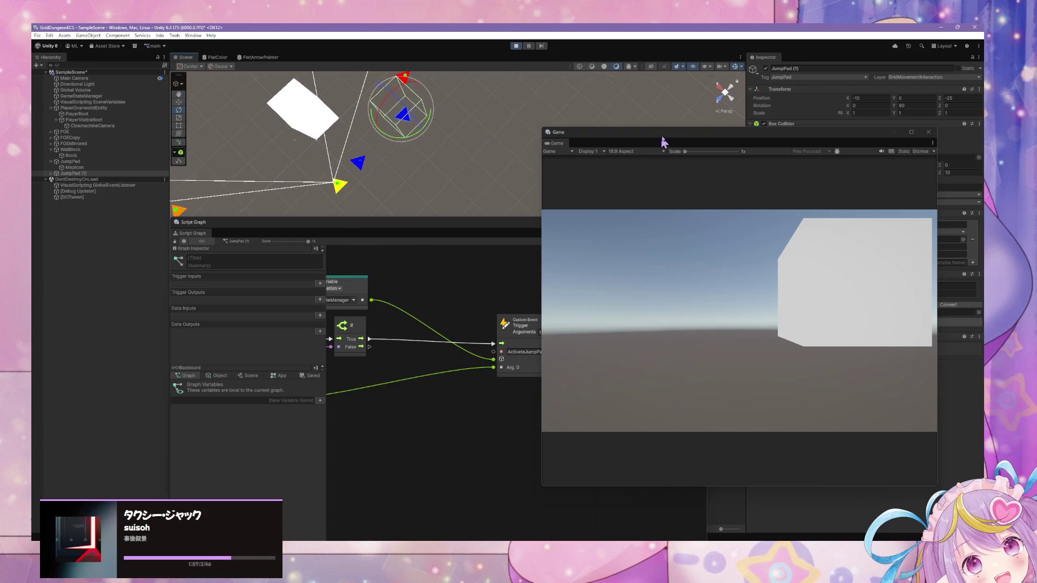
left_click_drag(660, 136, 573, 323)
left_click(822, 247)
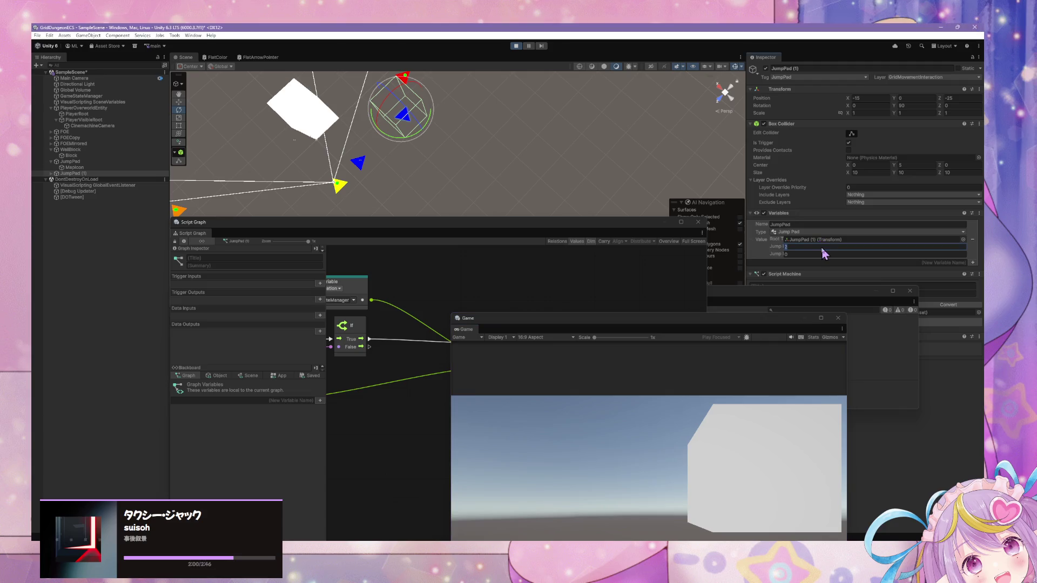
left_click(484, 441)
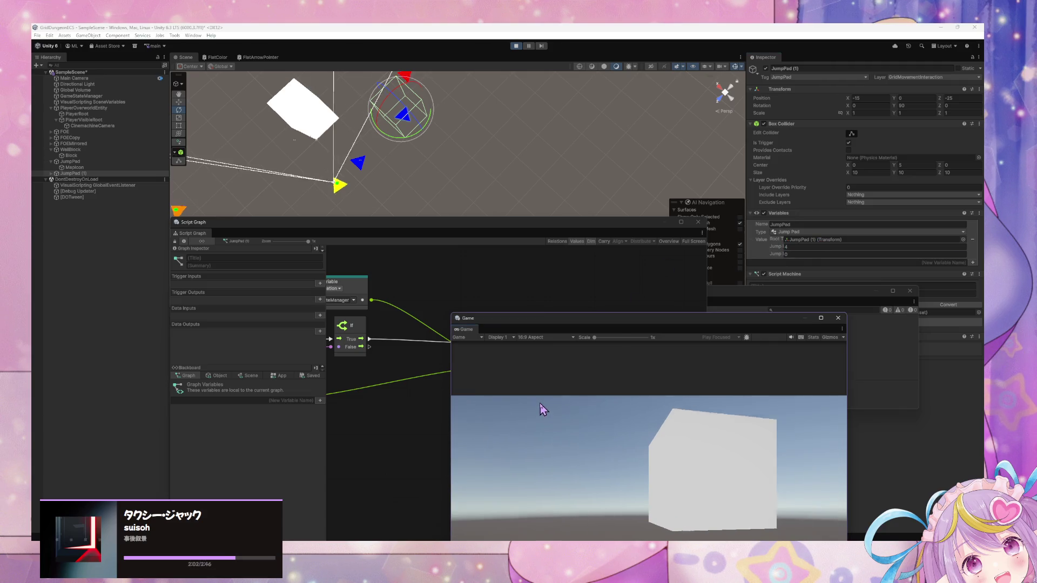
Step: Nudge the player forward and bring the graph's trigger and compare-tag nodes into view
key("w")
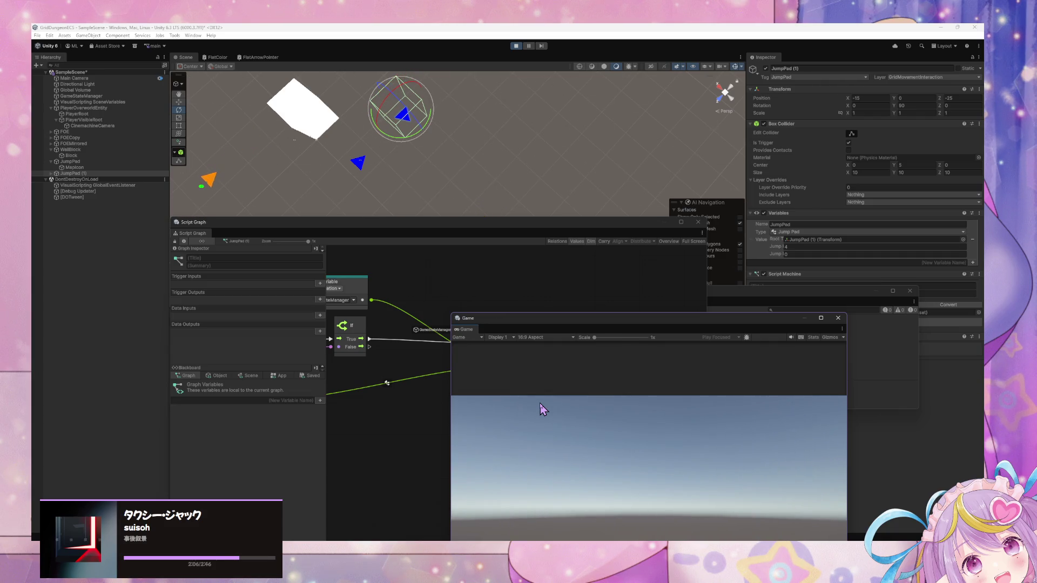
left_click(394, 432)
mouse_move(394, 432)
left_mouse_down()
mouse_move(637, 451)
mouse_move(551, 394)
left_mouse_up()
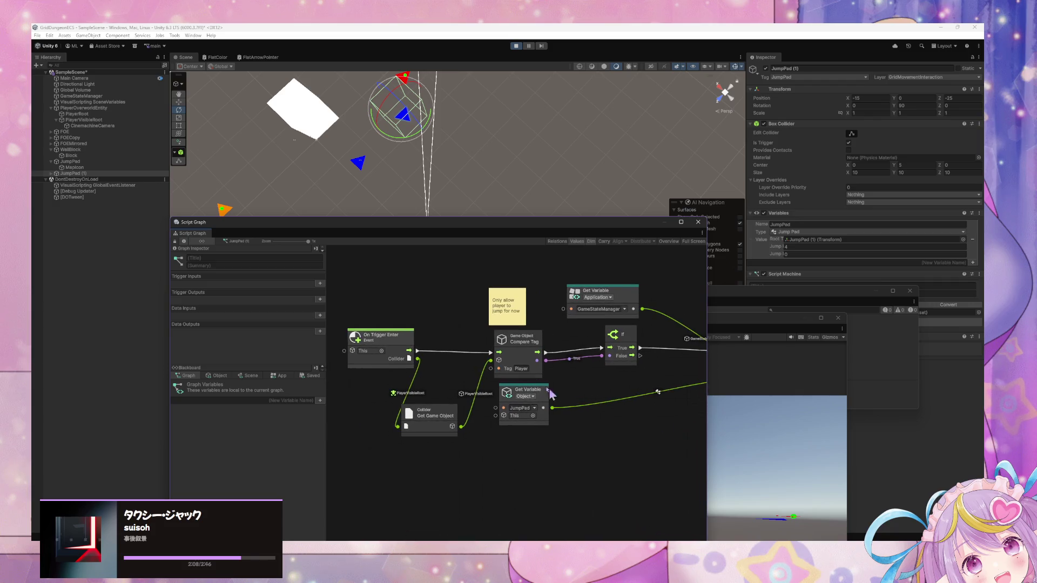
Step: Open GameStateManager's Overworld Movement Enabled state and its Player Movement Input graph
left_click(103, 96)
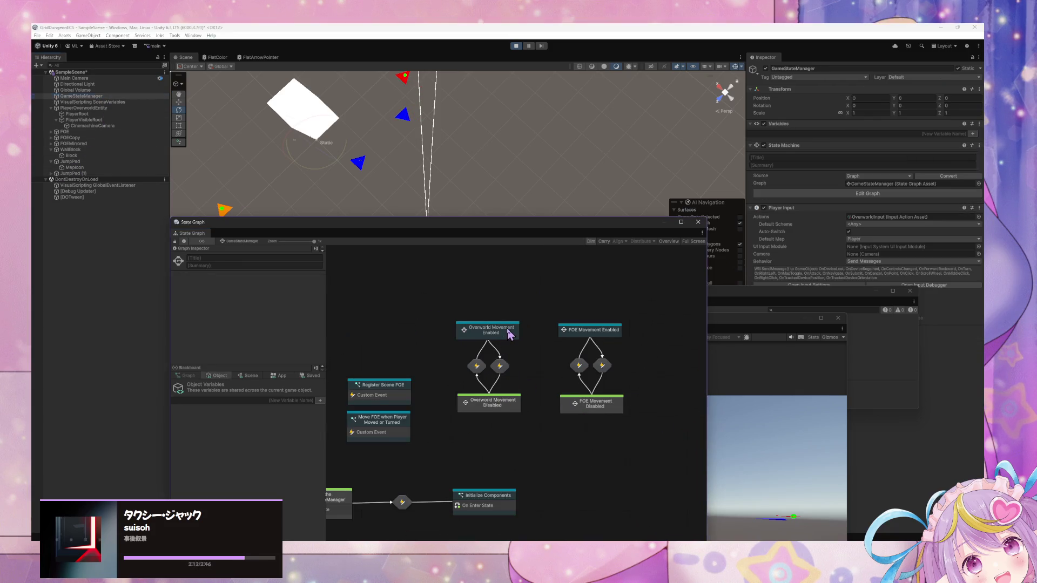
double_click(506, 332)
double_click(505, 387)
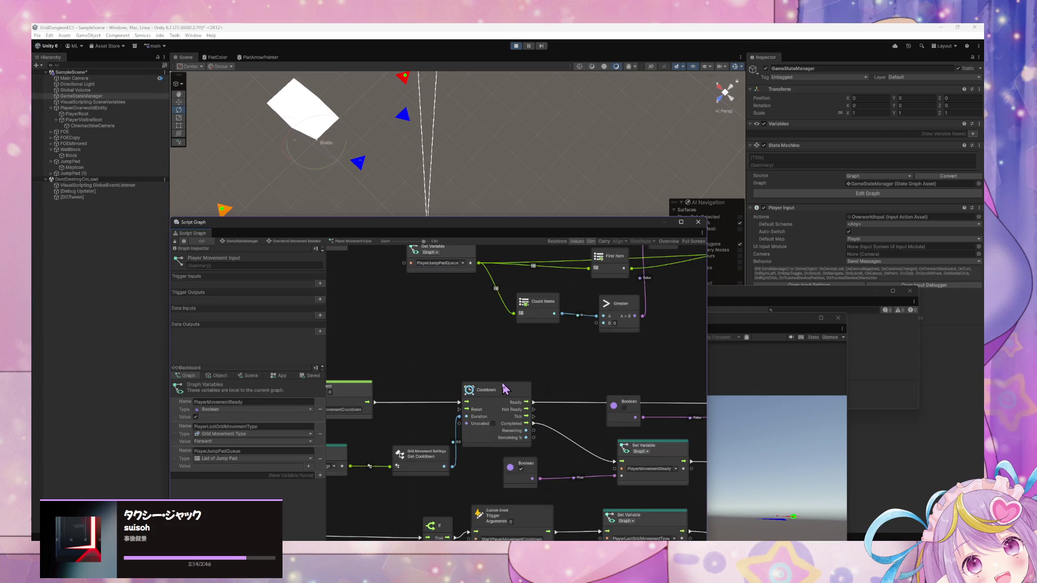
scroll(508, 381, "up", 5)
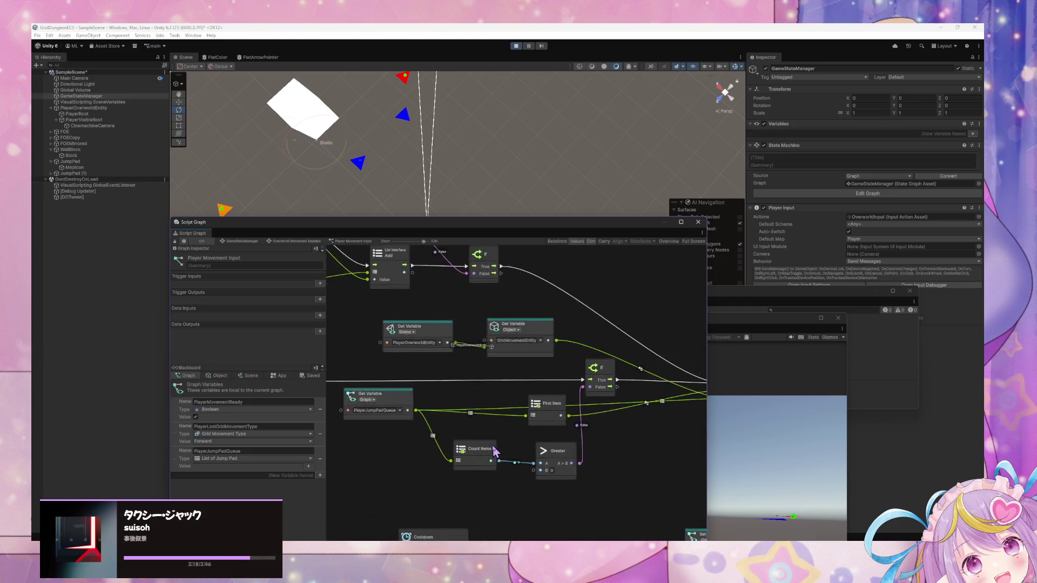
scroll(489, 485, "right", 4)
scroll(488, 484, "up", 2)
scroll(489, 485, "down", 2)
scroll(485, 470, "left", 1)
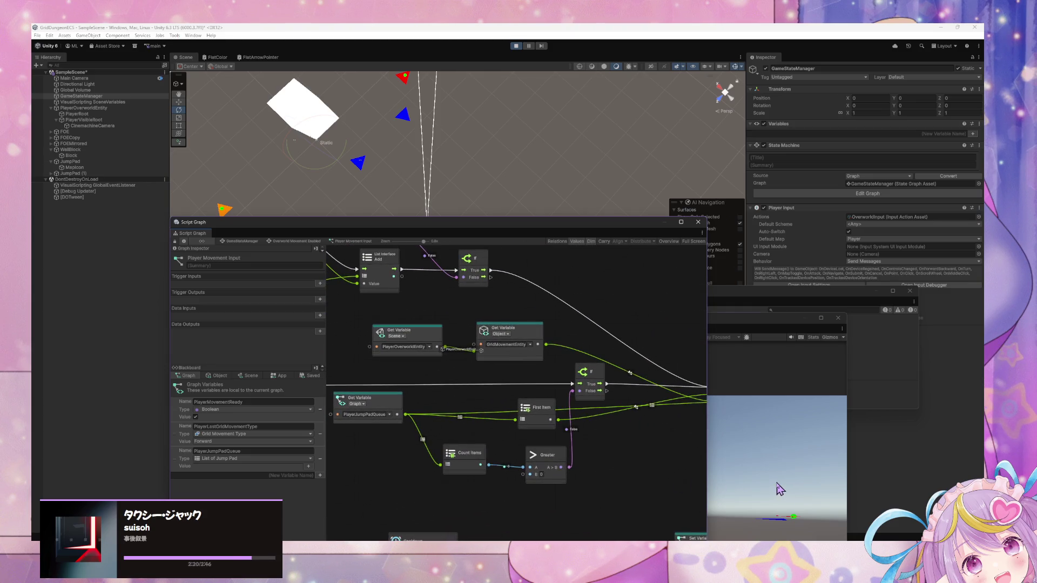
Step: Move the Game view aside and turn the player right, stepping forward twice
left_click(780, 489)
left_click_drag(637, 328, 864, 283)
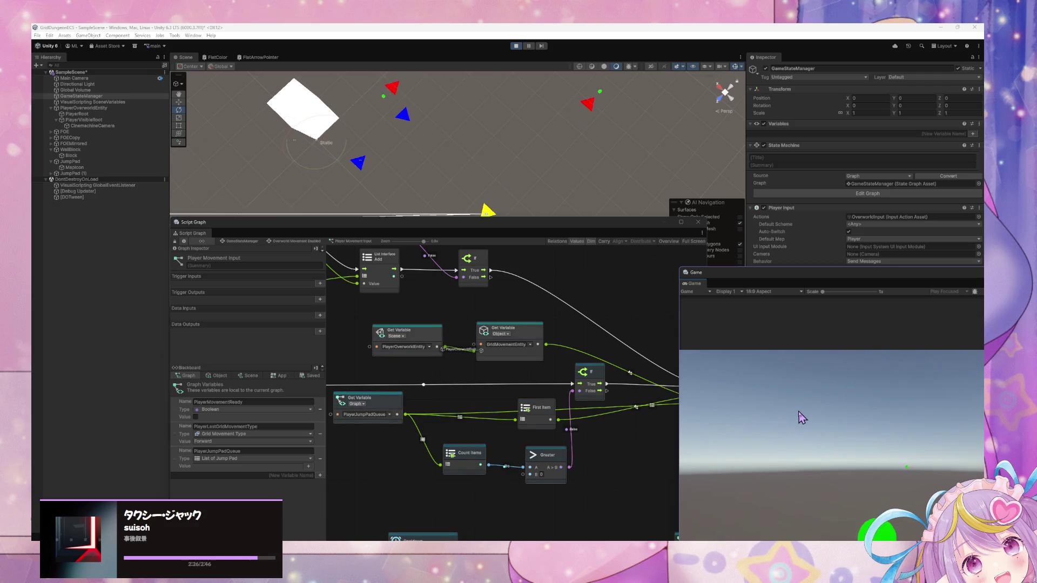
key("d")
key("w")
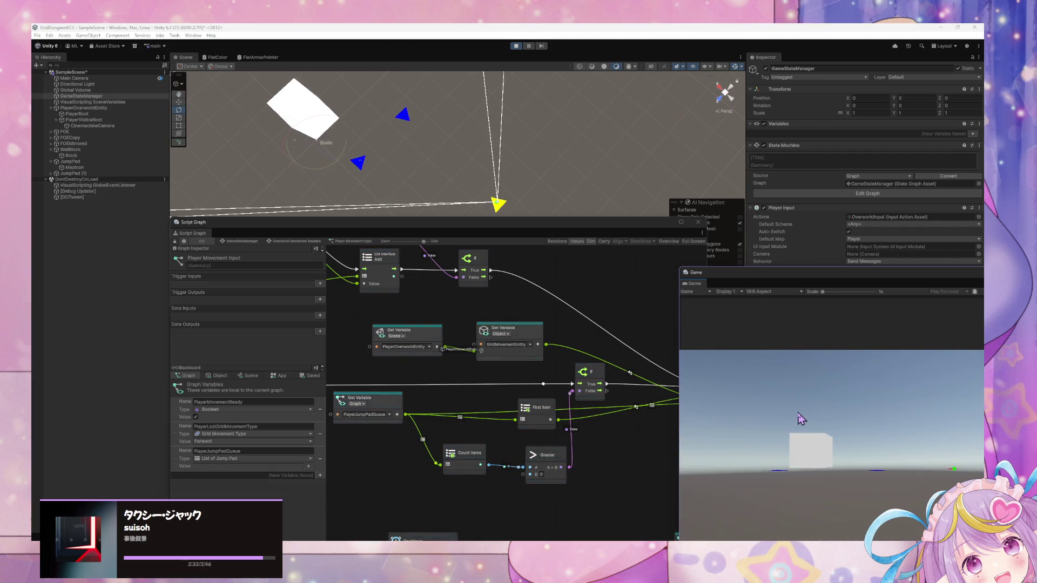
key("w")
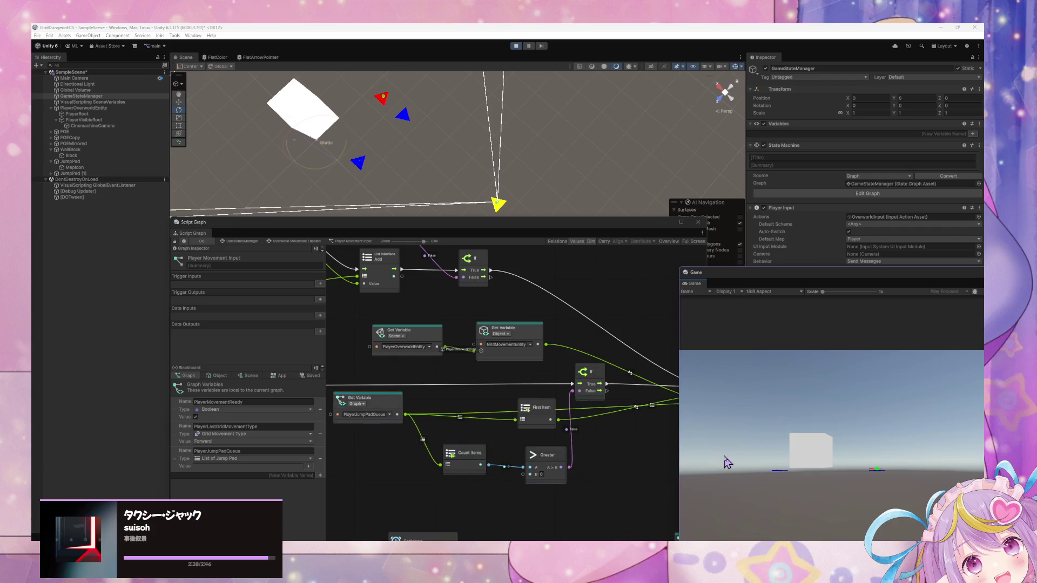
Step: Scroll through the Player Movement Input graph's PlayerJumpPadQueue checks
left_click(620, 454)
scroll(563, 442, "down", 5)
scroll(562, 442, "up", 4)
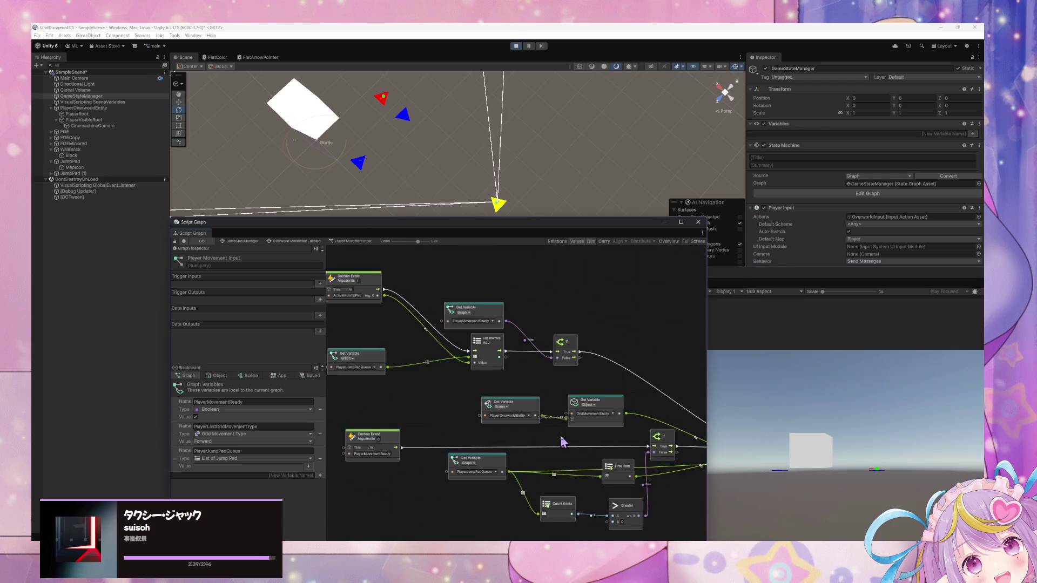
scroll(562, 441, "down", 3)
scroll(514, 381, "up", 3)
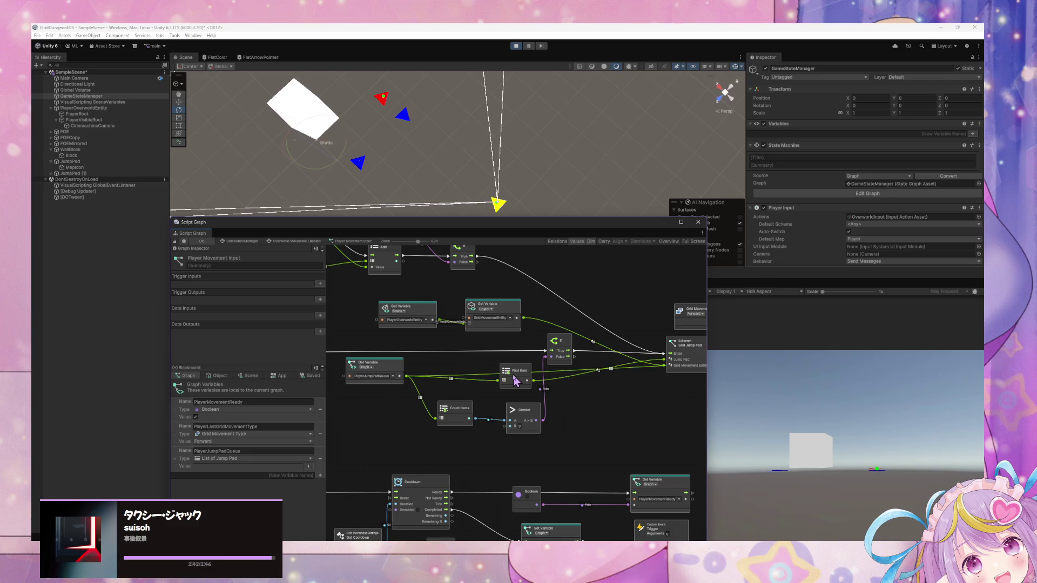
scroll(597, 398, "down", 3)
scroll(685, 387, "up", 3)
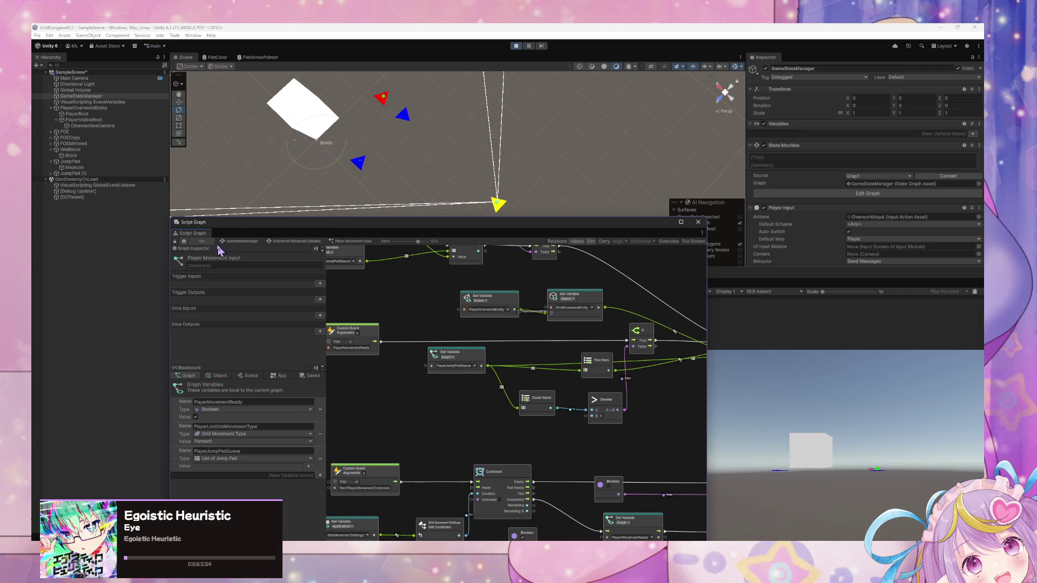
Step: Navigate into the Grid Jump Pad subgraph and inspect its DO Jump node
left_click(234, 242)
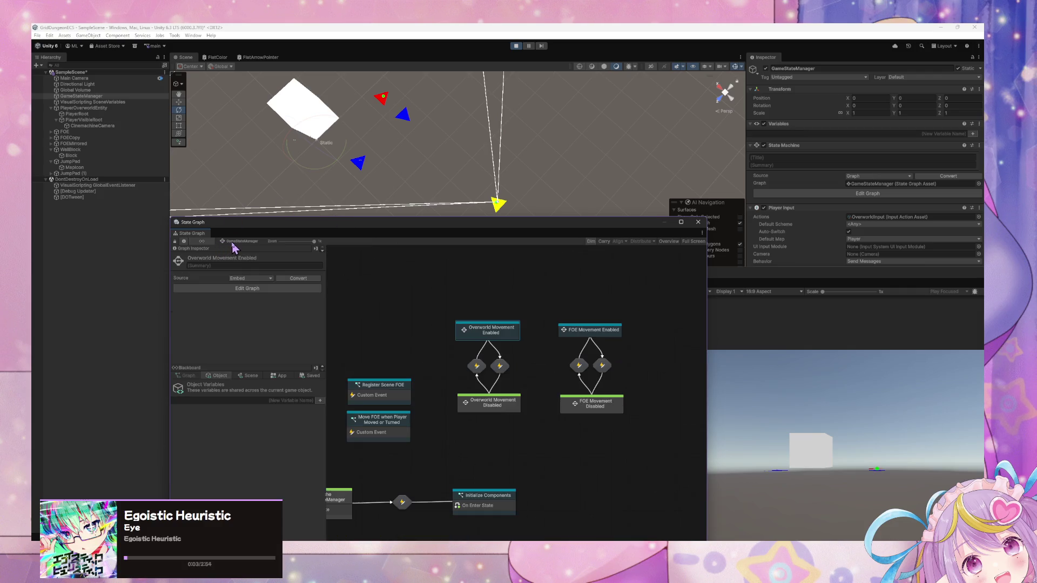
double_click(500, 345)
double_click(535, 377)
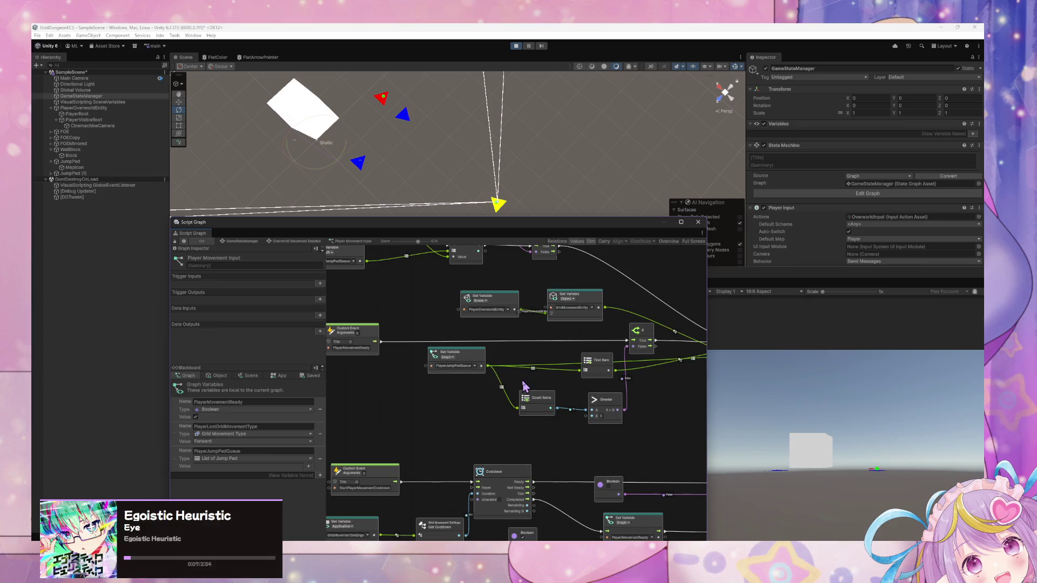
double_click(601, 385)
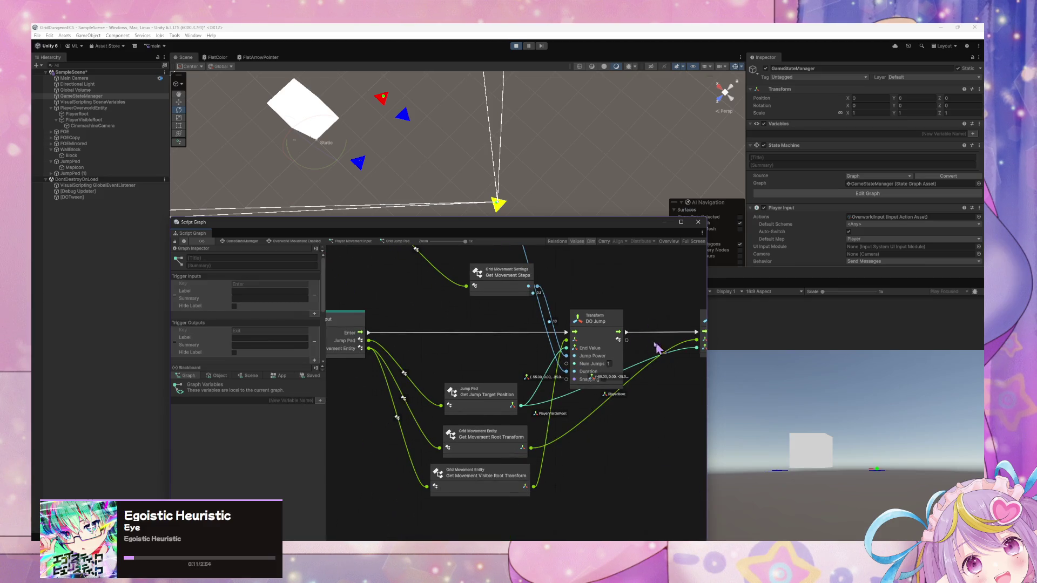
left_click(681, 305)
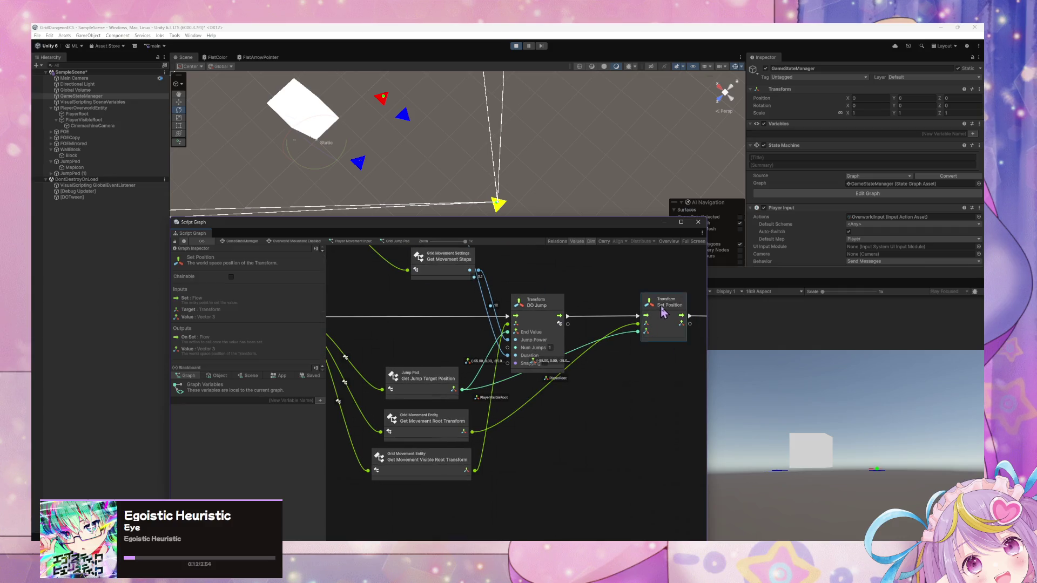
left_click(552, 308)
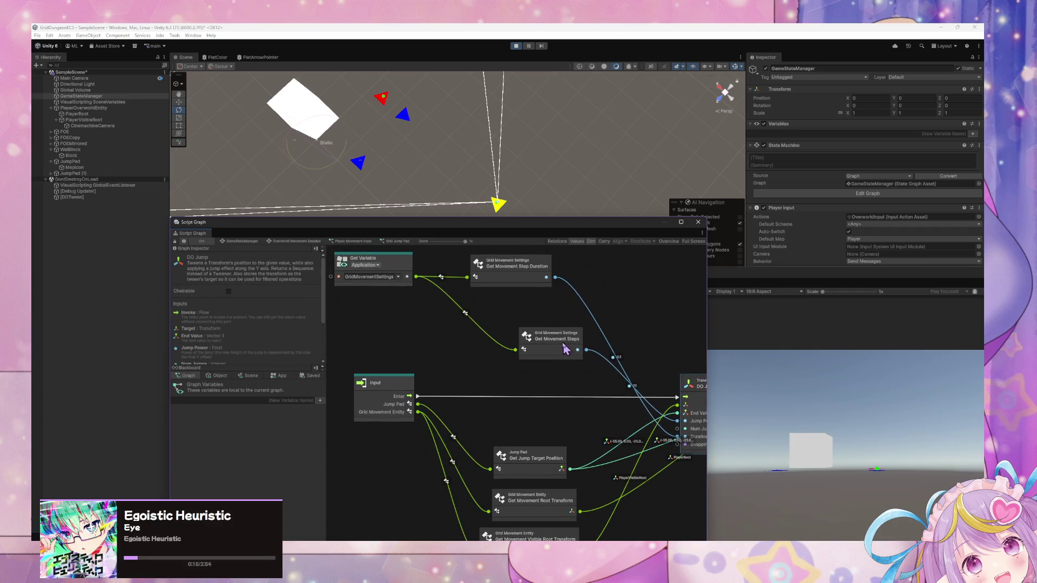
left_click_drag(640, 311, 641, 329)
left_click_drag(483, 467, 486, 462)
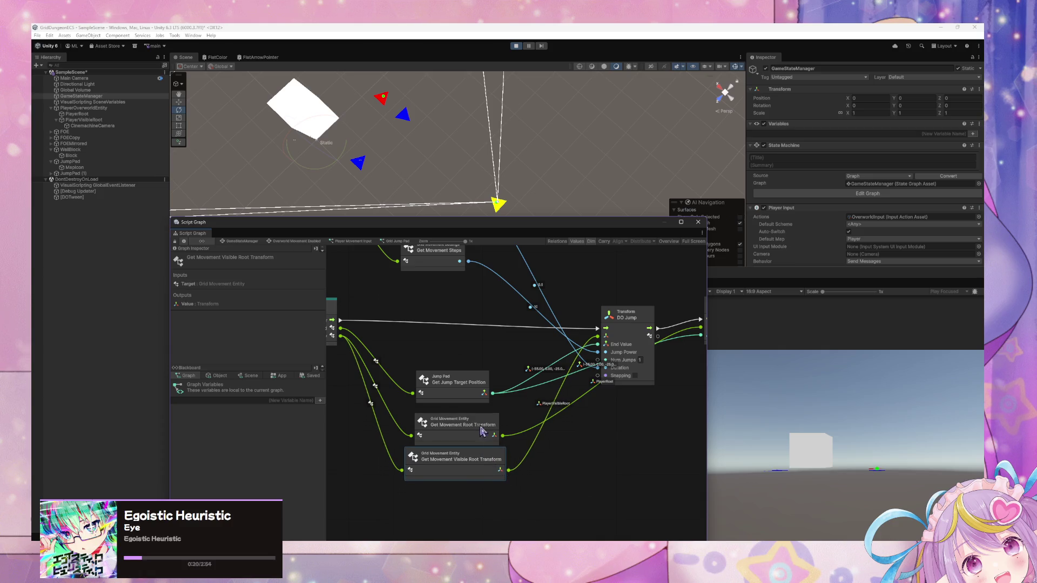
Step: Stop the playtest and switch to FirstItem.cs in Visual Studio Code
left_click(515, 46)
key("alt+Tab")
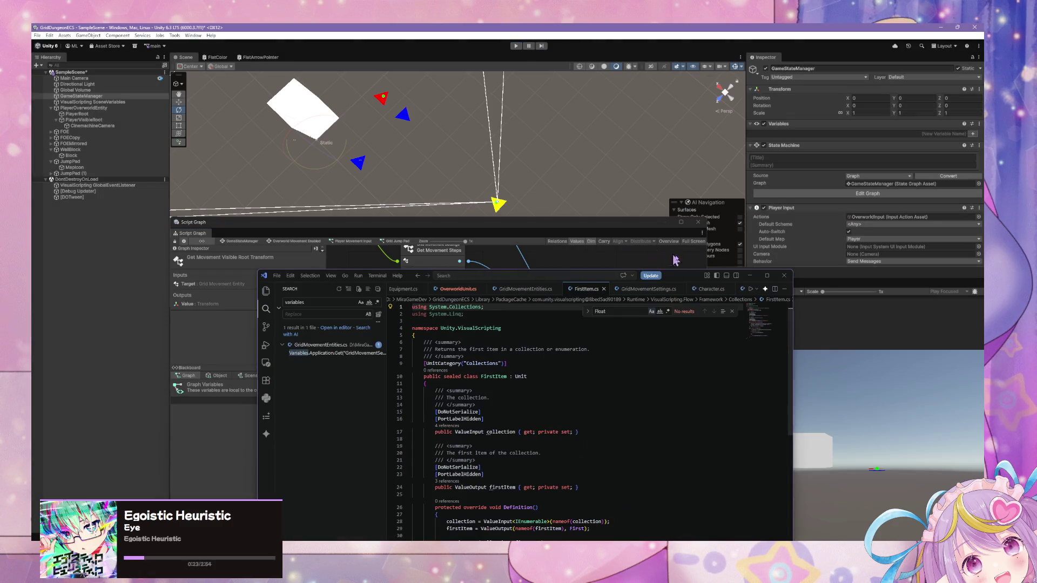
left_click_drag(688, 277, 718, 108)
scroll(671, 268, "down", 10)
scroll(671, 268, "up", 10)
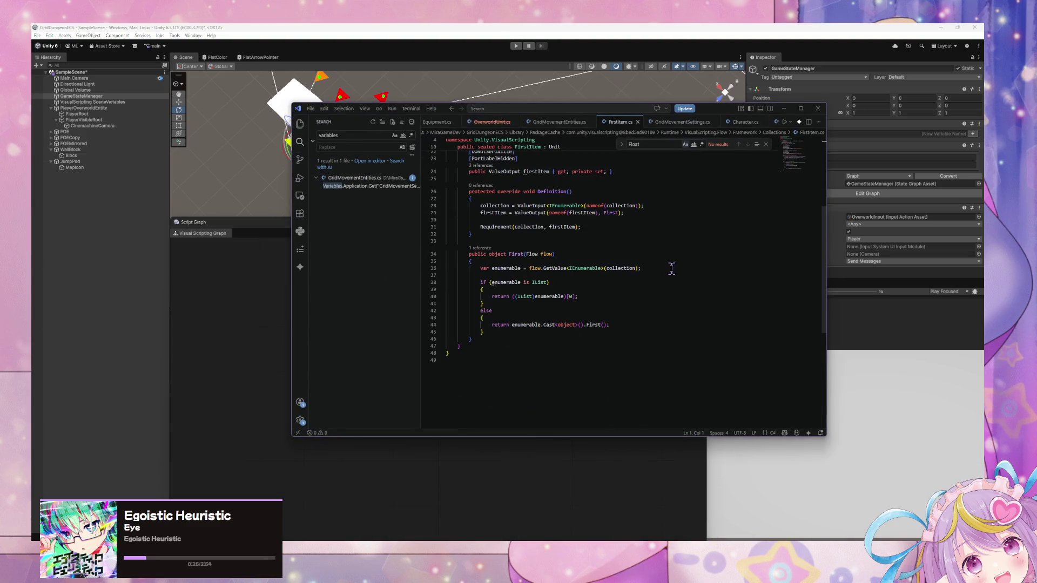
Step: In GridMovementEntities.cs, place the caret at the end of JumpTargetPosition's return expression
left_click(559, 121)
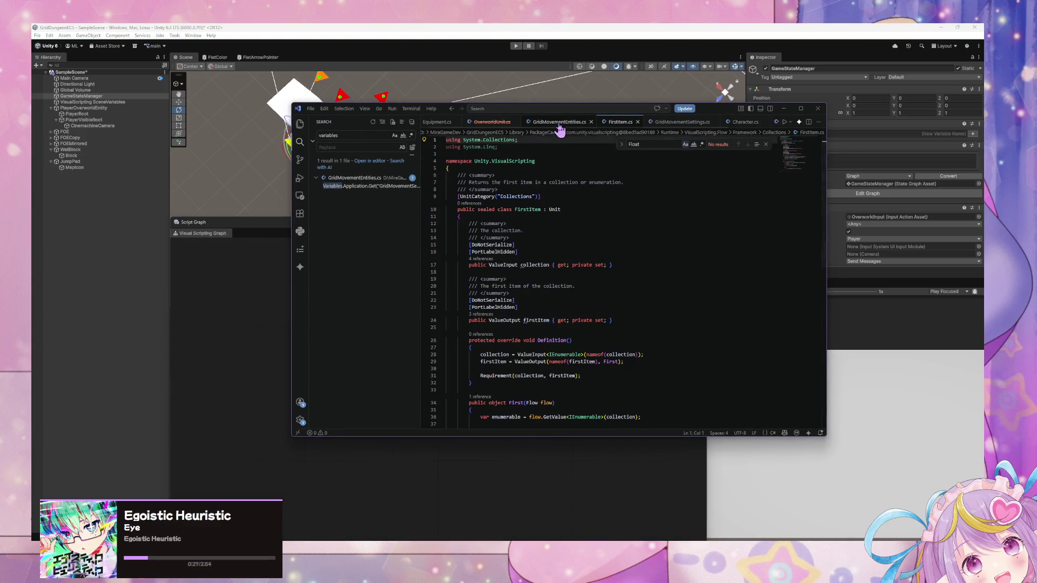
scroll(627, 301, "down", 5)
scroll(578, 320, "up", 5)
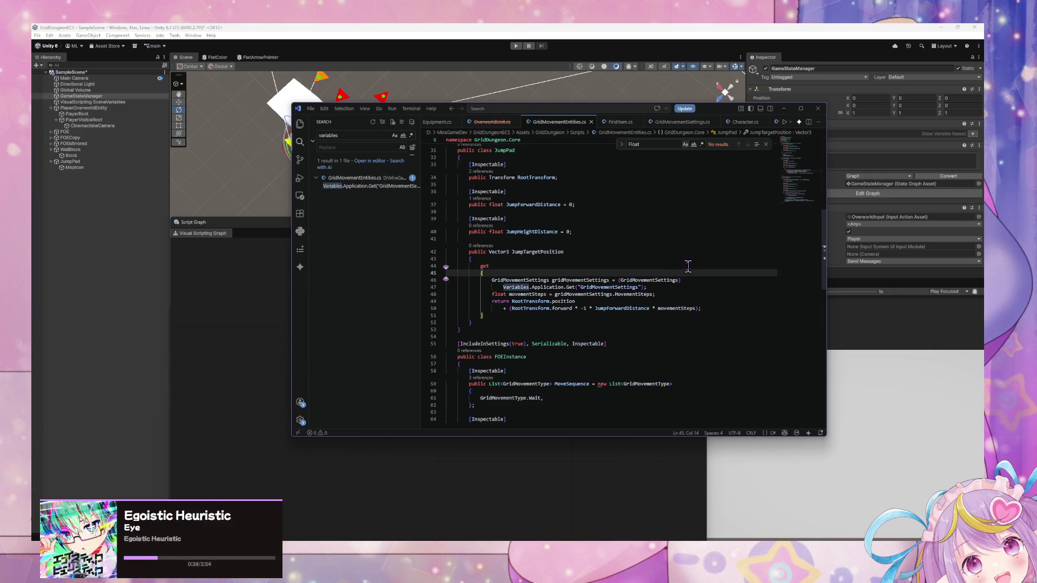
left_click_drag(647, 288, 387, 280)
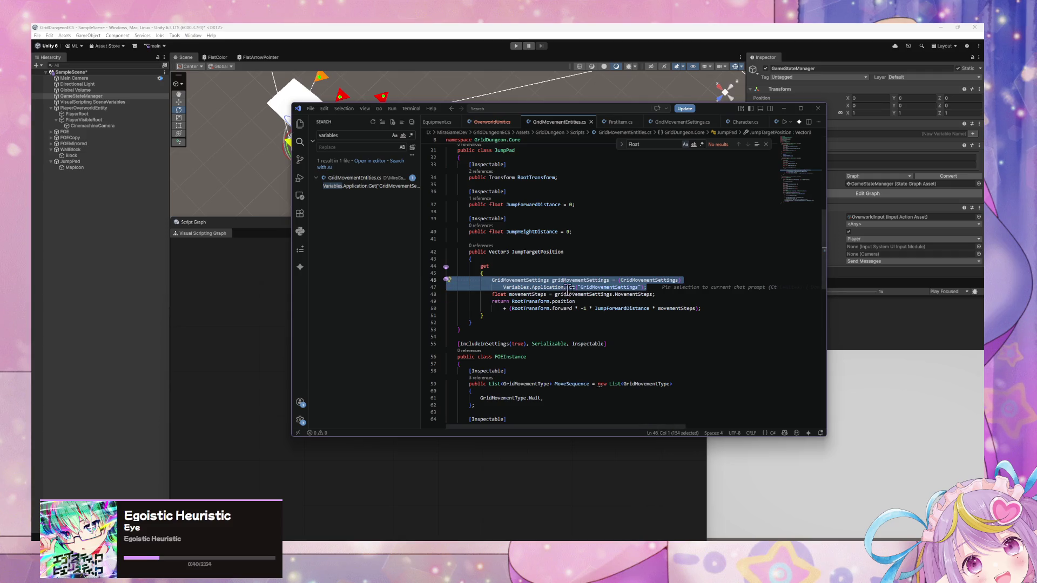
left_click(678, 295)
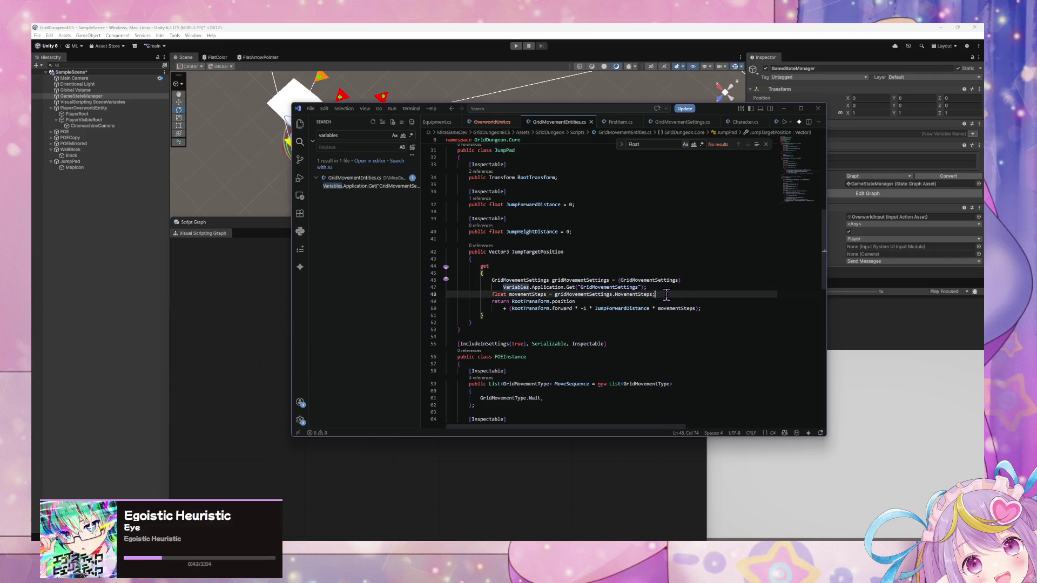
left_click(722, 309)
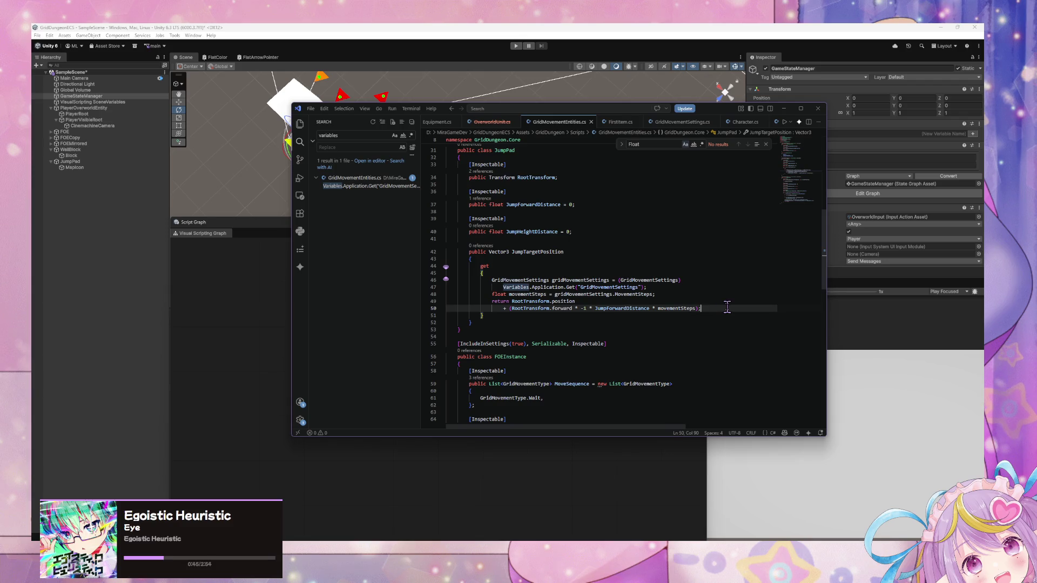
Step: Append '+ (RootTransform.up * JumpHeightDistance * movementSteps)' to the return, then minimize VS Code
key("Return")
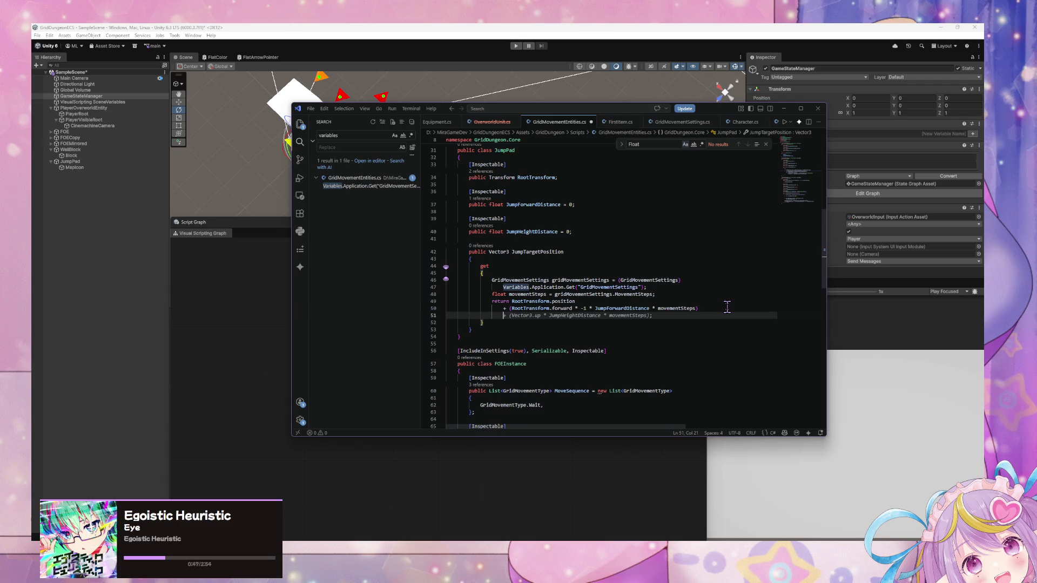
type("+ (")
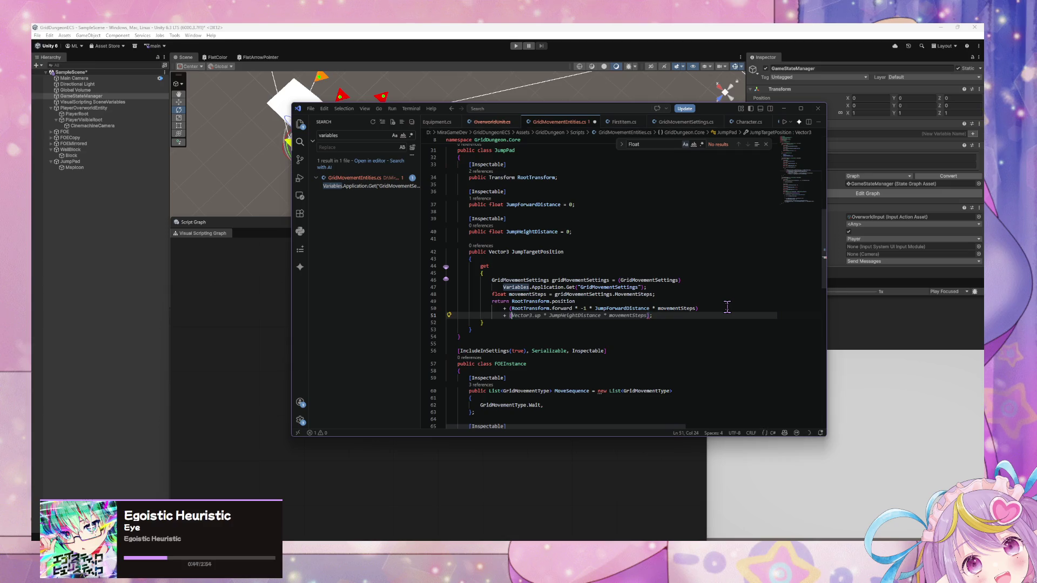
type("RootTrans")
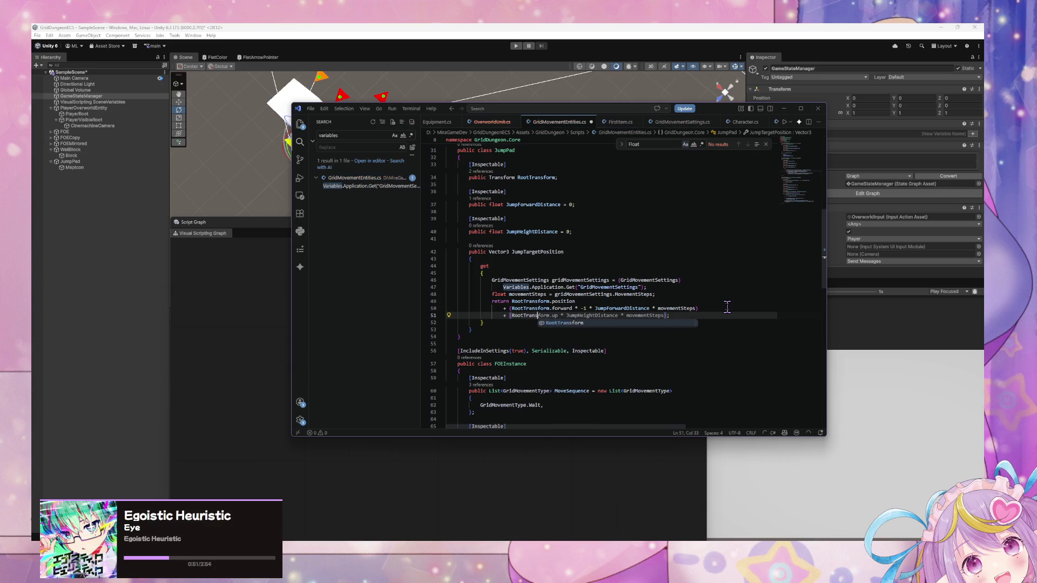
key("Tab")
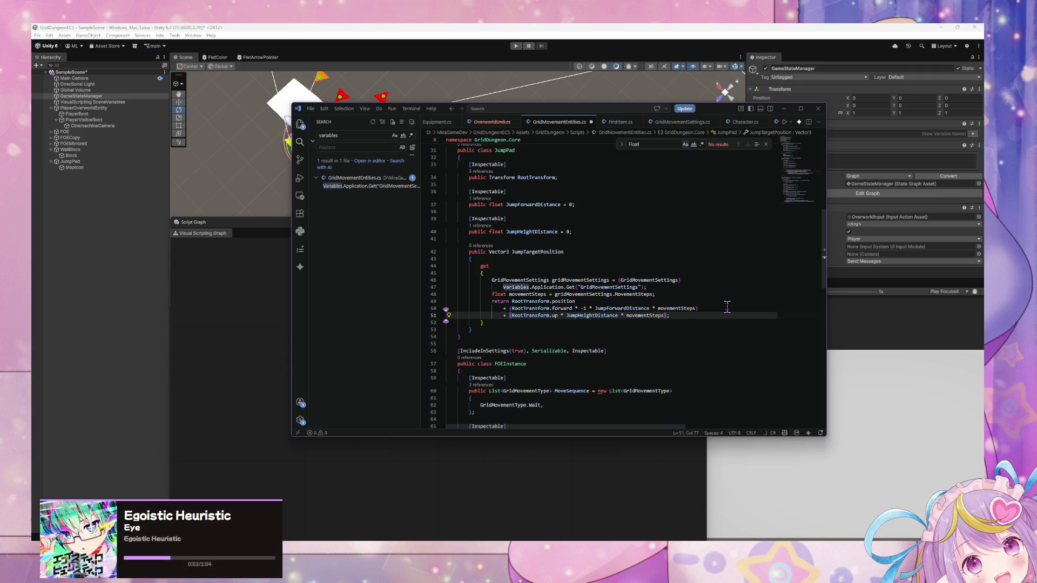
key("ctrl+shift+p")
key("Return")
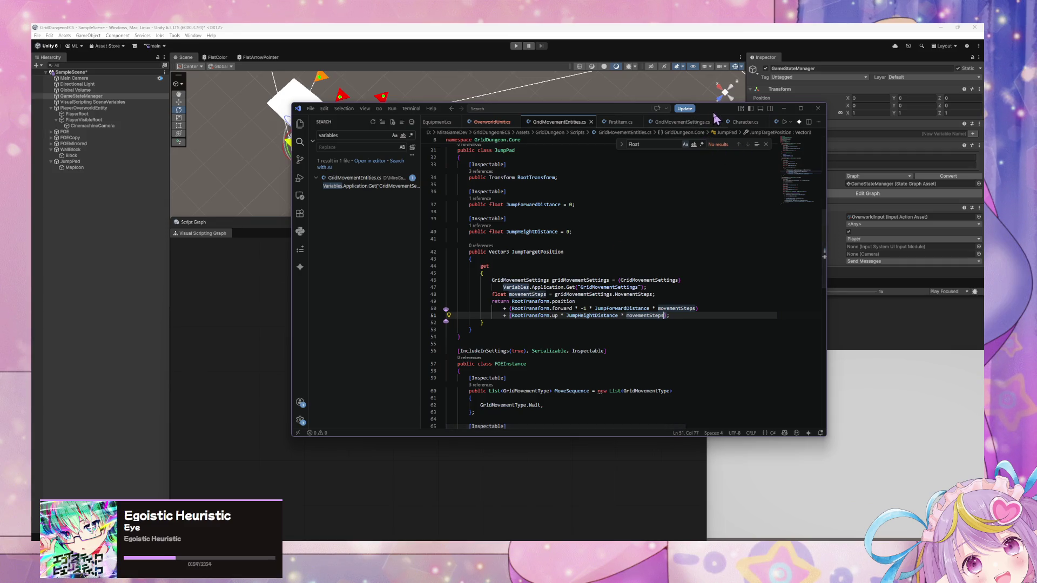
key("super+Down")
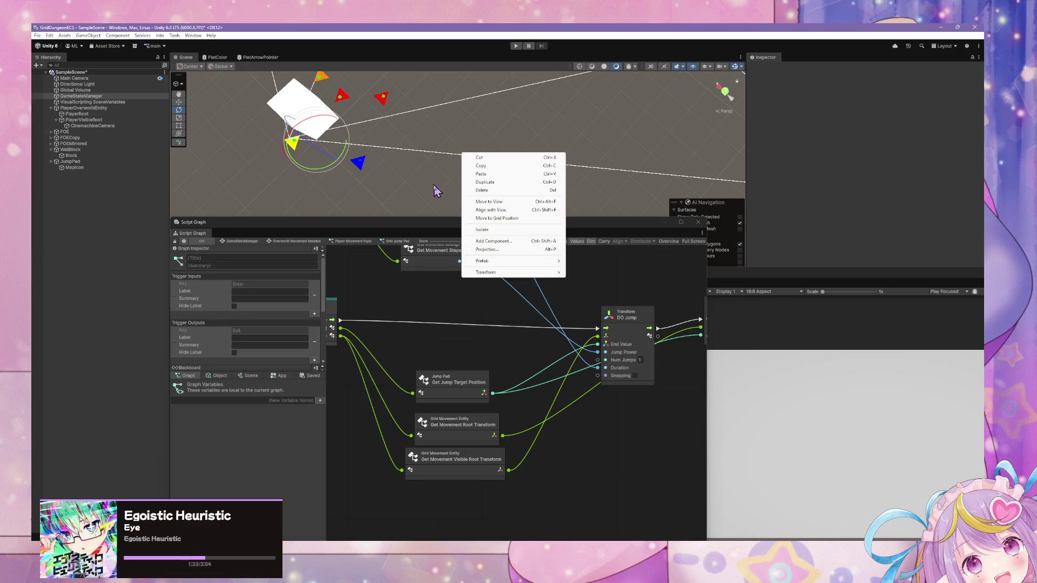
Step: Rotate the jump pad's blue MapIcon arrow about Y, then move the Game view aside to show the Console
left_click(831, 249)
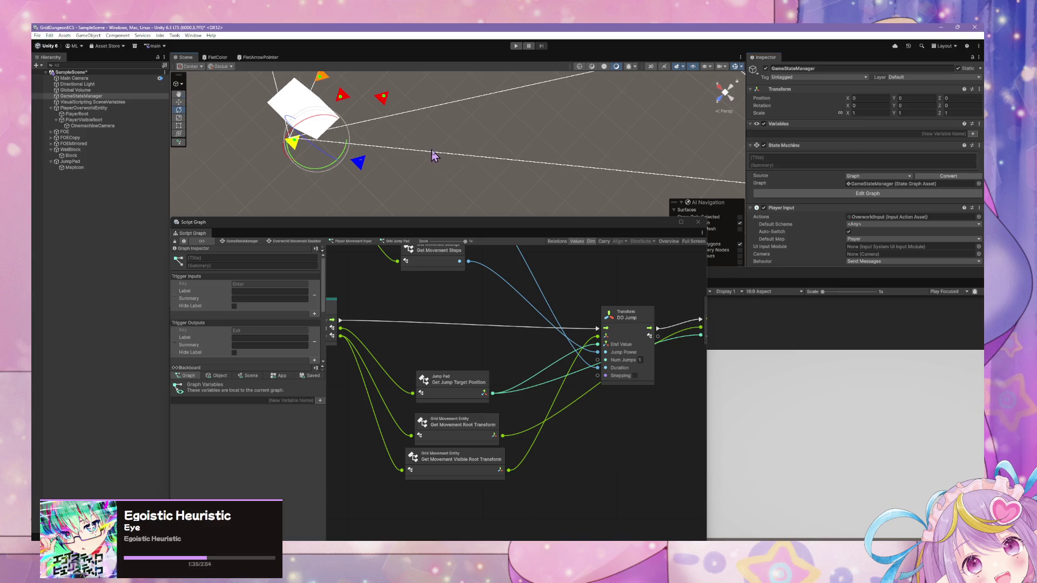
mouse_move(516, 193)
left_mouse_down()
mouse_move(428, 122)
mouse_move(591, 155)
left_mouse_up()
scroll(608, 132, "up", 6)
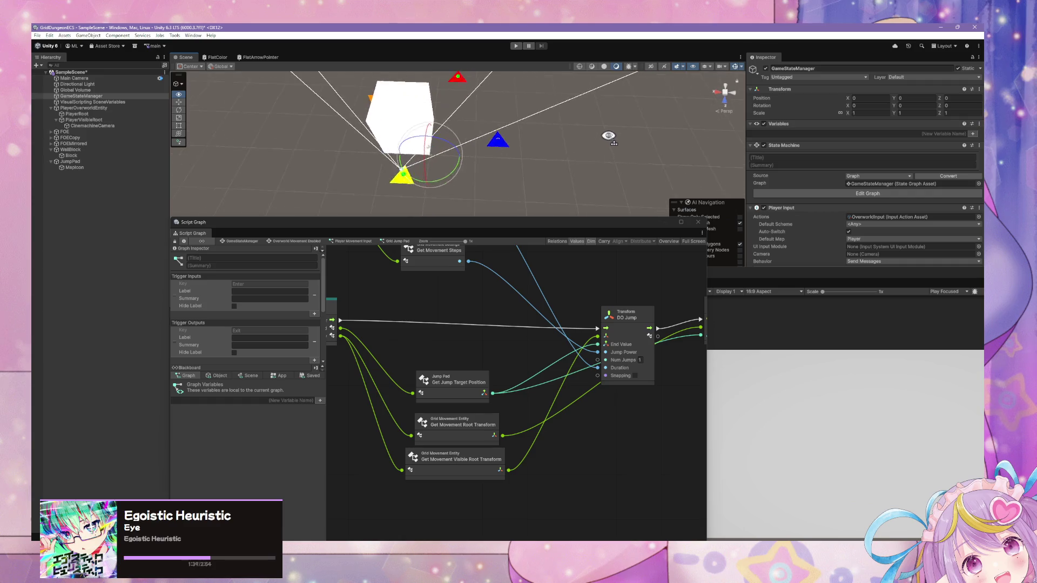
scroll(610, 134, "up", 3)
left_click(516, 124)
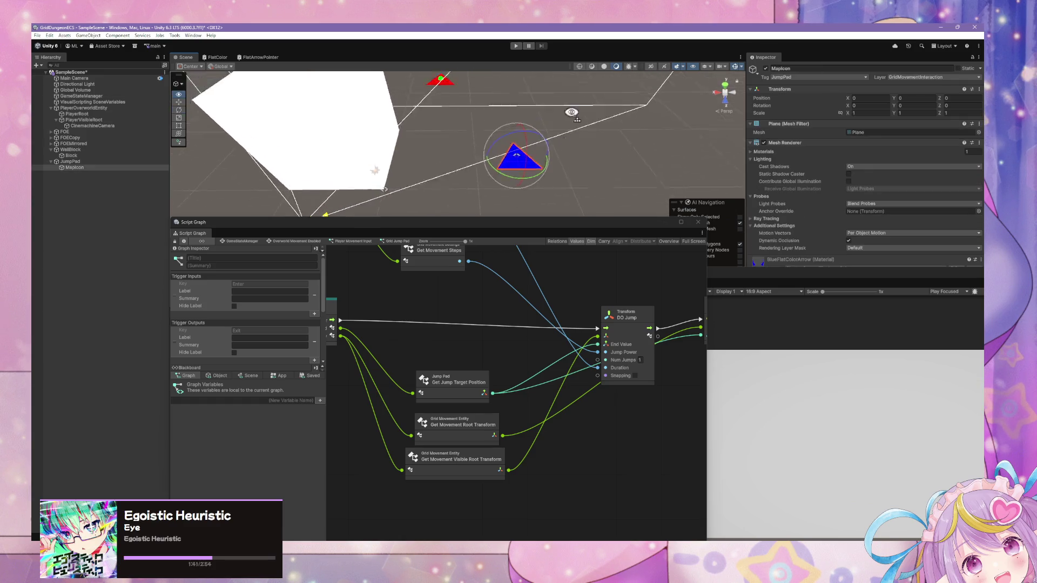
scroll(545, 146, "down", 8)
mouse_move(545, 146)
left_mouse_down()
mouse_move(514, 210)
mouse_move(533, 183)
mouse_move(529, 161)
left_mouse_up()
mouse_move(483, 188)
left_mouse_down()
mouse_move(387, 205)
mouse_move(313, 180)
mouse_move(413, 237)
left_mouse_up()
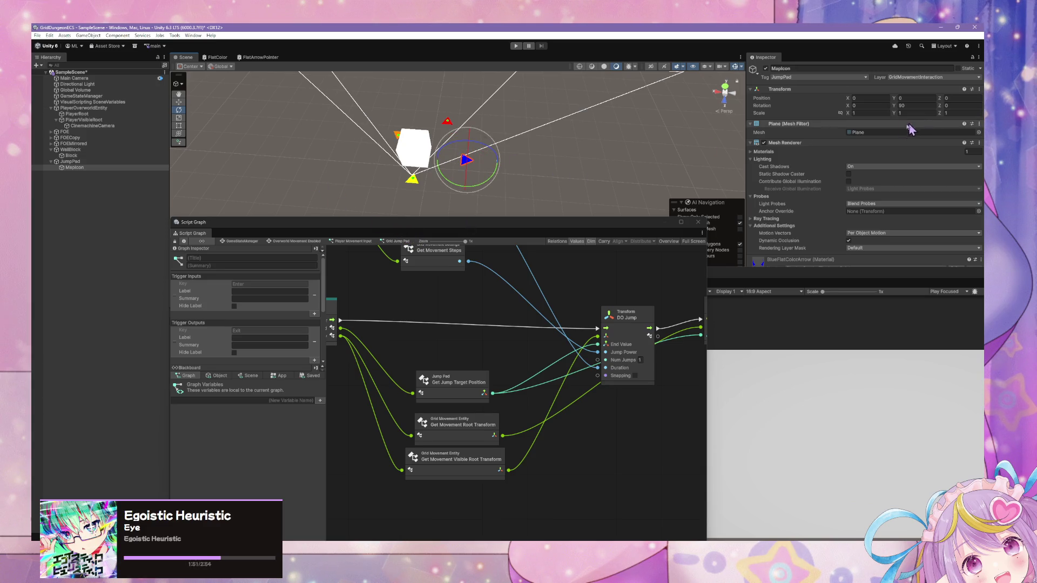
left_click_drag(843, 277, 728, 379)
Step: Check JumpPad's second Jump value and frame the jump pad in the Scene view
left_click(89, 166)
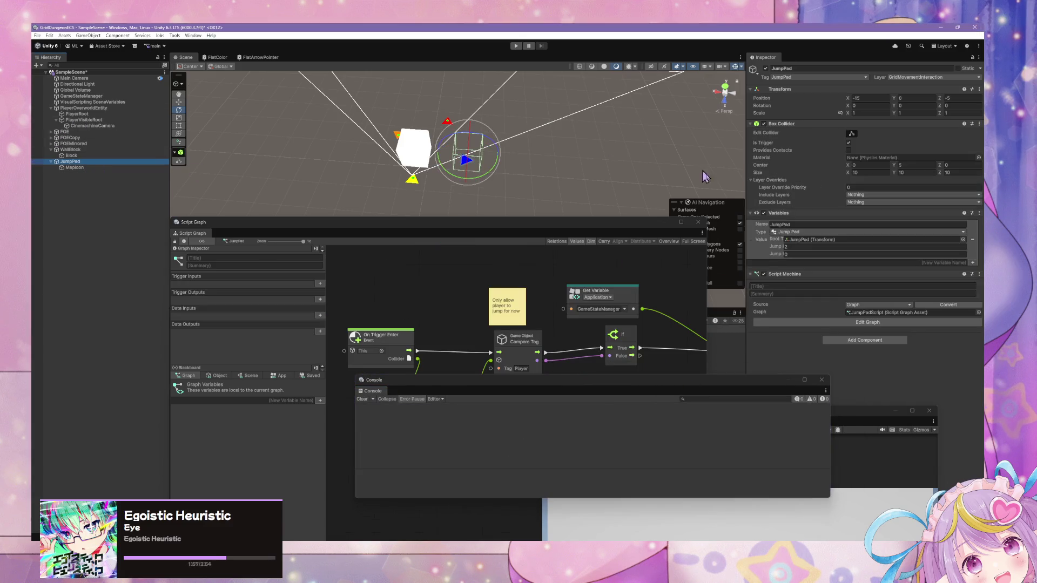
left_click(822, 256)
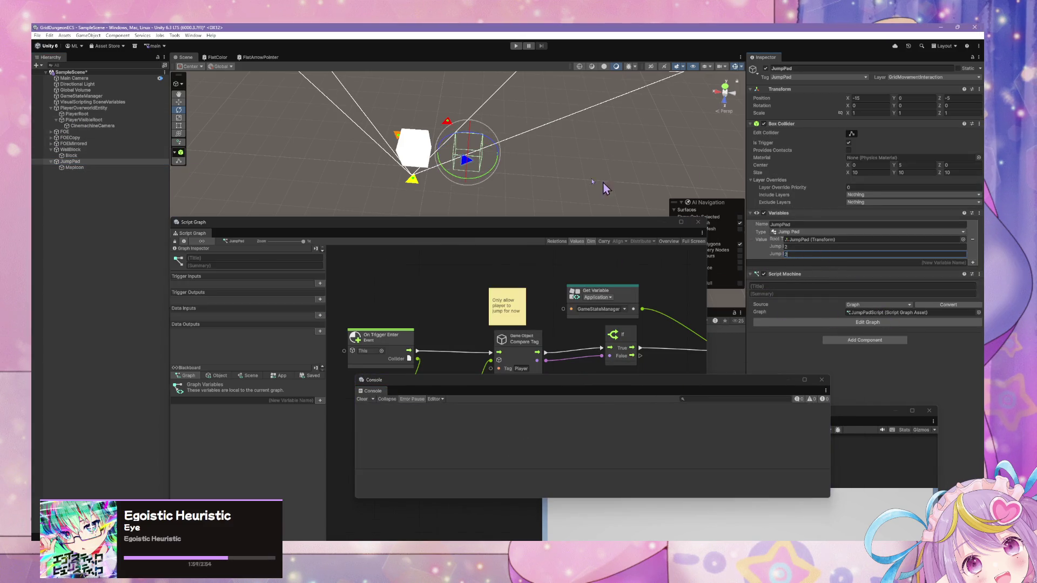
key("f")
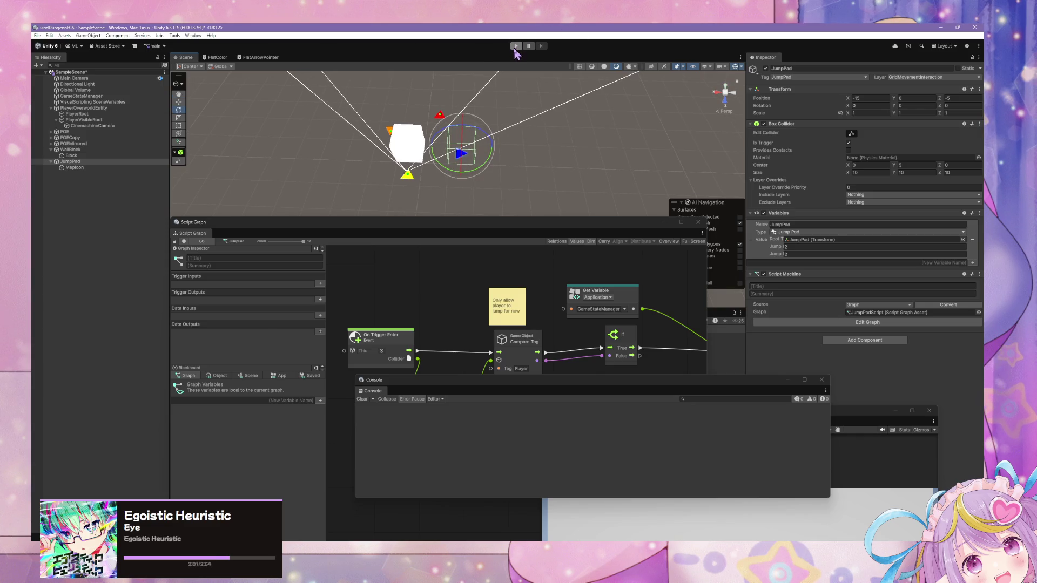
left_click(819, 254)
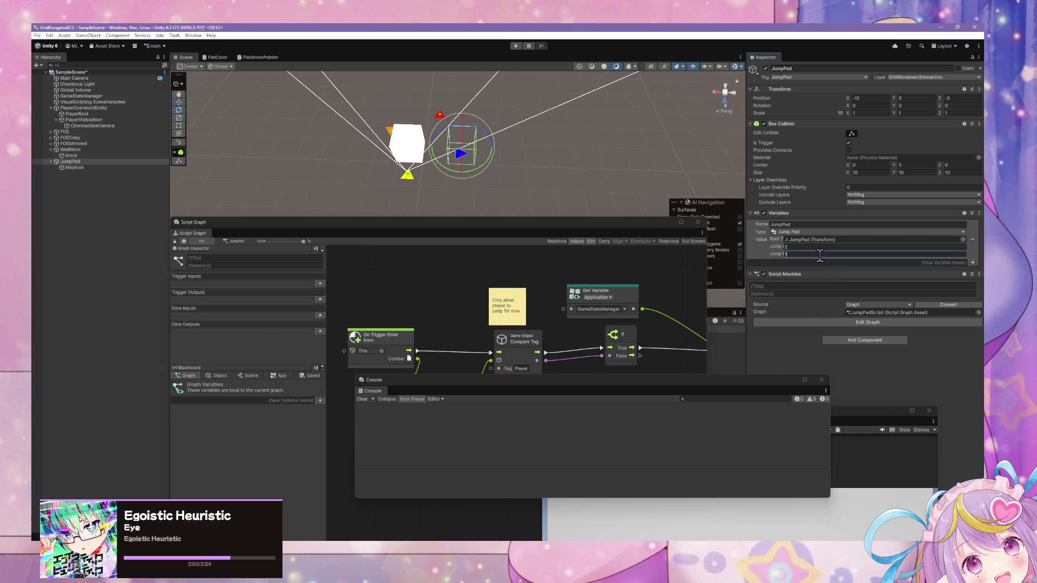
left_click(410, 157)
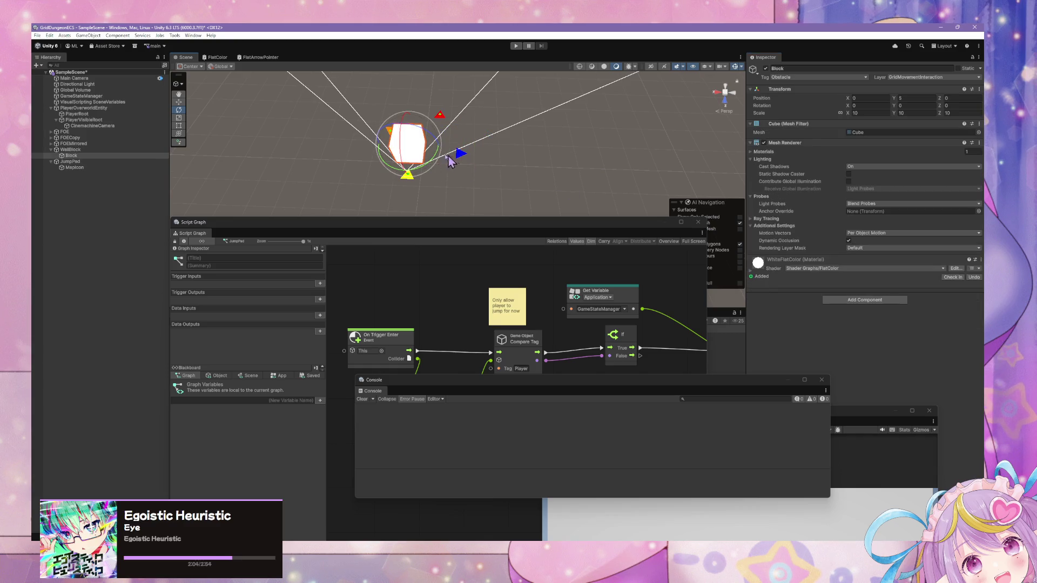
Step: Duplicate WallBlock and move WallBlock (1) further along the X axis
left_click(76, 150)
key("ctrl+d")
left_click(99, 167)
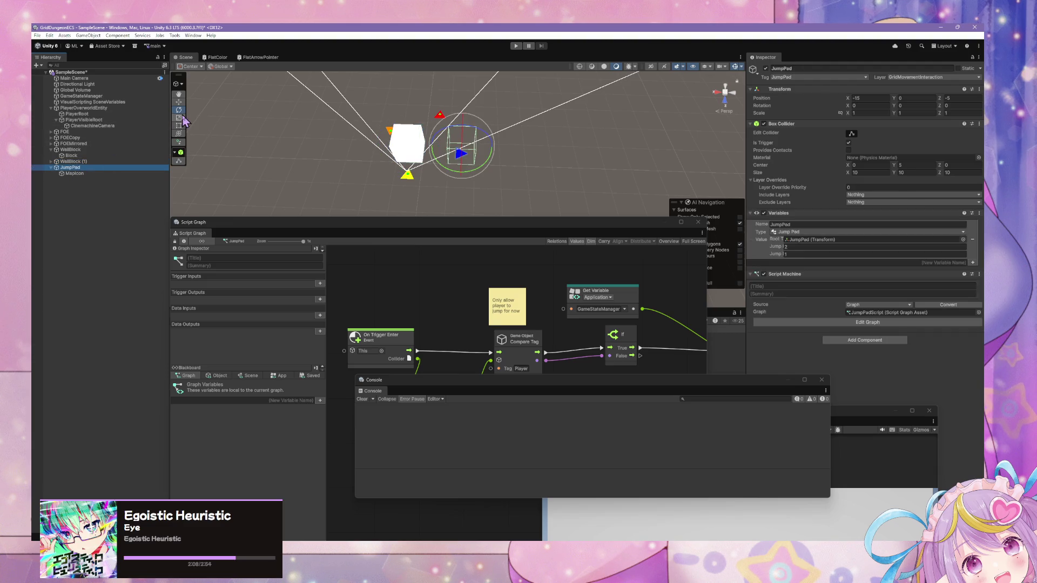
left_click(114, 161)
left_click(178, 102)
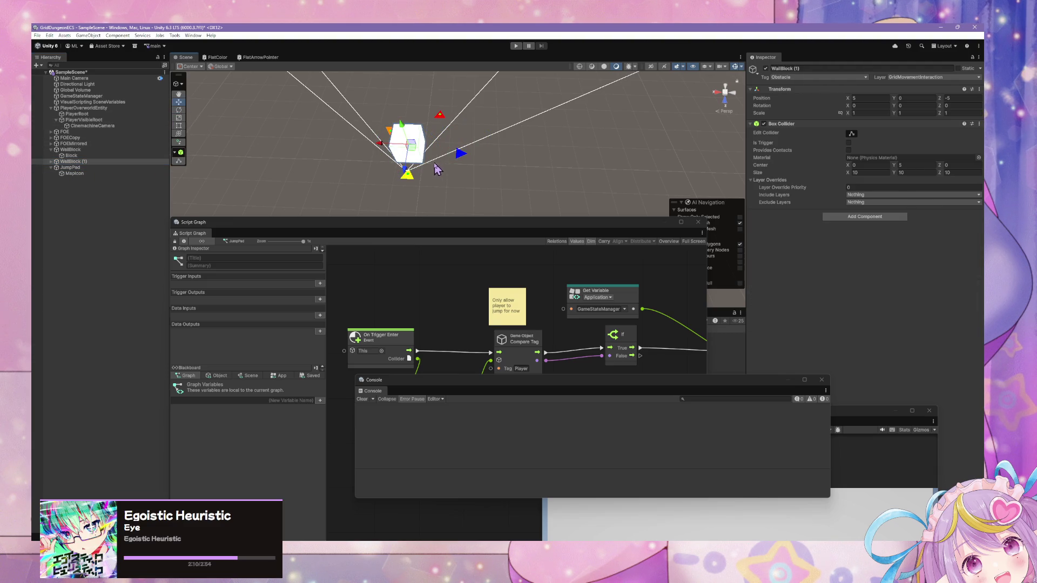
mouse_move(390, 146)
left_mouse_down()
mouse_move(498, 212)
mouse_move(482, 213)
mouse_move(519, 227)
left_mouse_up()
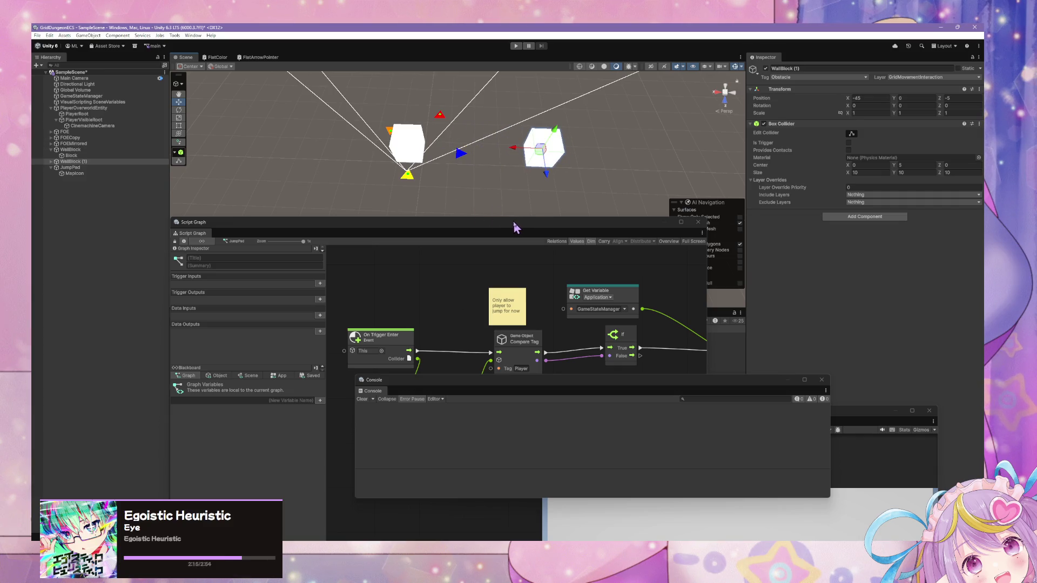
left_click(615, 177)
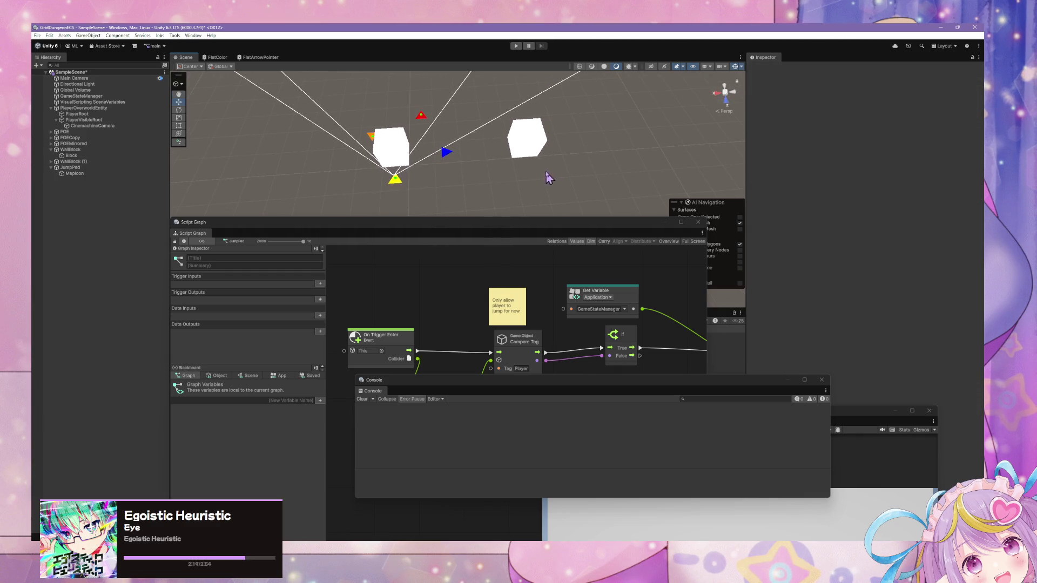
Step: Duplicate the new wall's Block cube and move the copy along Z to 13
left_click(529, 151)
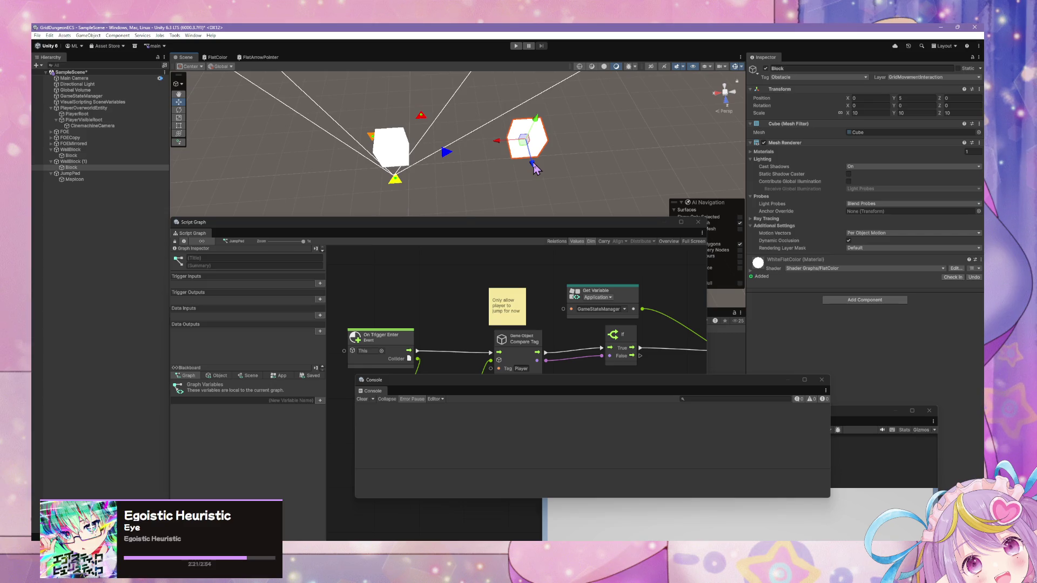
key("ctrl+d")
left_click_drag(533, 171, 556, 192)
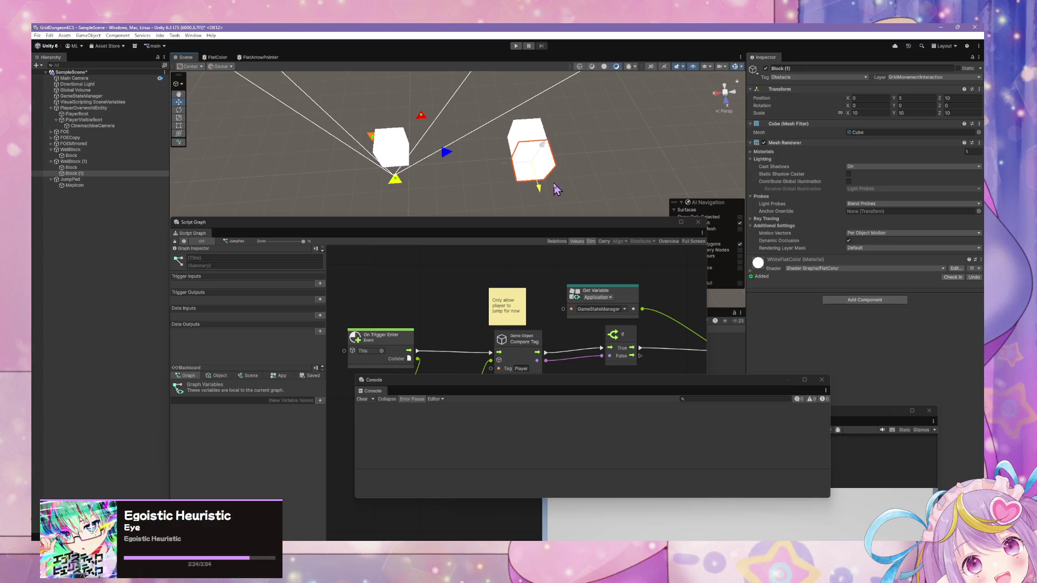
left_click(481, 183)
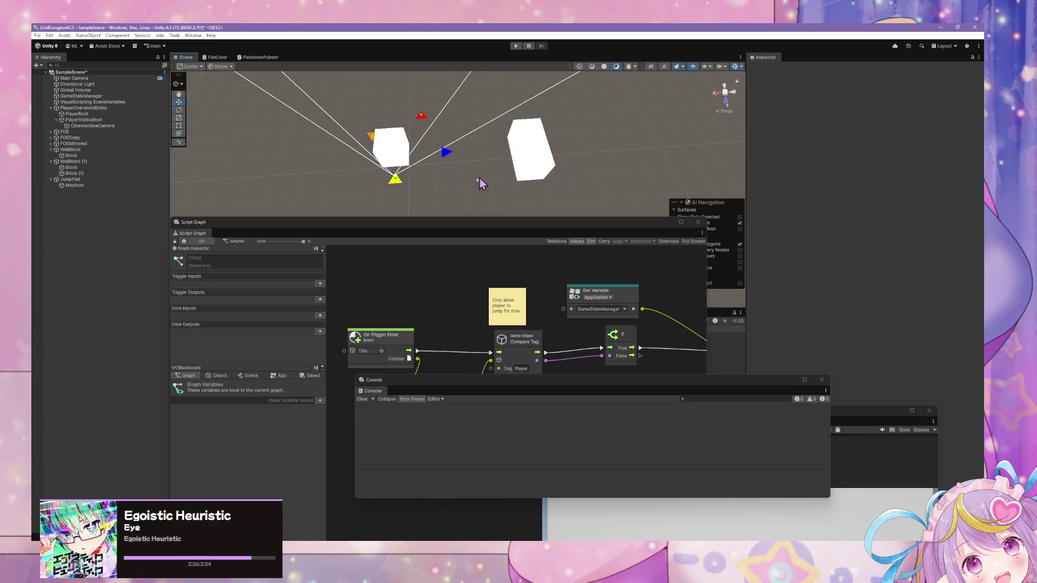
Step: Duplicate JumpPad and place the copy on the right cube at Z 8 and height 8
left_click(447, 155)
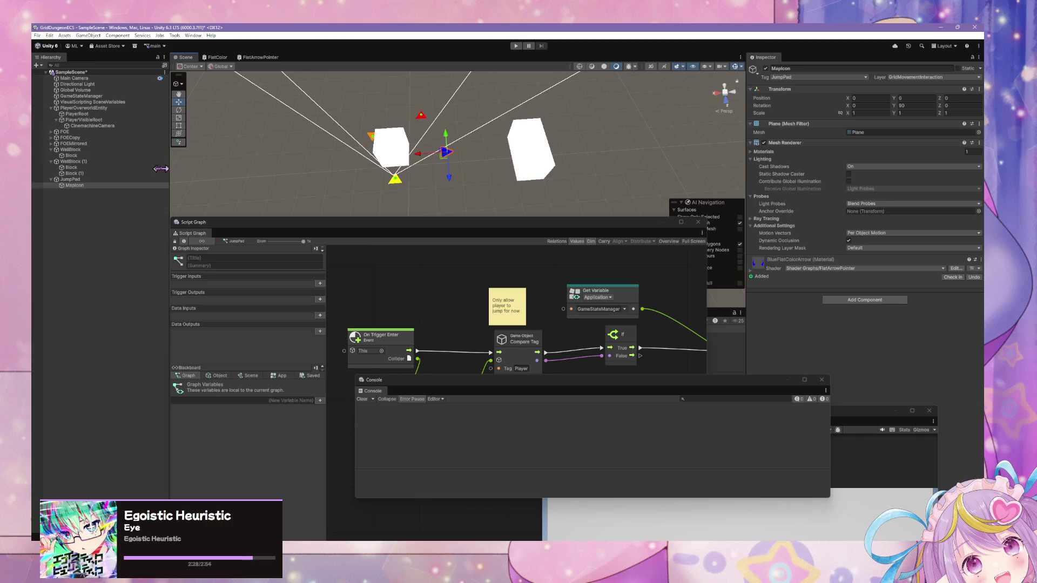
left_click(93, 180)
key("ctrl+d")
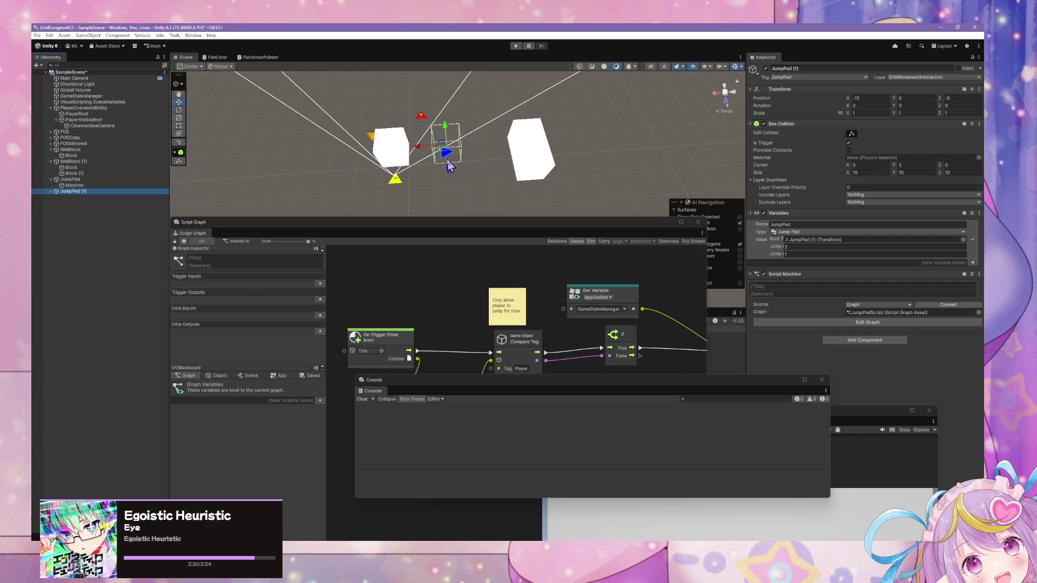
mouse_move(423, 155)
left_mouse_down()
mouse_move(538, 179)
mouse_move(516, 178)
mouse_move(502, 212)
left_mouse_up()
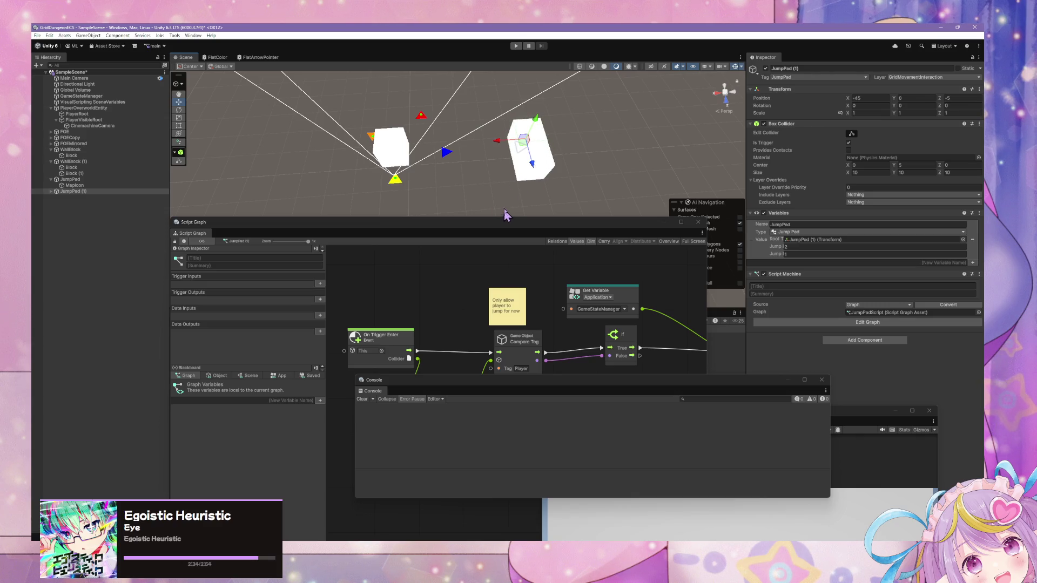
left_click_drag(533, 171, 552, 191)
left_click_drag(545, 151, 577, 140)
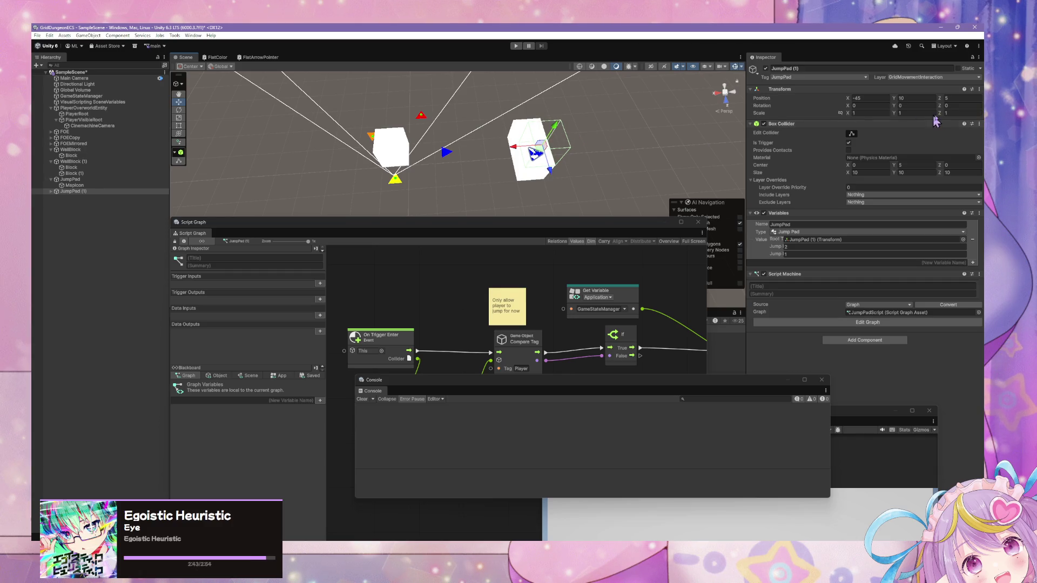
Step: Set the new jump pad's rotation to 180, deselect it, and start Play mode
type("180")
left_click(797, 254)
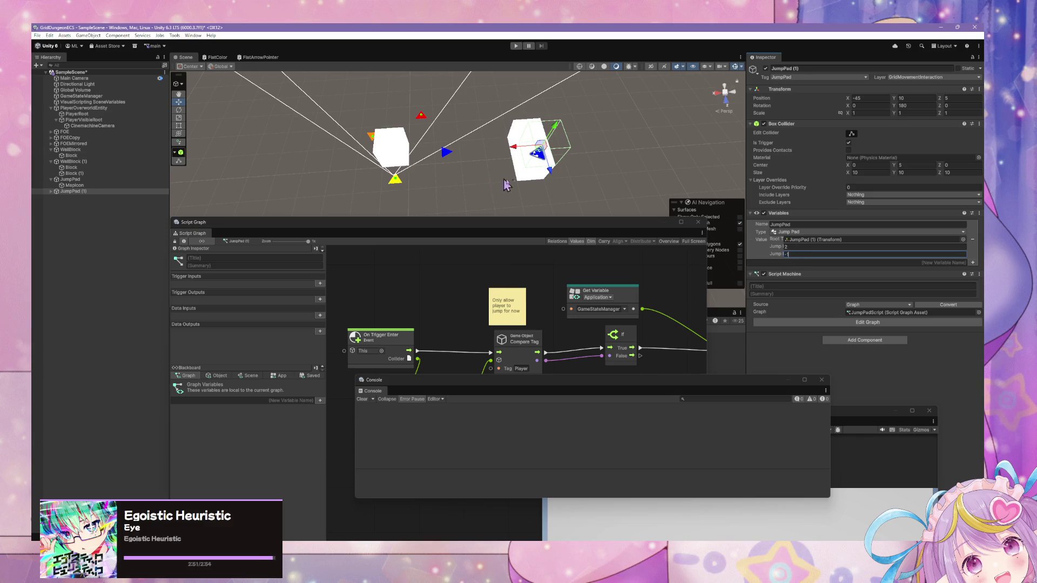
left_click(603, 154)
left_click(516, 46)
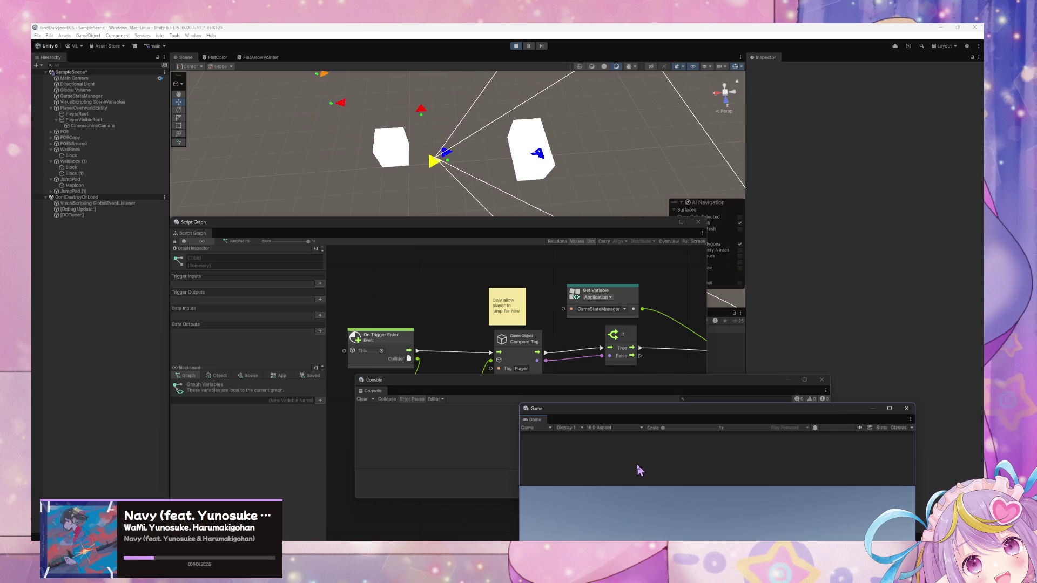
Step: Move the player through the level while orbiting the Scene view around the blocks
mouse_move(462, 196)
left_mouse_down()
mouse_move(469, 162)
mouse_move(488, 155)
mouse_move(579, 155)
mouse_move(637, 169)
mouse_move(496, 170)
mouse_move(511, 179)
left_mouse_up()
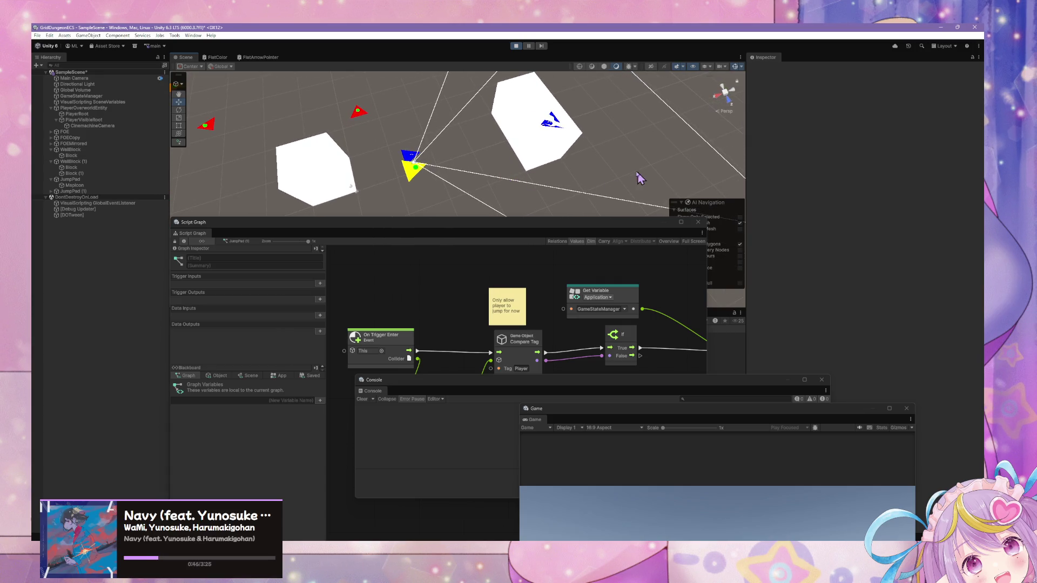
left_click(641, 513)
key("w")
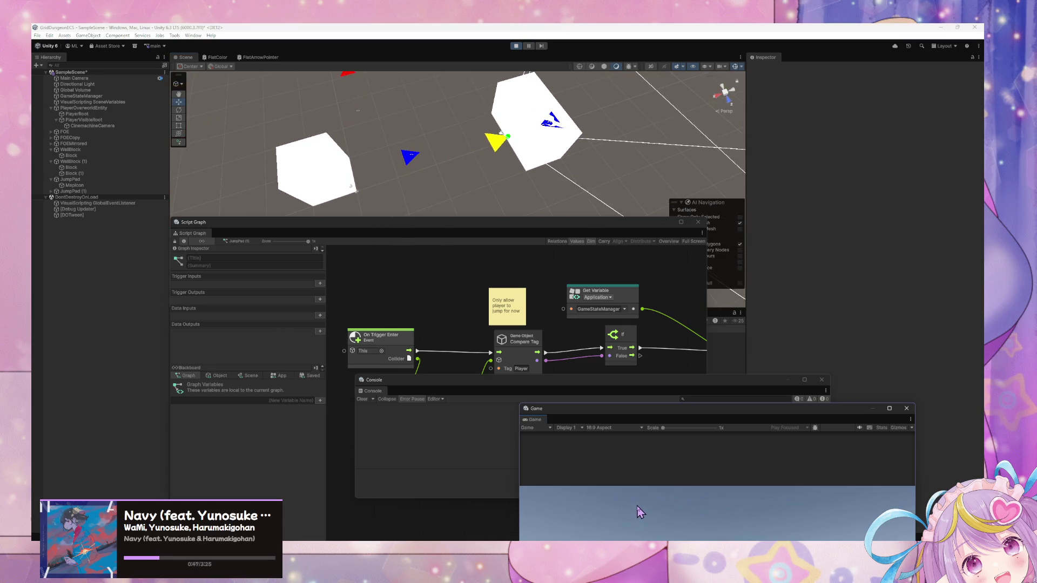
mouse_move(558, 193)
left_mouse_down()
mouse_move(626, 209)
mouse_move(479, 150)
mouse_move(336, 144)
mouse_move(349, 173)
mouse_move(340, 182)
mouse_move(377, 86)
mouse_move(463, 99)
left_mouse_up()
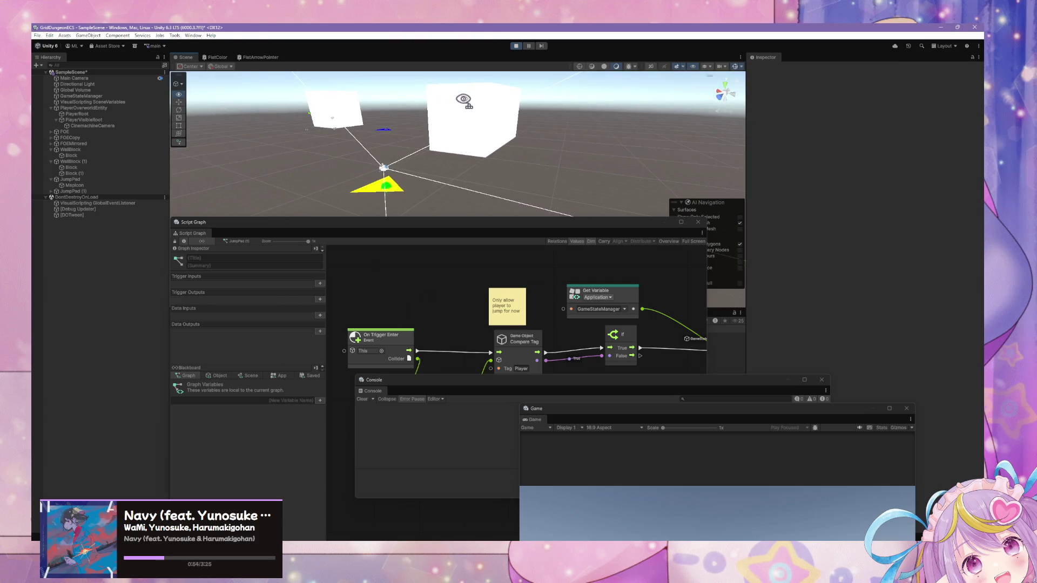
left_click(670, 505)
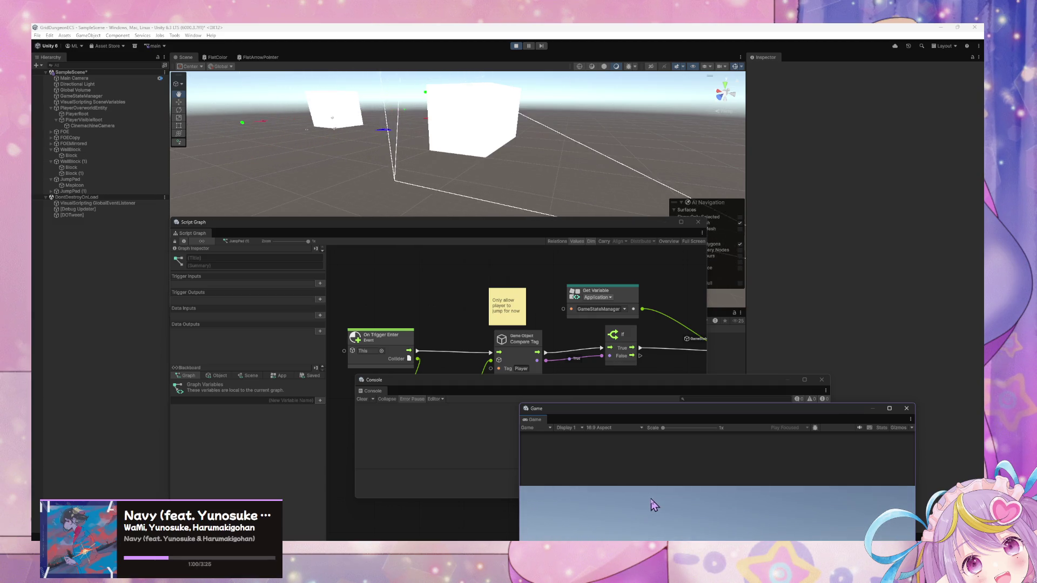
mouse_move(535, 132)
left_mouse_down()
mouse_move(528, 120)
mouse_move(530, 138)
mouse_move(571, 99)
mouse_move(606, 162)
mouse_move(591, 160)
mouse_move(583, 137)
mouse_move(588, 183)
mouse_move(506, 127)
mouse_move(527, 192)
mouse_move(543, 198)
left_mouse_up()
left_click(609, 467)
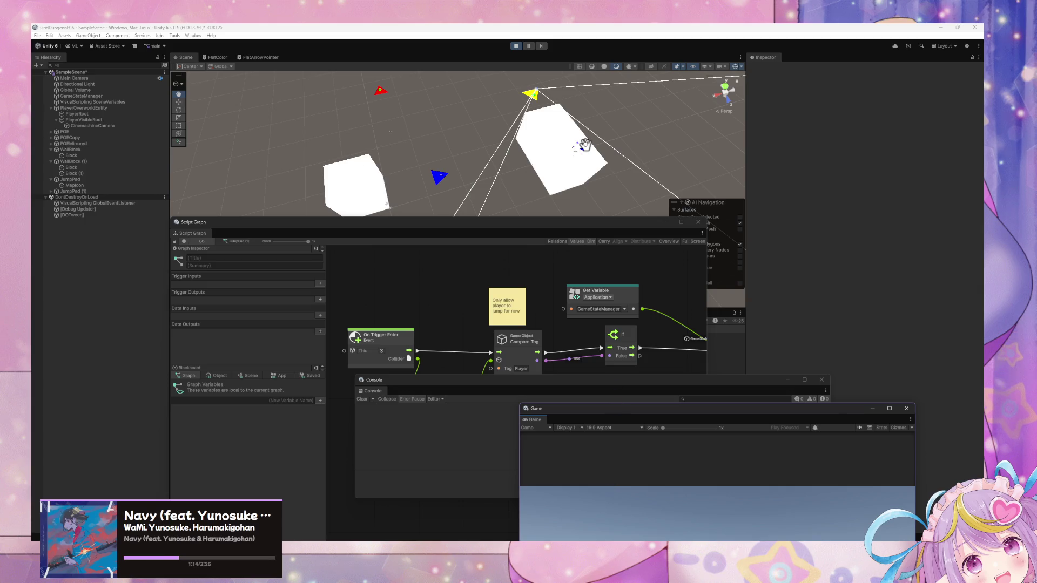
Step: Keep playing, then move the Script Graph aside to reveal the Project files
left_click(627, 145)
left_click(680, 533)
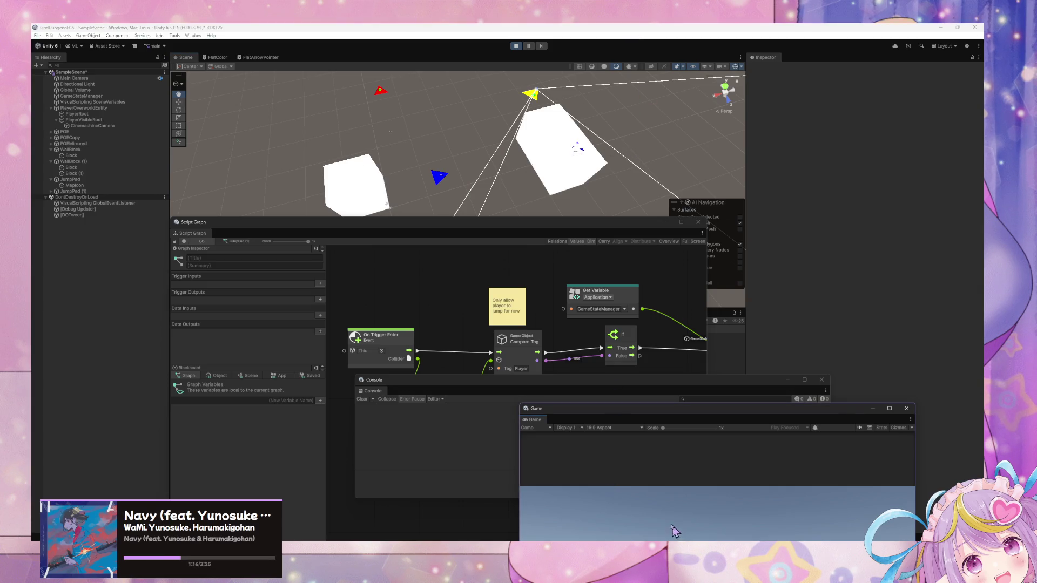
left_click(810, 313)
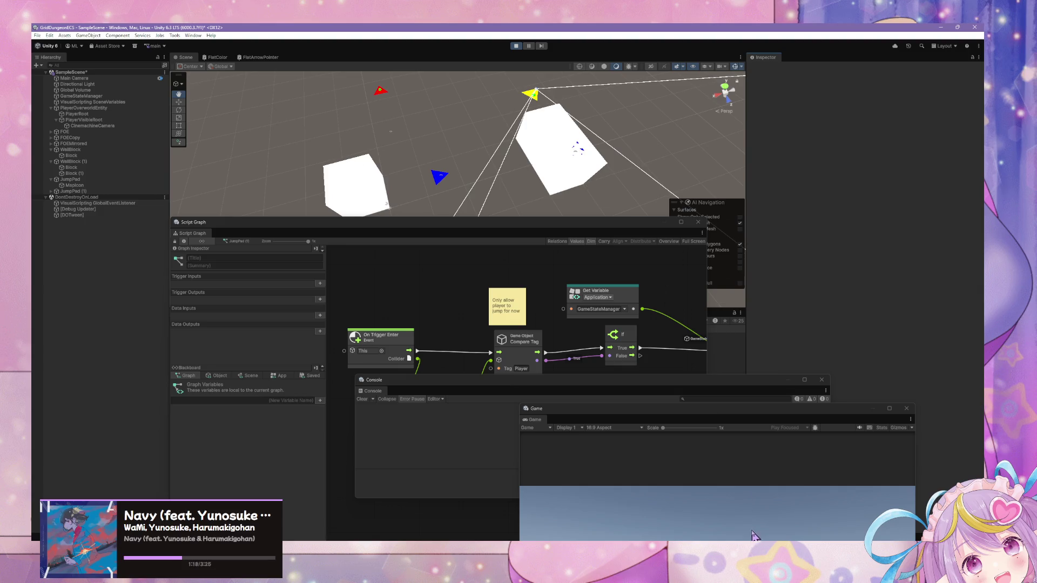
left_click(743, 516)
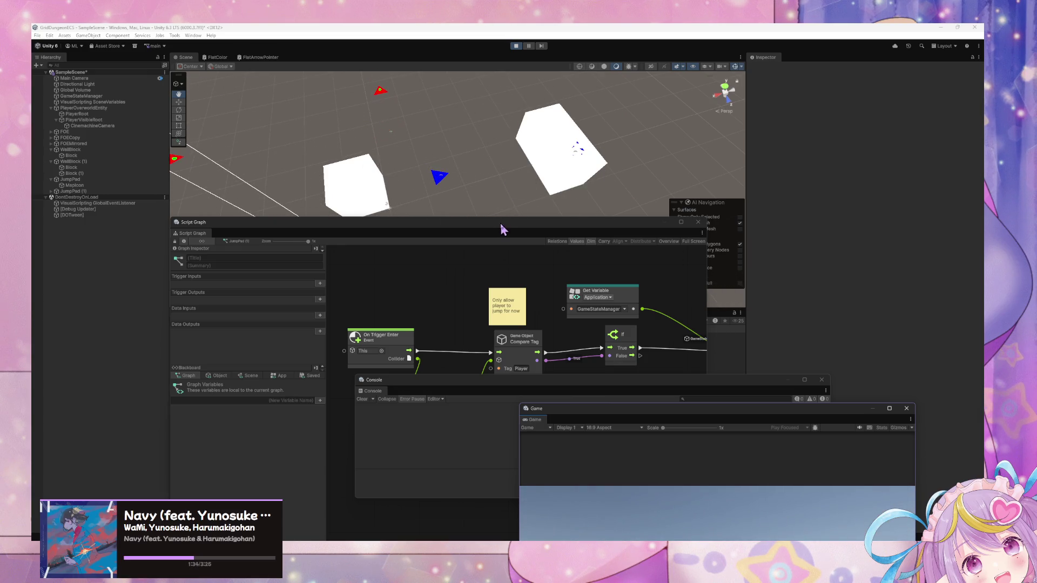
left_click_drag(502, 223, 404, 407)
mouse_move(459, 243)
left_mouse_down()
mouse_move(464, 234)
mouse_move(449, 216)
left_mouse_up()
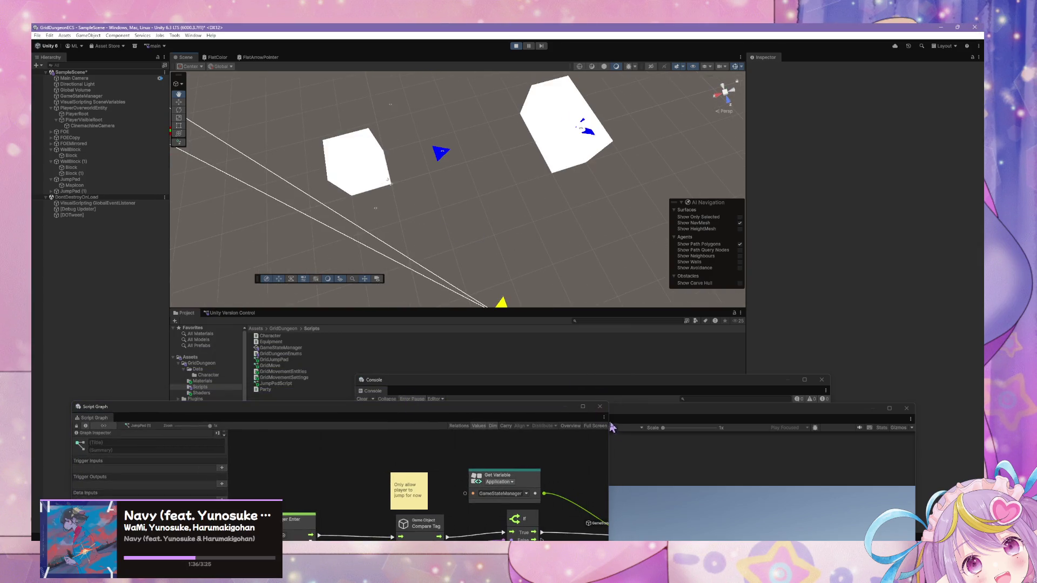
Step: Stop the playtest, restore the Script Graph over the Scene, and inspect PlayerOverworldEntity's variables
left_click(645, 477)
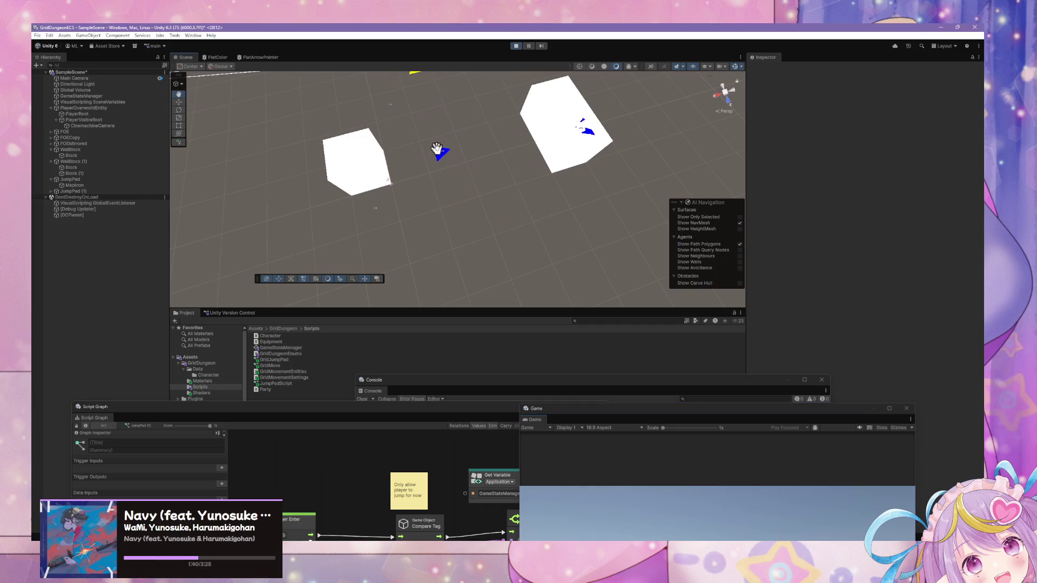
left_click_drag(486, 76, 484, 152)
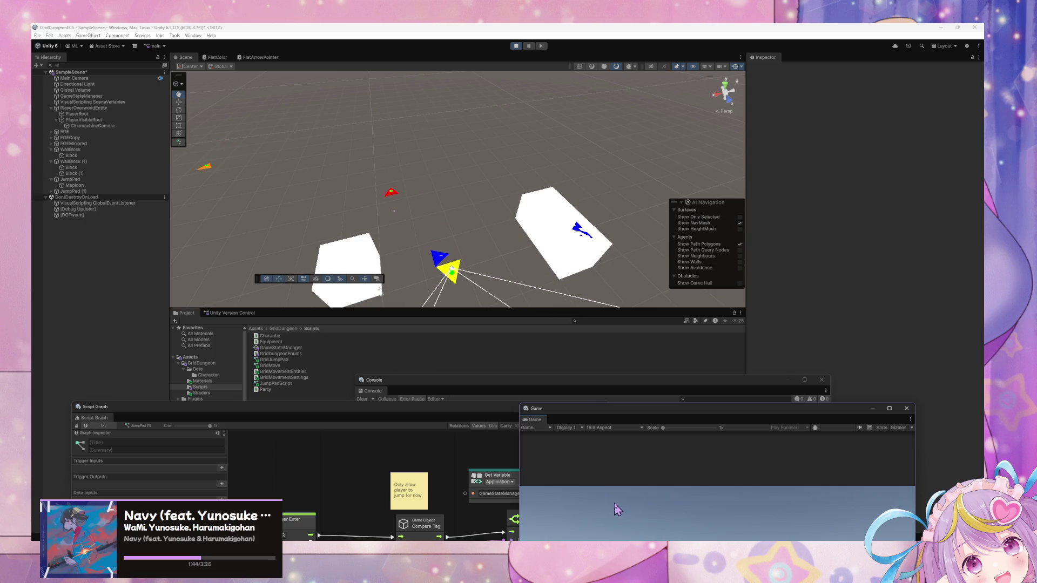
left_click(515, 46)
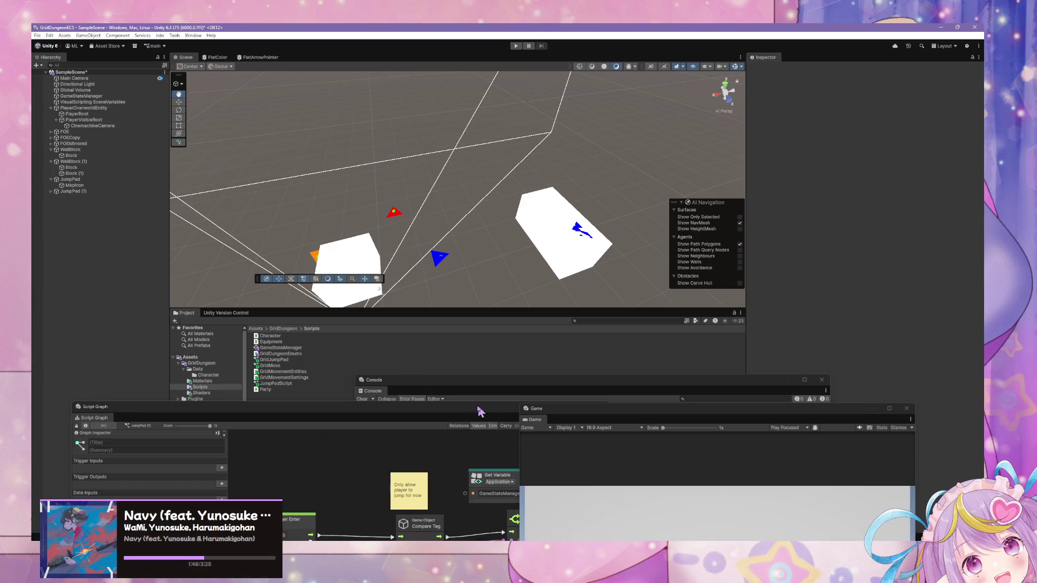
left_click_drag(477, 415, 589, 223)
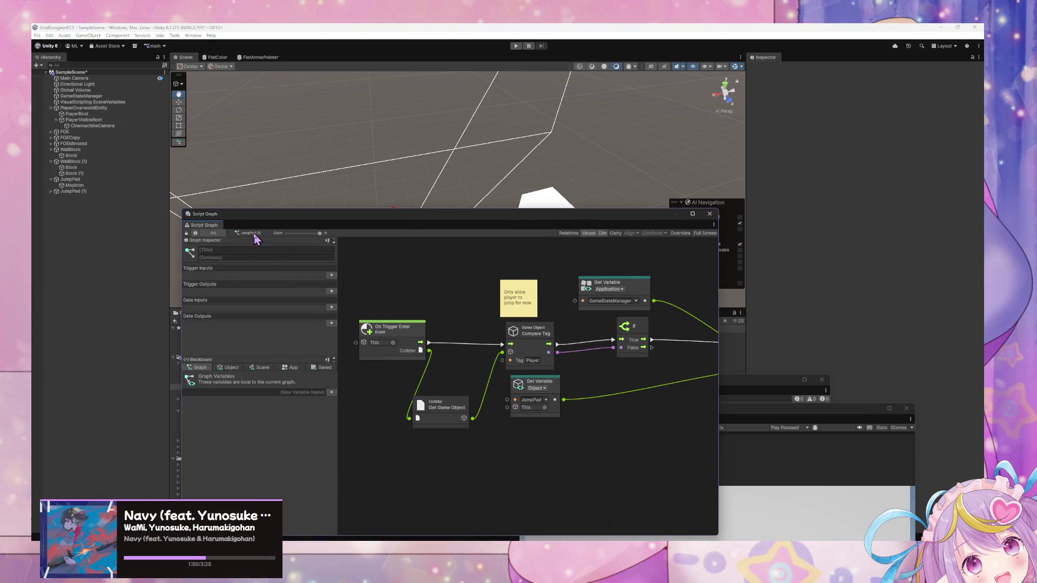
left_click(94, 108)
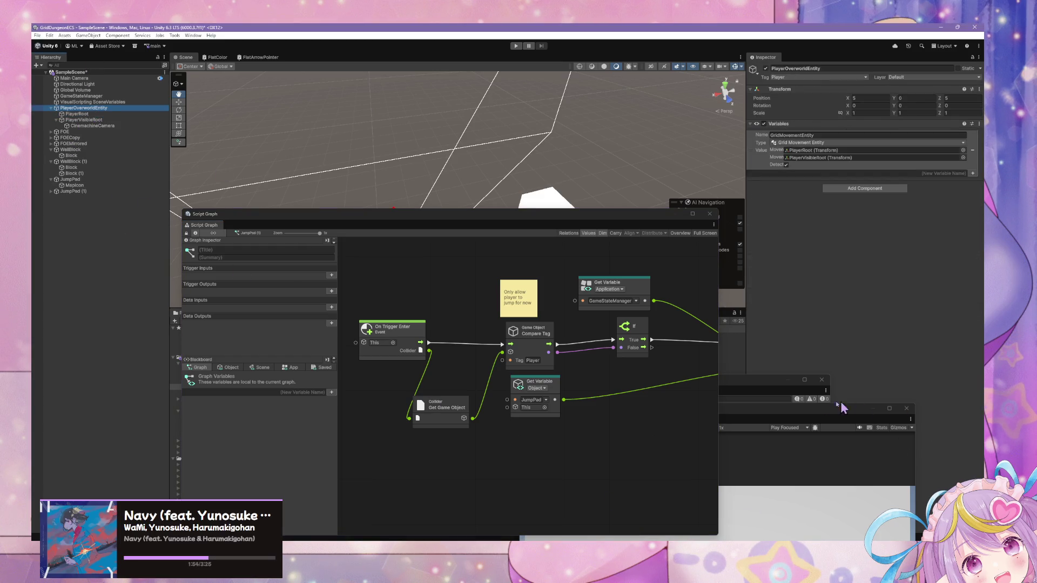
mouse_move(754, 387)
left_mouse_down()
mouse_move(724, 233)
mouse_move(754, 362)
left_mouse_up()
mouse_move(549, 219)
left_mouse_down()
mouse_move(575, 315)
mouse_move(649, 288)
left_mouse_up()
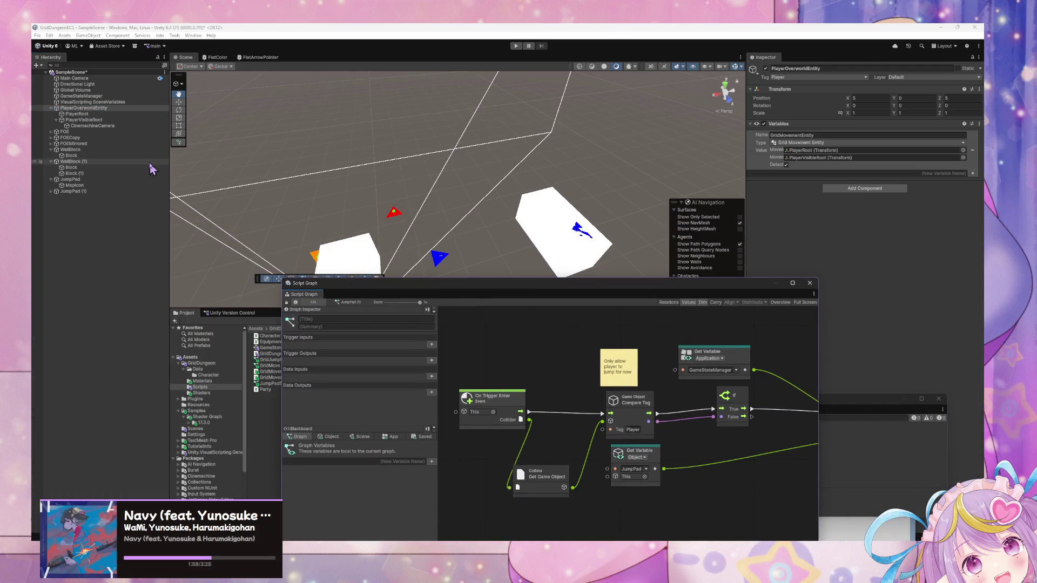
Step: Drill from GameStateManager through Overworld Movement Enabled and Player Movement Input into the Grid Move subgraph
left_click(100, 96)
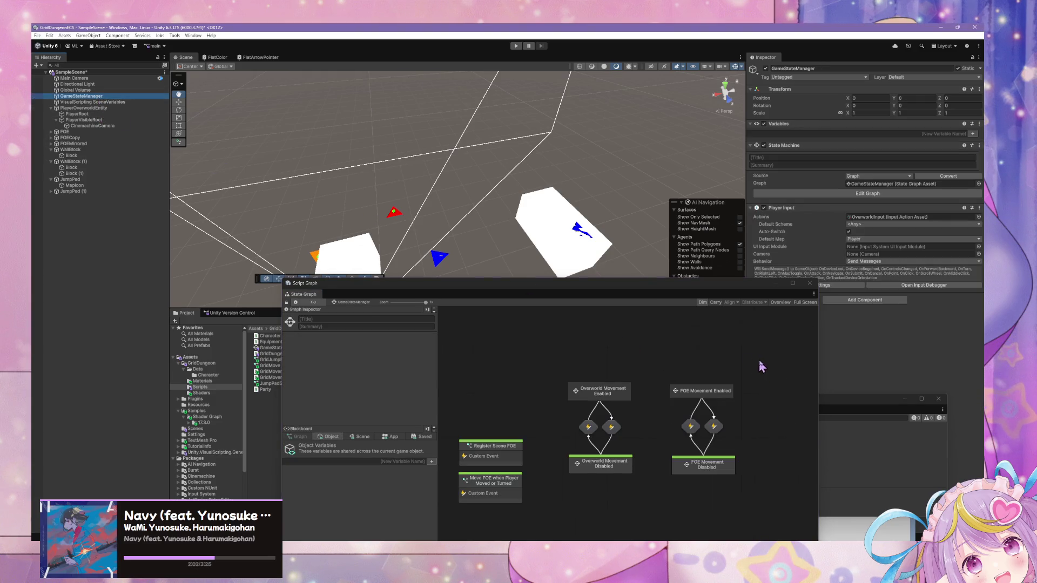
double_click(620, 398)
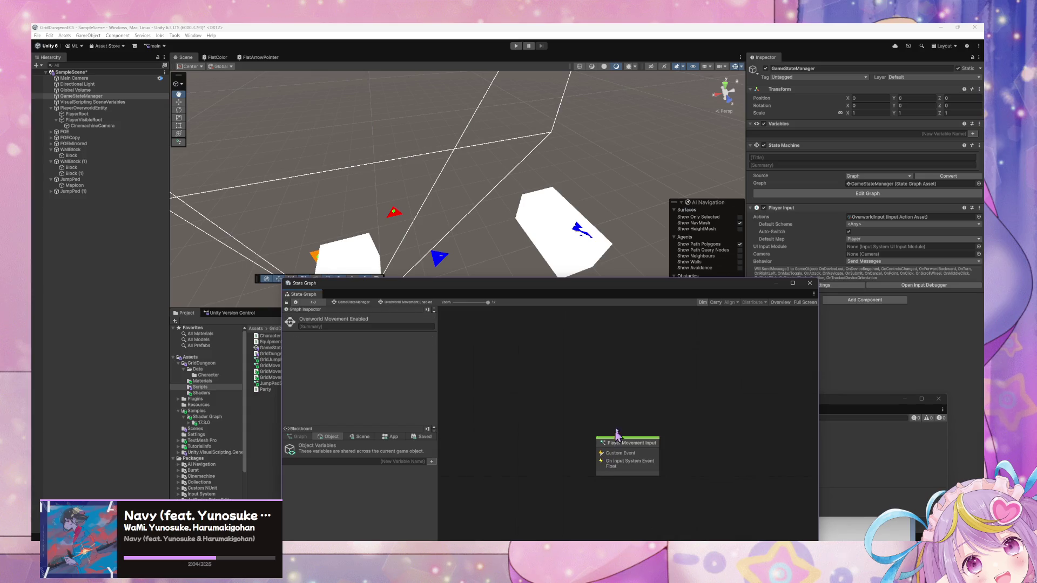
double_click(639, 470)
scroll(671, 382, "up", 3)
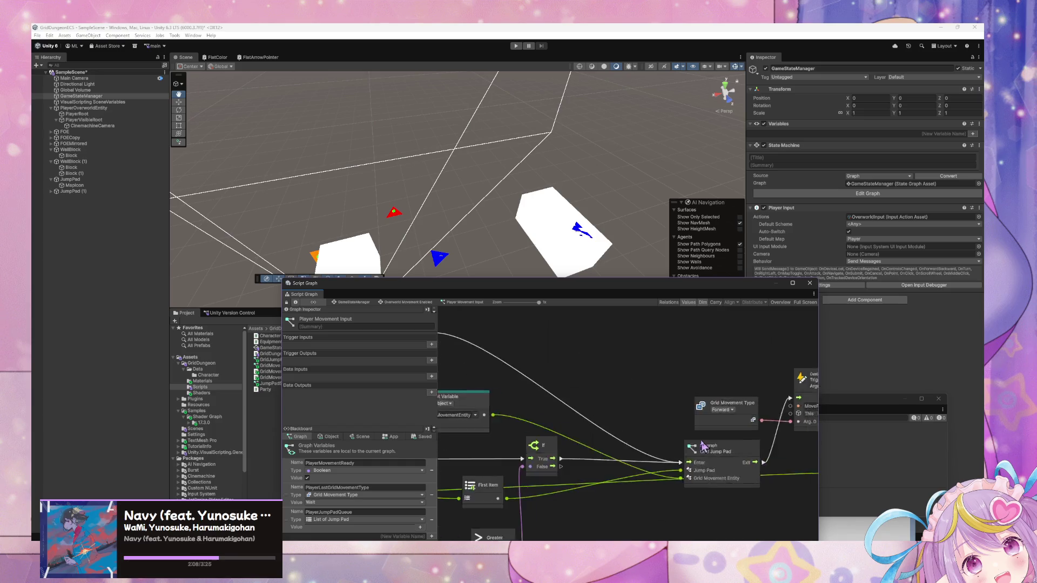
scroll(704, 446, "down", 3)
scroll(599, 432, "up", 2)
scroll(664, 400, "up", 2)
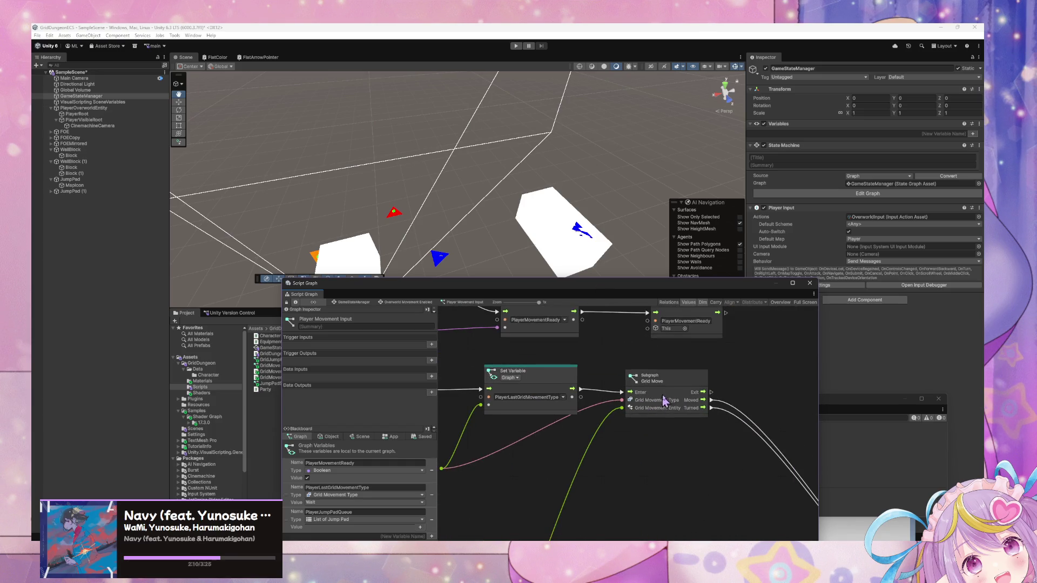
left_click(670, 395)
double_click(652, 381)
Step: Shift the raycast's Transform Get Position node leftward to make room for new nodes
scroll(664, 342, "up", 3)
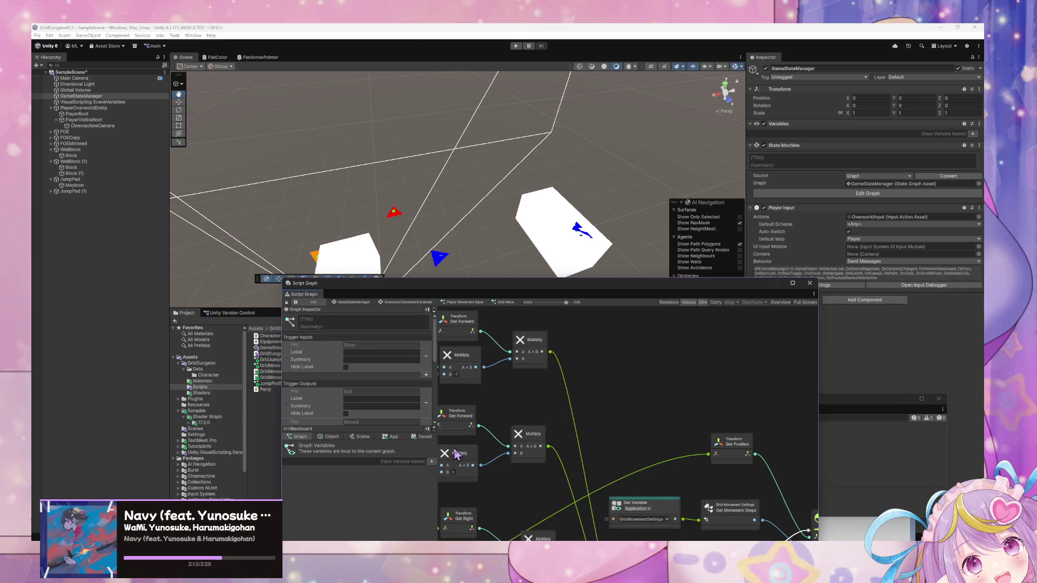
scroll(668, 342, "down", 2)
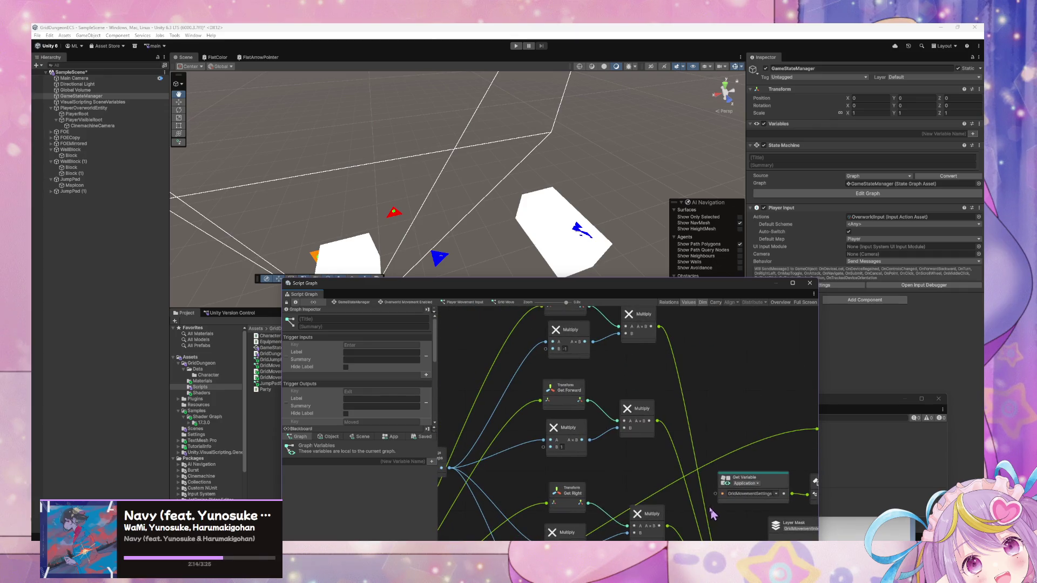
scroll(700, 475, "up", 2)
scroll(701, 471, "down", 2)
scroll(498, 382, "left", 3)
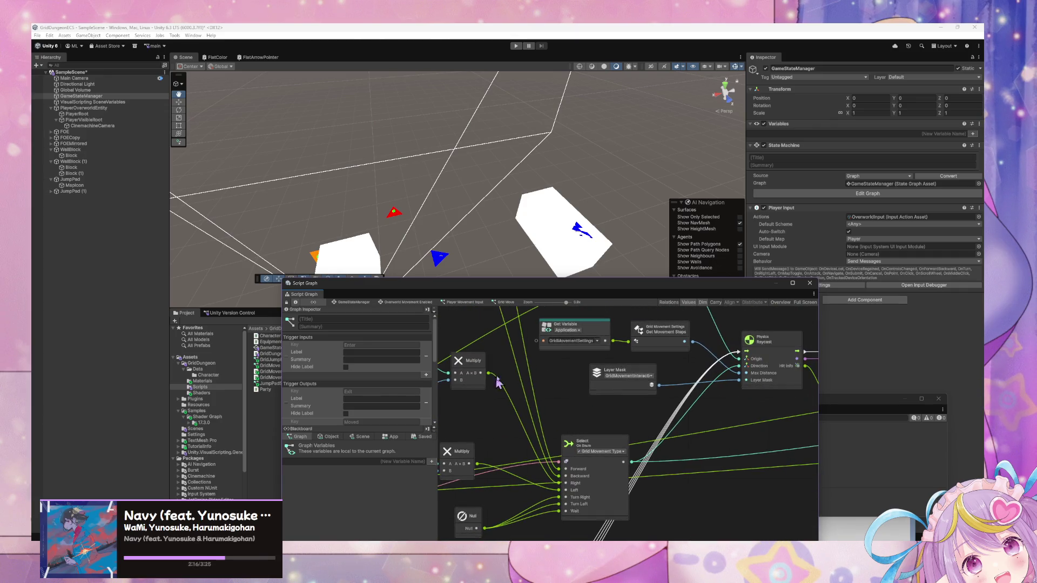
scroll(565, 388, "down", 1)
scroll(572, 390, "up", 3)
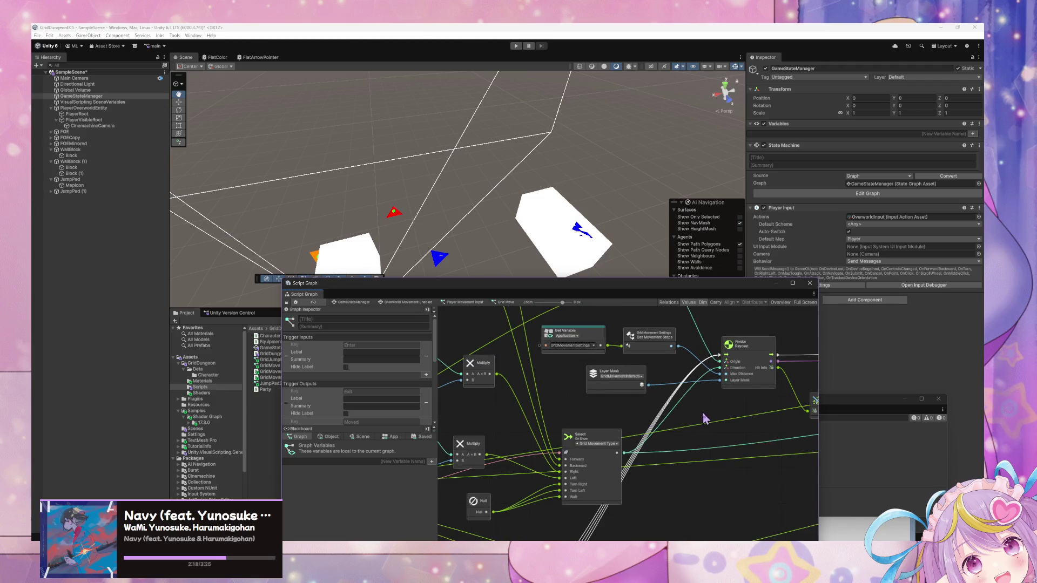
scroll(599, 438, "left", 3)
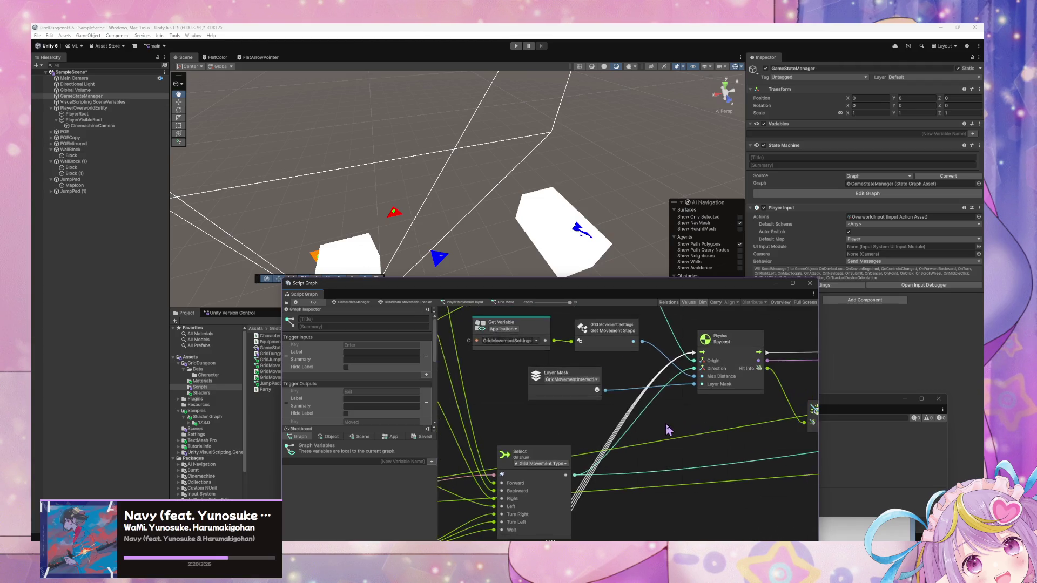
scroll(676, 399, "up", 4)
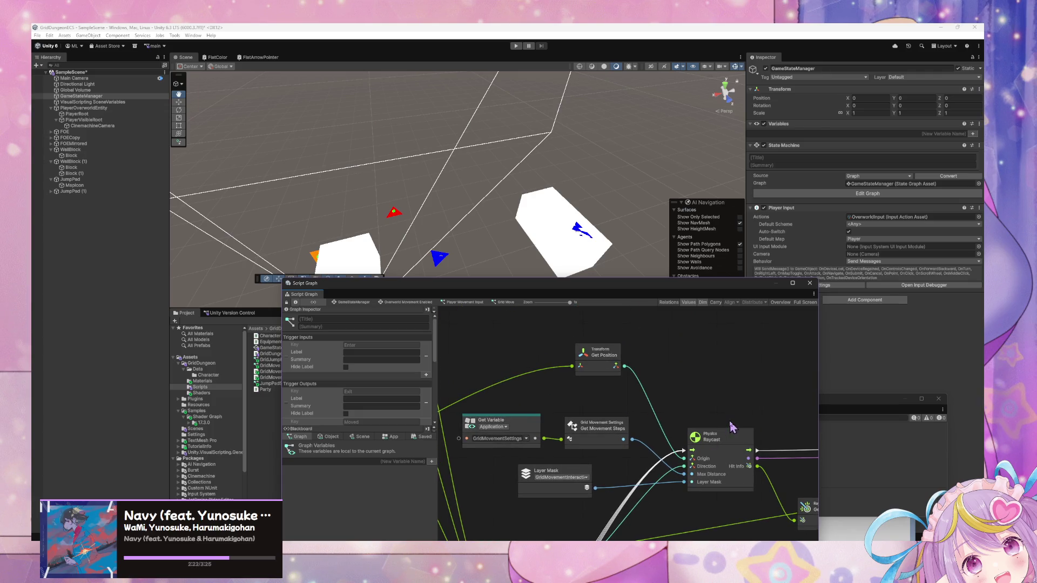
scroll(625, 380, "left", 8)
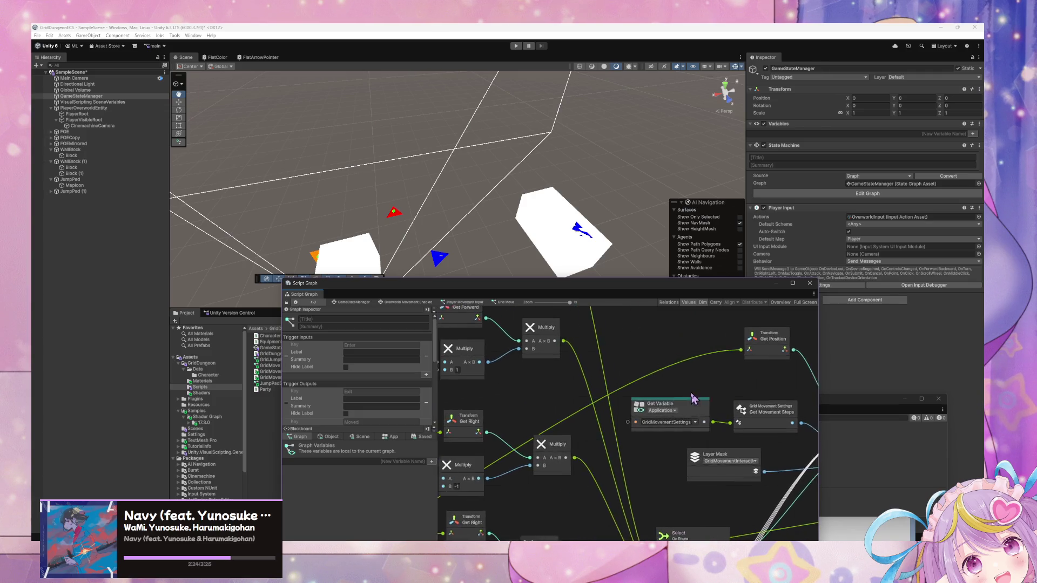
scroll(725, 409, "up", 1)
scroll(713, 399, "right", 3)
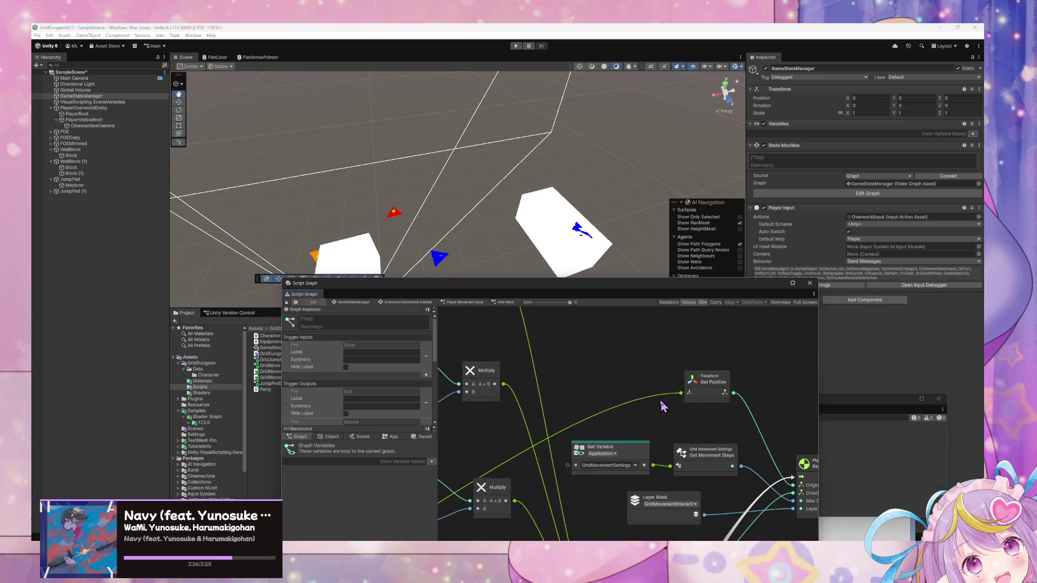
left_click(708, 392)
left_click_drag(707, 391, 636, 395)
scroll(722, 398, "left", 5)
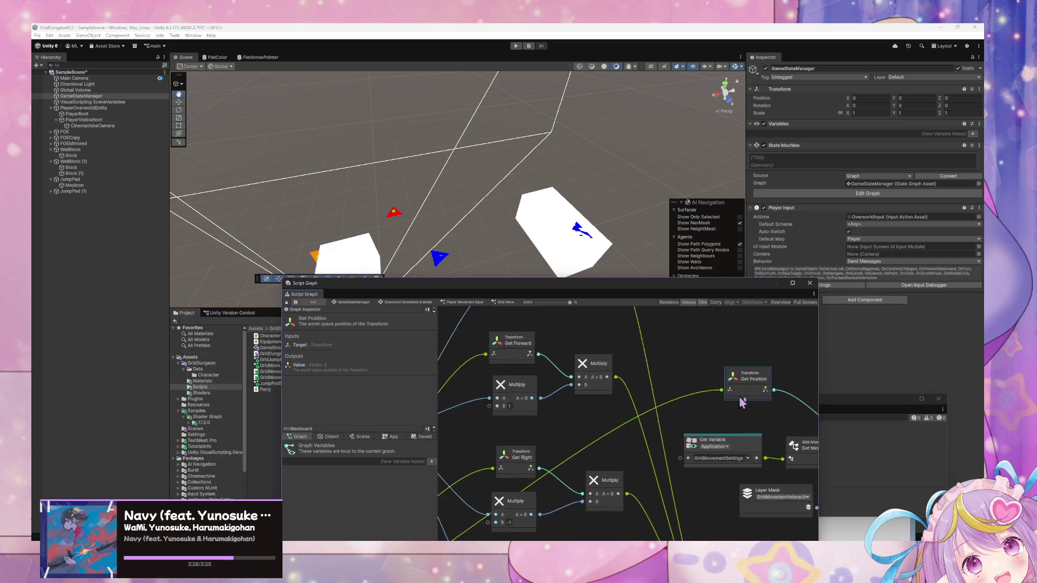
scroll(722, 398, "up", 1)
scroll(639, 446, "right", 2)
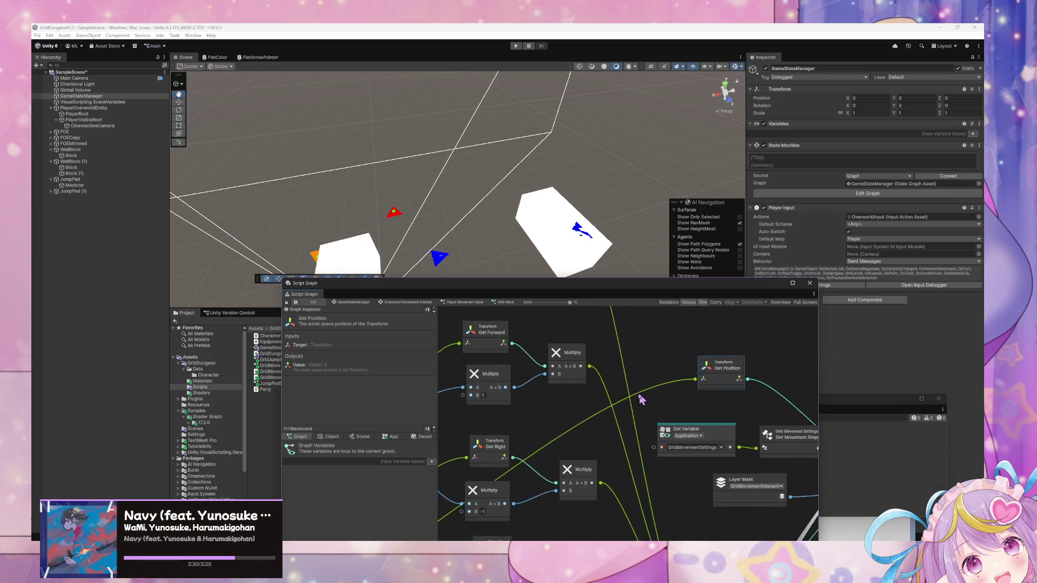
scroll(639, 445, "up", 1)
Step: Add a Transform Get Up node beside Get Position and position it
right_click(708, 384)
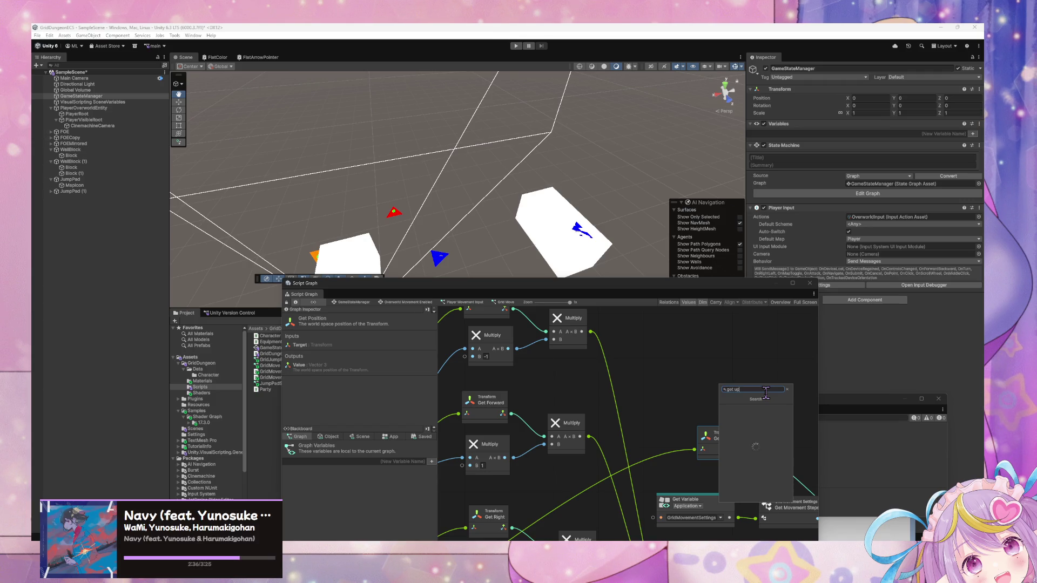
key("Down")
key("Down")
key("Return")
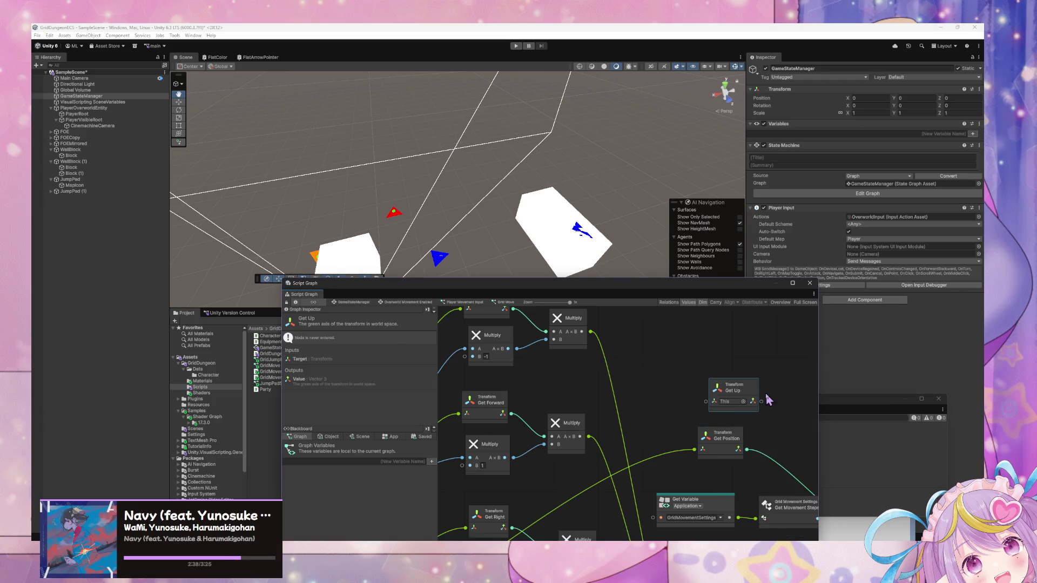
left_click_drag(735, 388, 686, 424)
scroll(670, 388, "down", 5)
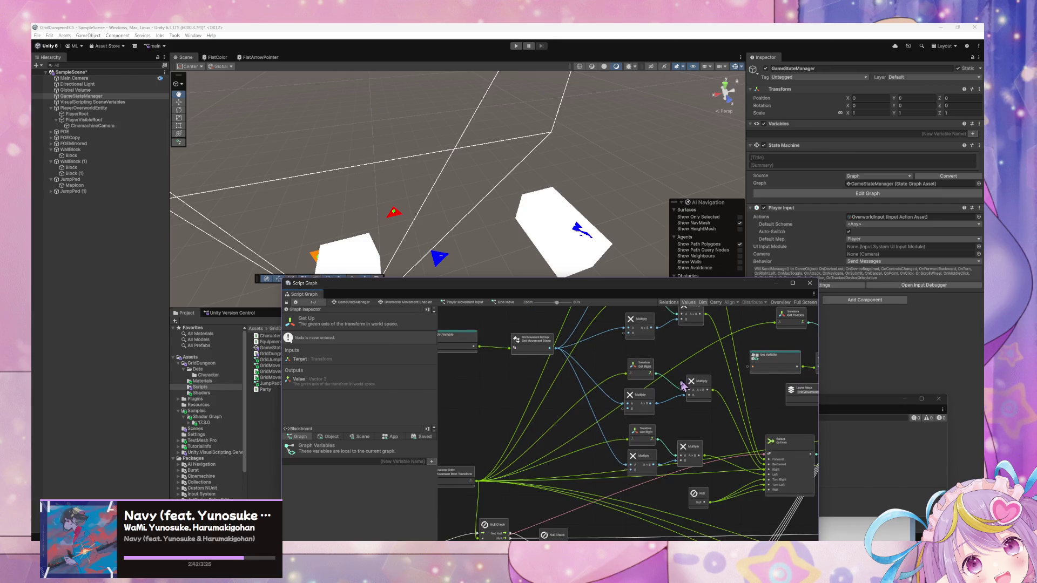
left_click_drag(683, 385, 661, 426)
scroll(481, 469, "up", 1)
mouse_move(480, 470)
left_mouse_down()
mouse_move(642, 398)
mouse_move(606, 416)
mouse_move(614, 344)
left_mouse_up()
scroll(642, 398, "up", 2)
left_click_drag(675, 364, 578, 436)
mouse_move(668, 402)
left_mouse_down()
mouse_move(570, 470)
mouse_move(683, 334)
left_mouse_up()
Step: Search 'multiply' and add a generic Multiply node beside Get Up
right_click(751, 342)
type("multiply")
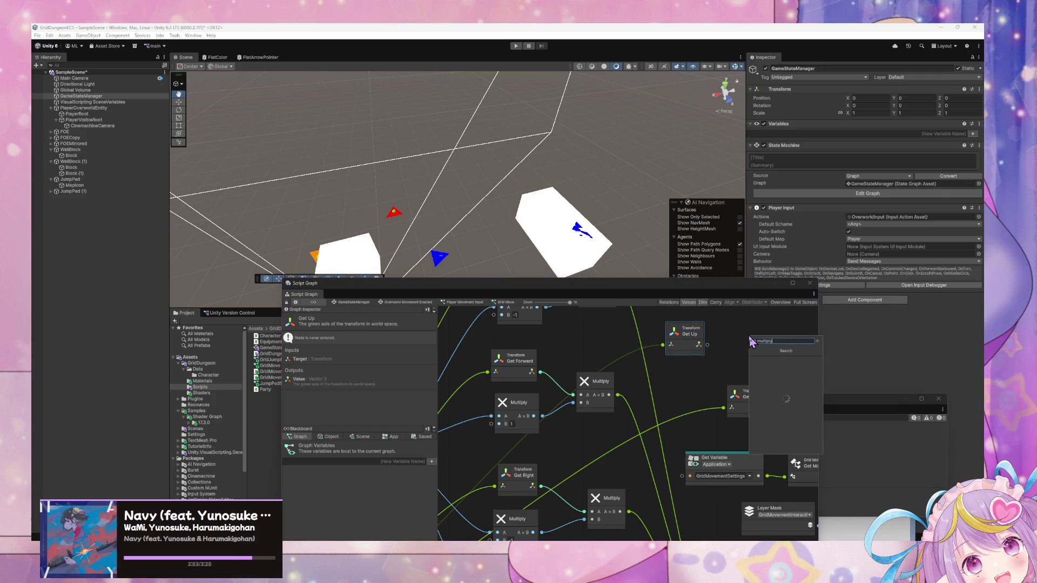
key("BackSpace")
type("y")
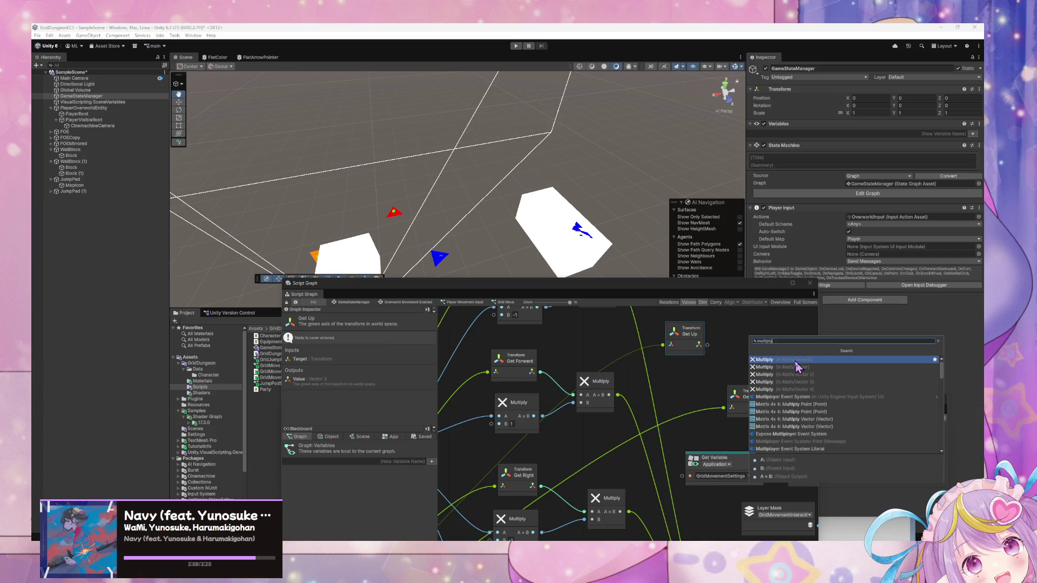
left_click(767, 359)
left_click_drag(758, 348, 754, 341)
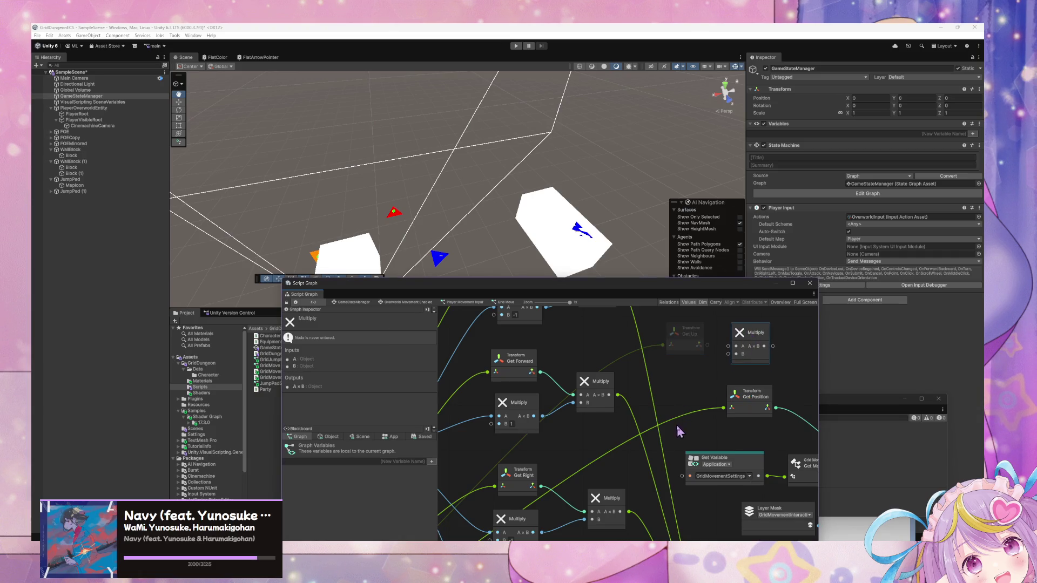
scroll(740, 384, "up", 1)
mouse_move(609, 420)
left_mouse_down()
mouse_move(704, 384)
mouse_move(655, 440)
left_mouse_up()
Step: Add a float Multiply node and arrange it next to Get Up
right_click(730, 399)
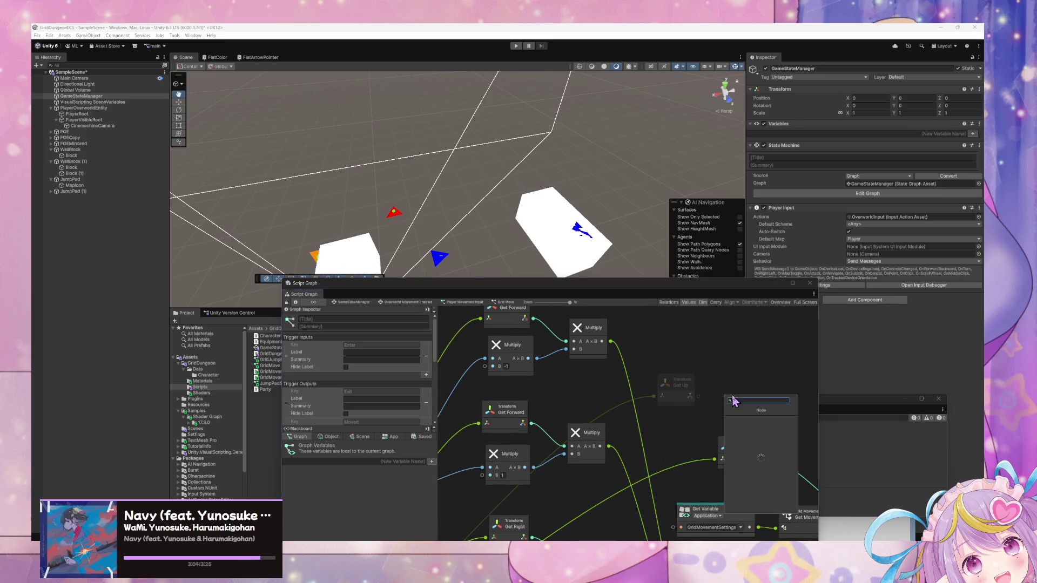
type("multiply")
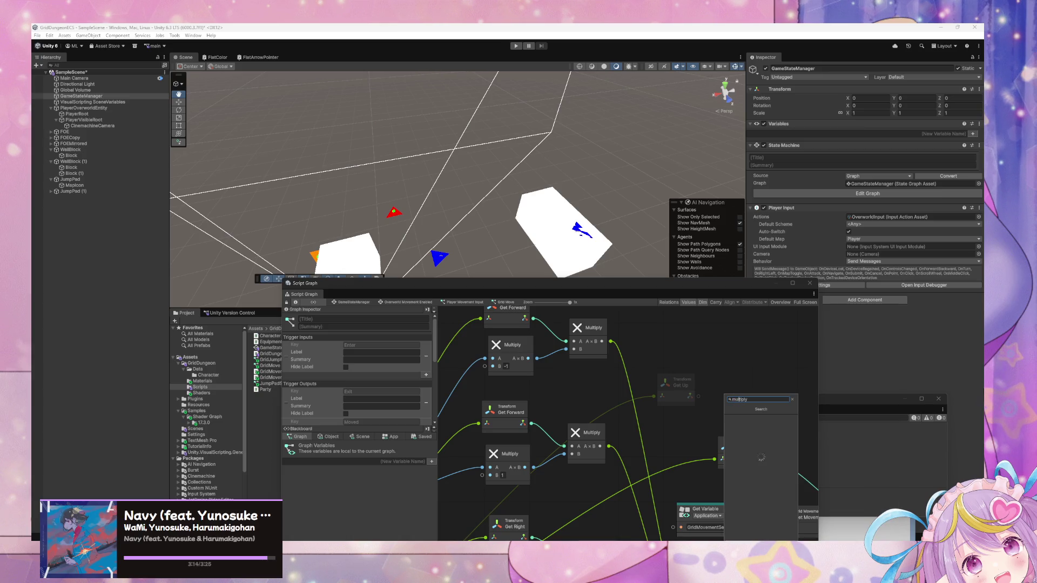
key("Down")
key("Return")
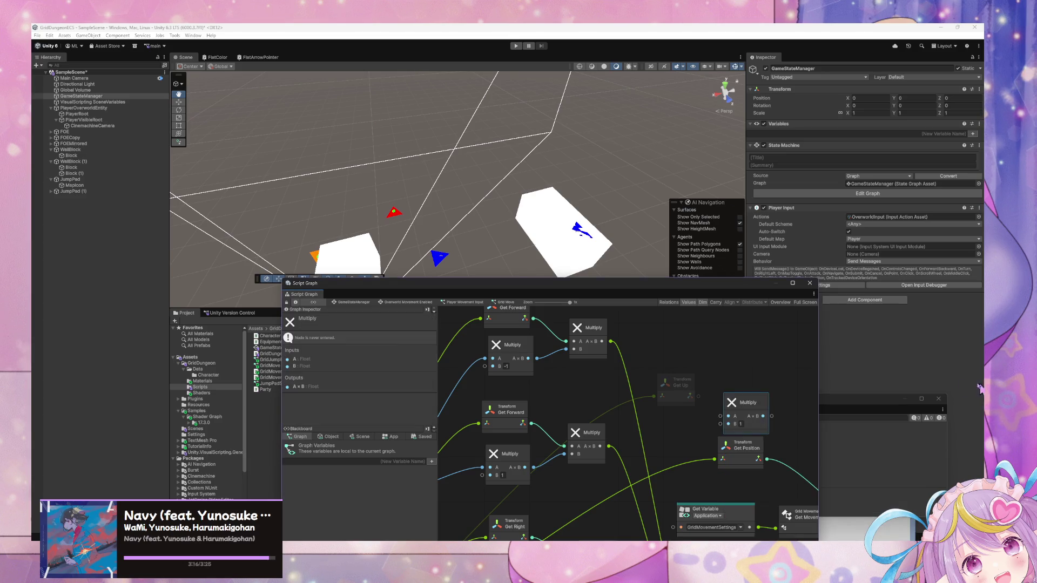
left_click_drag(677, 383, 705, 364)
mouse_move(747, 407)
left_mouse_down()
mouse_move(758, 395)
mouse_move(710, 367)
mouse_move(748, 417)
mouse_move(726, 396)
mouse_move(676, 390)
mouse_move(693, 404)
left_mouse_up()
left_click(718, 394)
key("Escape")
left_click_drag(626, 431, 722, 443)
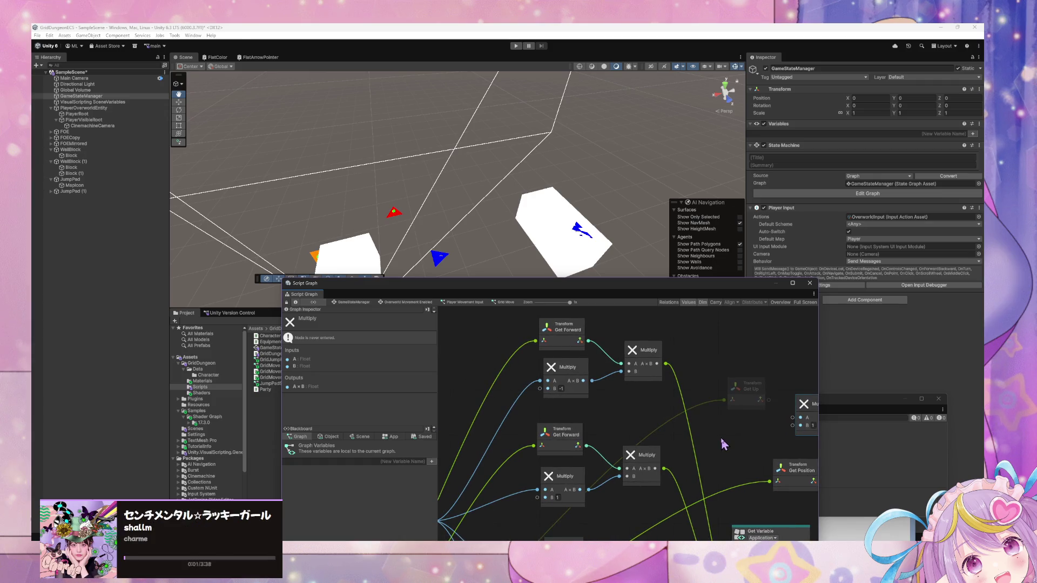
scroll(750, 434, "right", 3)
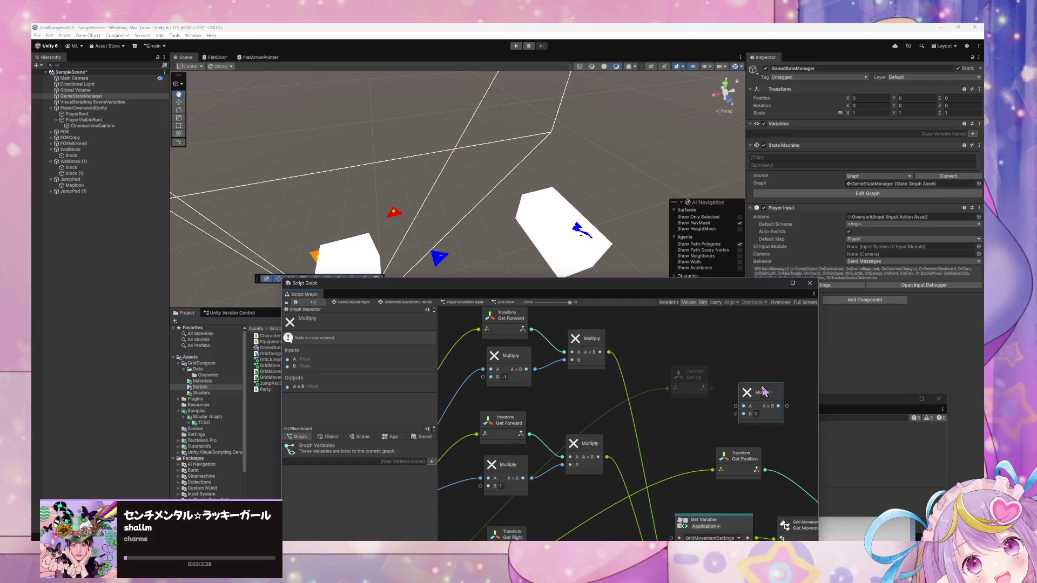
left_click_drag(735, 406, 748, 394)
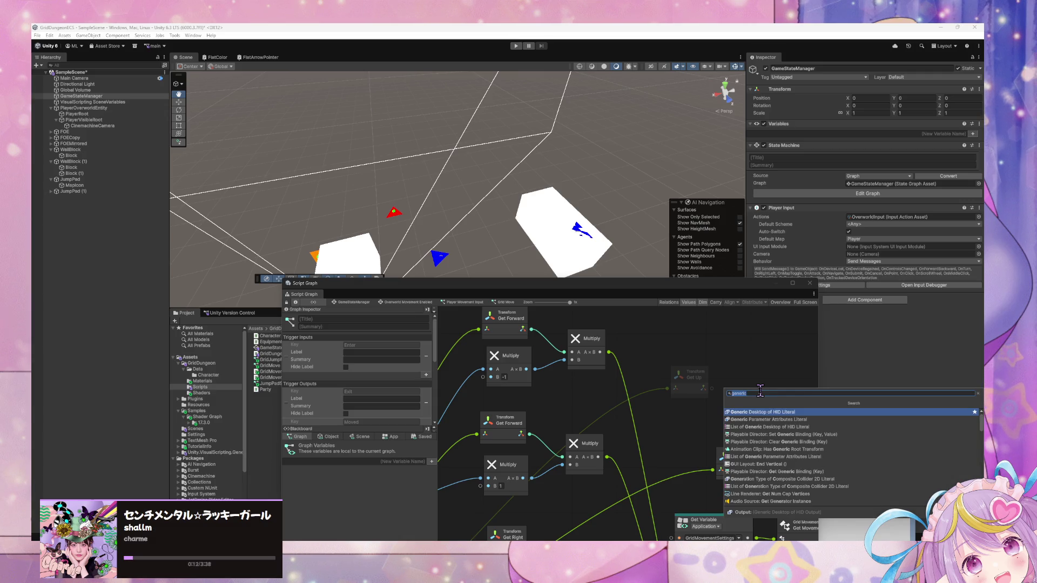
Step: Add a Multiply node and connect Get Up's output into its A input
type("multiply")
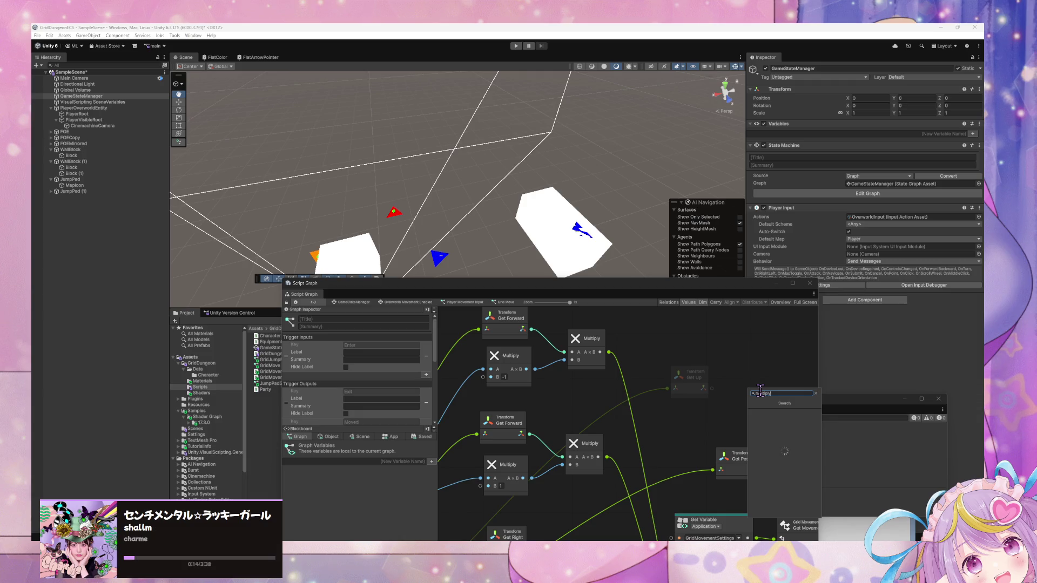
key("Return")
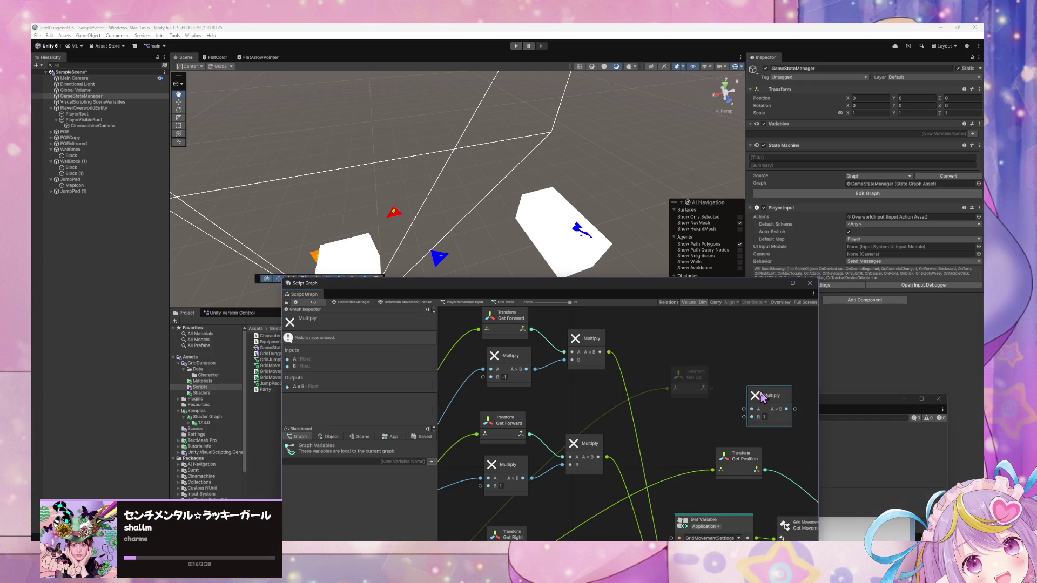
key("Delete")
right_click(763, 397)
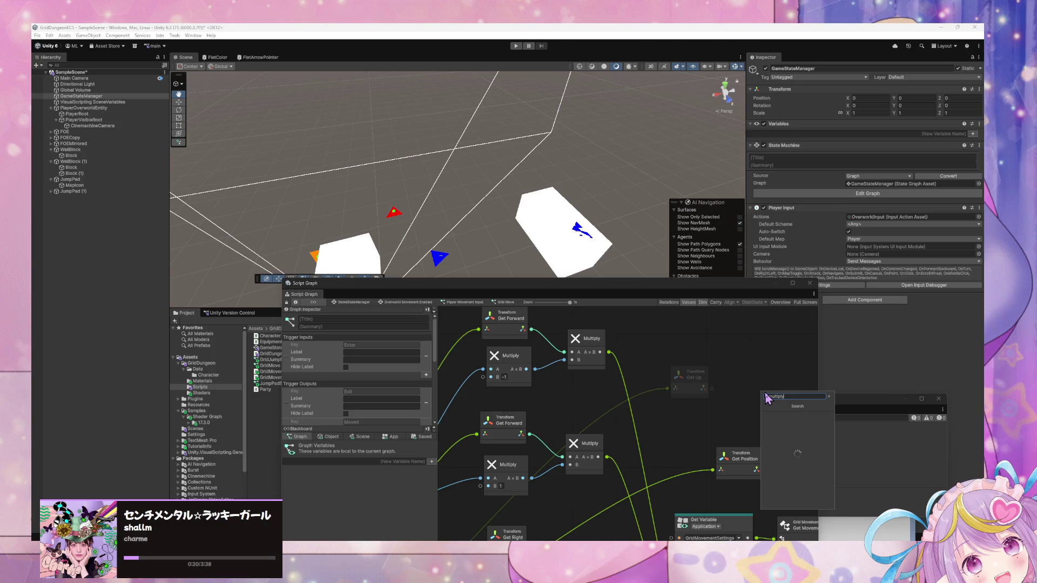
key("Return")
left_click_drag(712, 389, 765, 412)
Step: Add another float Multiply node, place it beside Get Up, and wire it into the B input
scroll(756, 399, "down", 3)
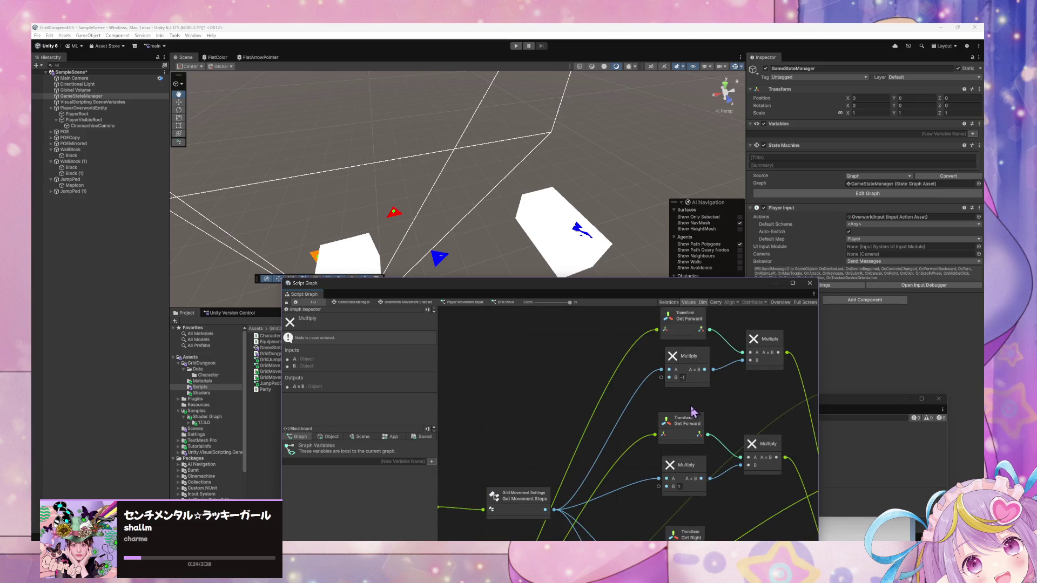
scroll(742, 370, "left", 1)
mouse_move(702, 385)
left_mouse_down()
mouse_move(677, 368)
mouse_move(594, 407)
left_mouse_up()
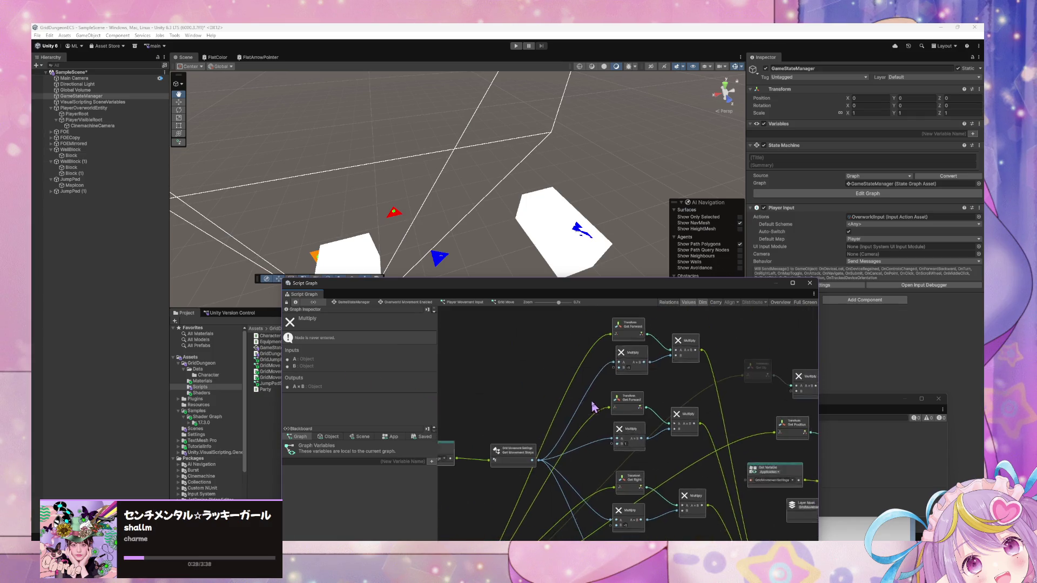
right_click(523, 374)
left_click(532, 376)
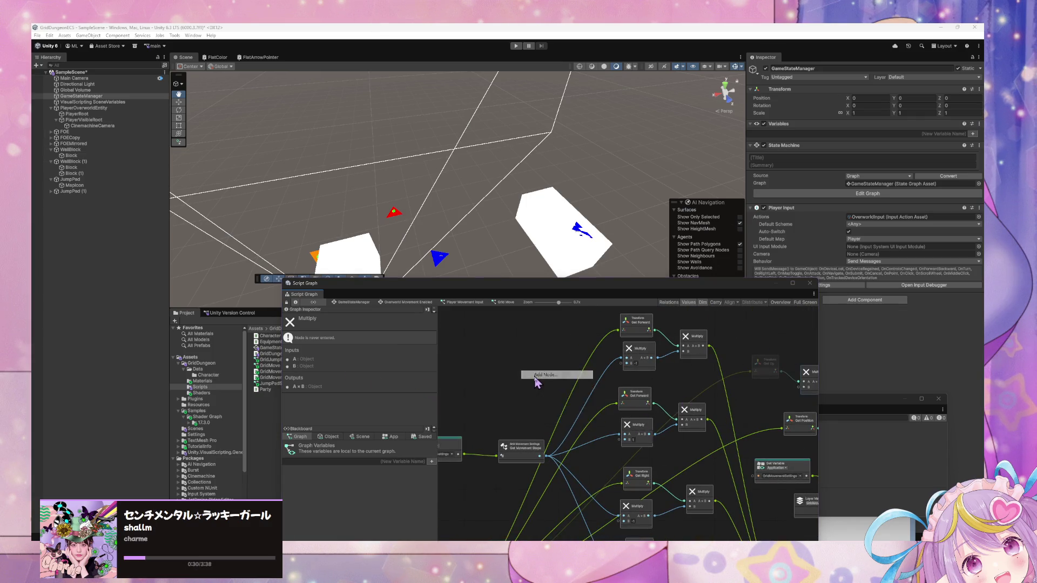
type("multiply")
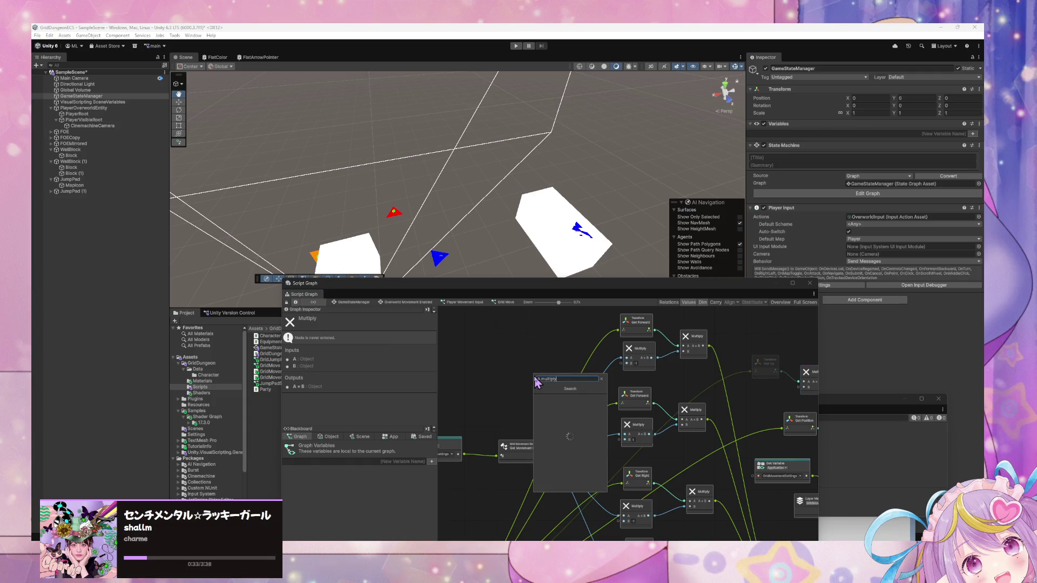
left_click(545, 405)
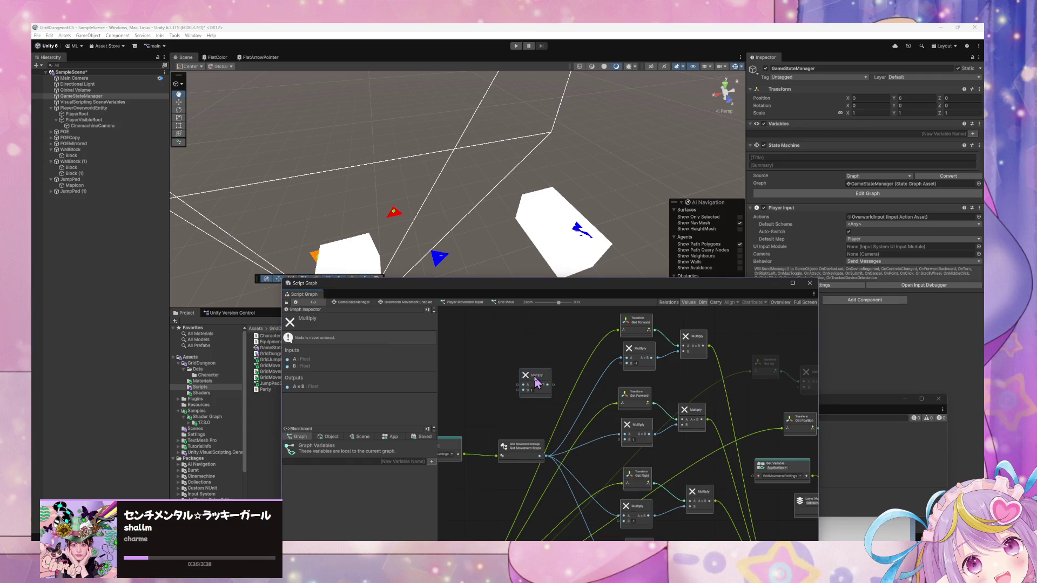
left_click_drag(546, 454, 520, 405)
mouse_move(547, 461)
left_mouse_down()
mouse_move(514, 424)
mouse_move(531, 381)
mouse_move(818, 339)
mouse_move(736, 363)
left_mouse_up()
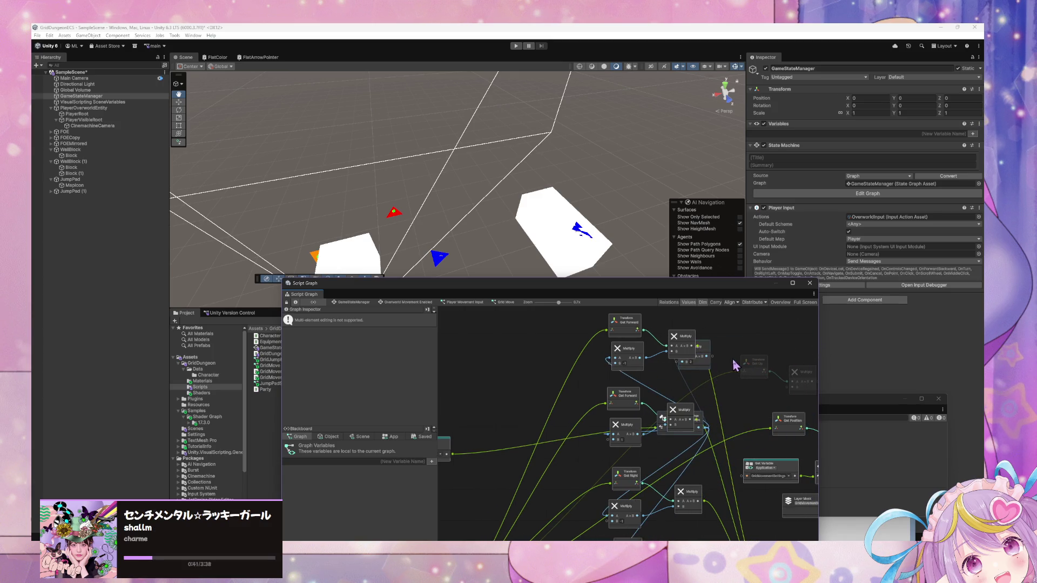
key("ctrl+z")
mouse_move(540, 375)
left_mouse_down()
mouse_move(772, 356)
mouse_move(790, 339)
left_mouse_up()
scroll(740, 362, "up", 3)
mouse_move(636, 370)
left_mouse_down()
mouse_move(603, 432)
mouse_move(639, 439)
mouse_move(629, 451)
mouse_move(646, 437)
left_mouse_up()
left_click_drag(600, 395, 598, 386)
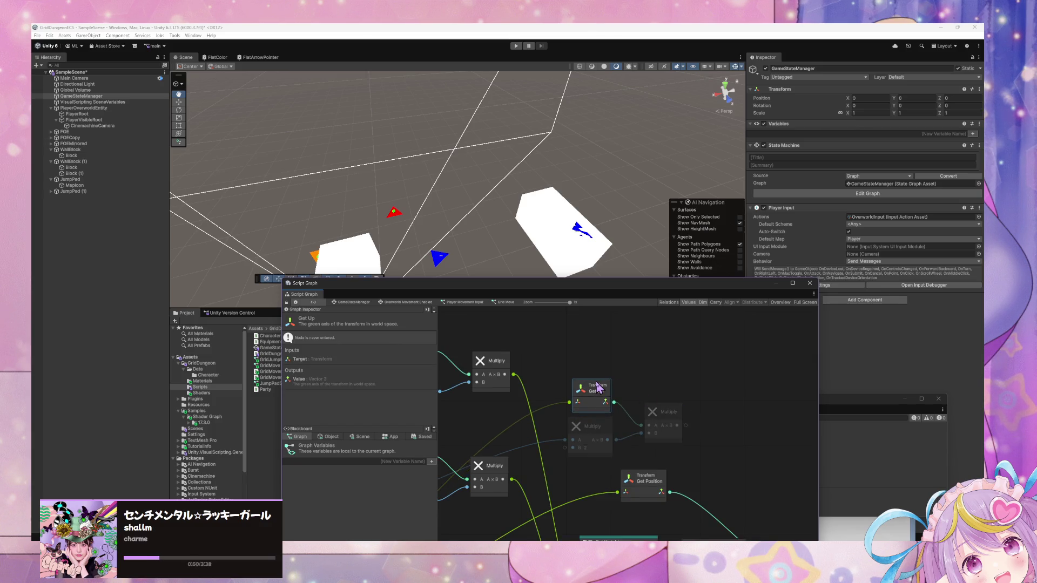
Step: Add a Vector3 Add node with Multiply into A and Get Position into B, then enter Play mode
right_click(751, 487)
left_click(766, 492)
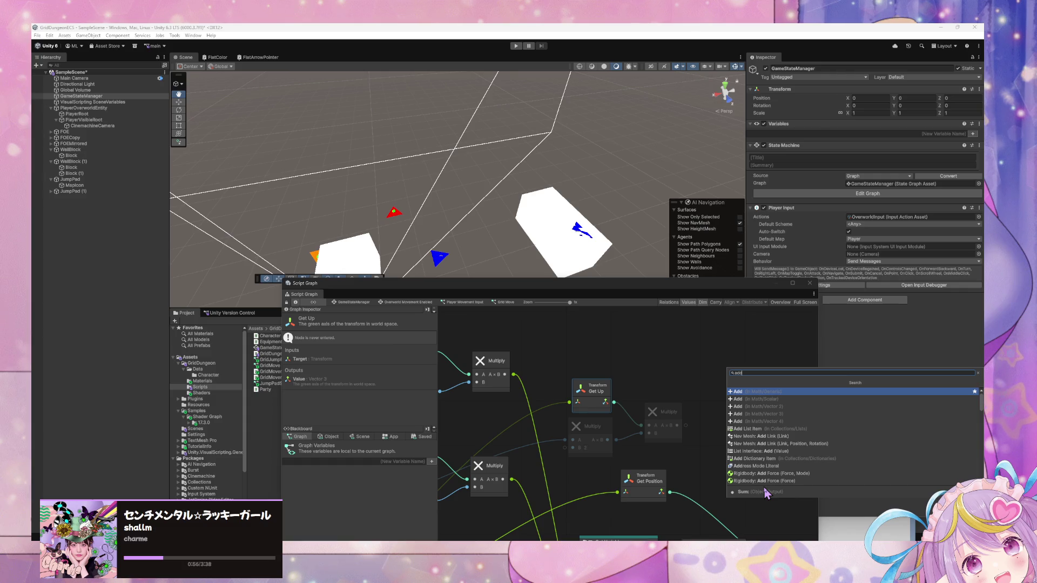
key("Down")
key("Down")
key("Down")
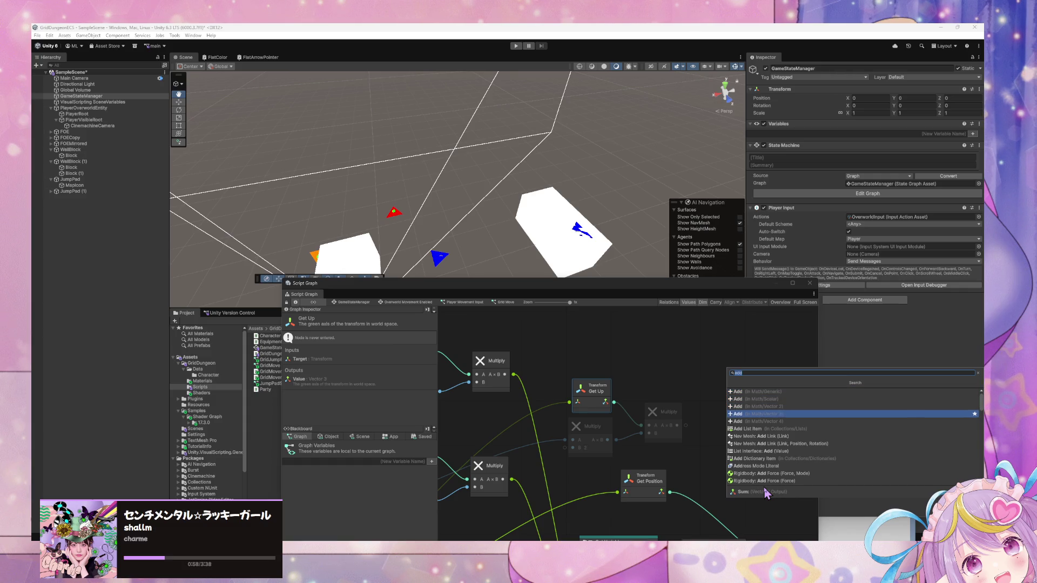
key("Return")
left_click_drag(759, 474, 642, 363)
left_click_drag(585, 414, 628, 397)
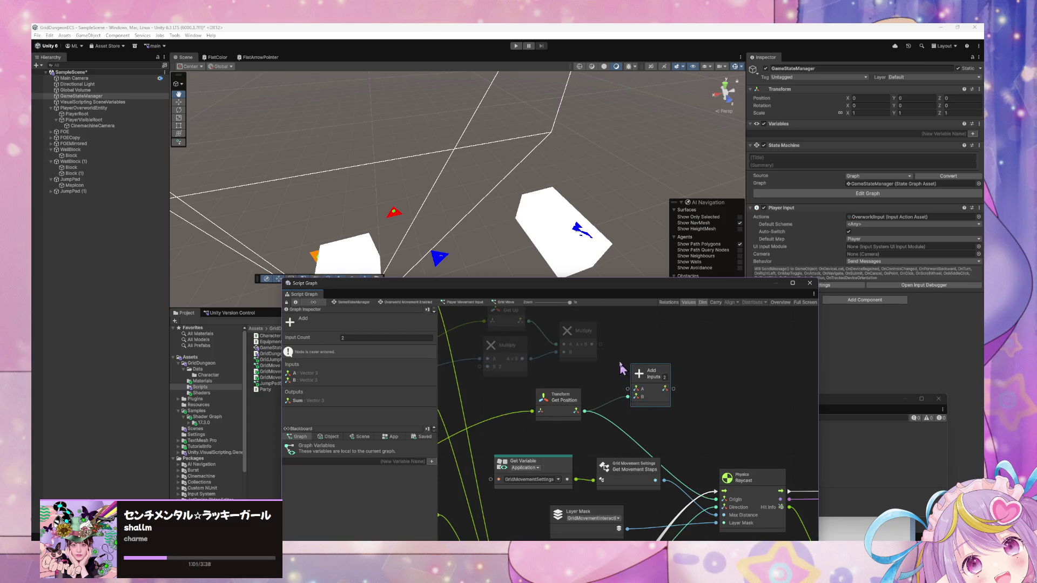
mouse_move(592, 344)
left_mouse_down()
mouse_move(629, 389)
mouse_move(694, 434)
mouse_move(718, 500)
left_mouse_up()
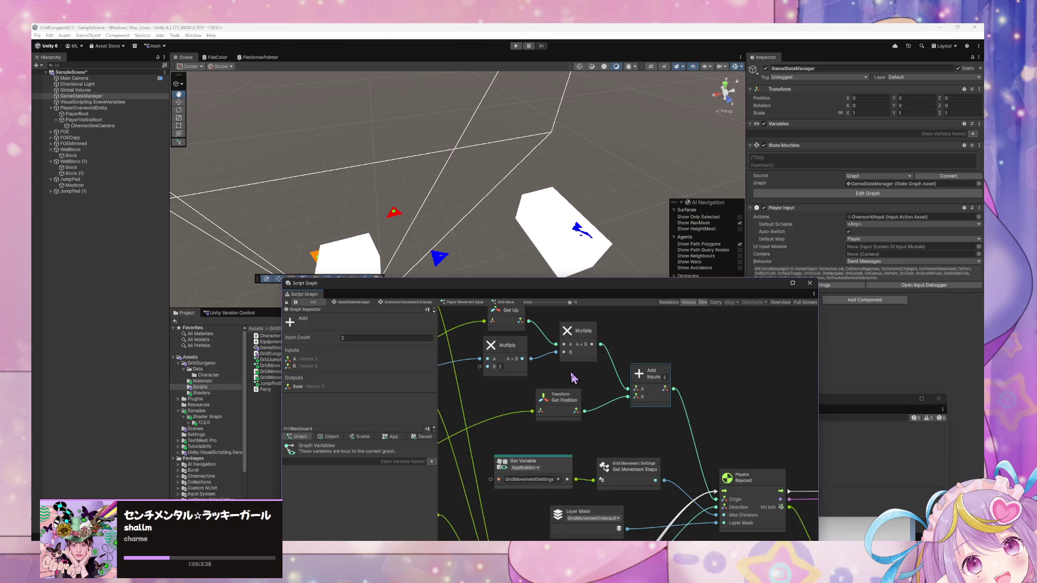
left_click(516, 46)
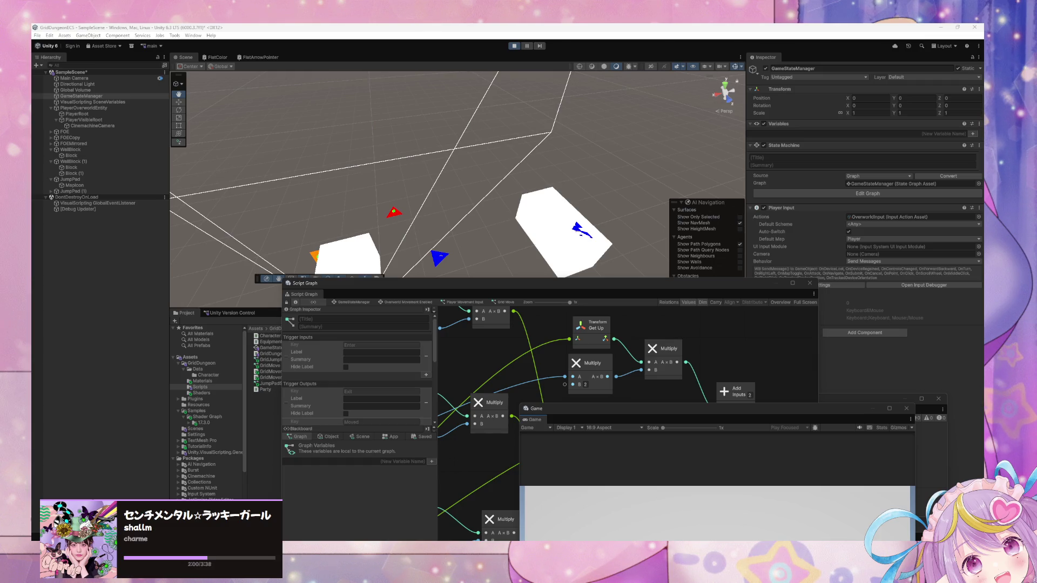
Step: Raise the Game window, frame the player in Scene view, then bring the Script Graph forward
mouse_move(590, 410)
left_mouse_down()
mouse_move(538, 221)
mouse_move(583, 312)
mouse_move(585, 300)
mouse_move(584, 354)
mouse_move(551, 475)
mouse_move(653, 343)
mouse_move(667, 361)
left_mouse_up()
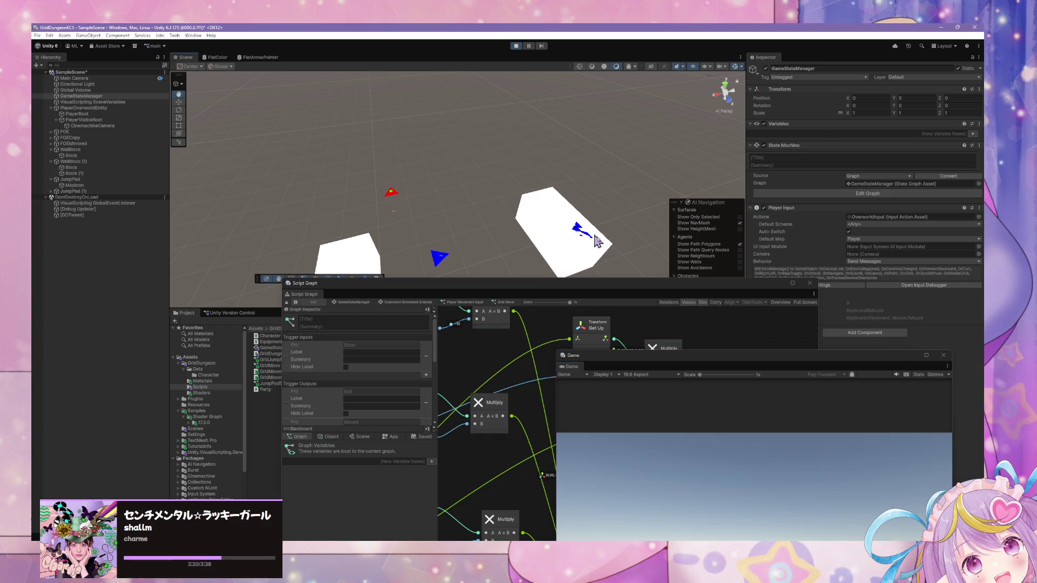
key("f")
left_click(671, 387)
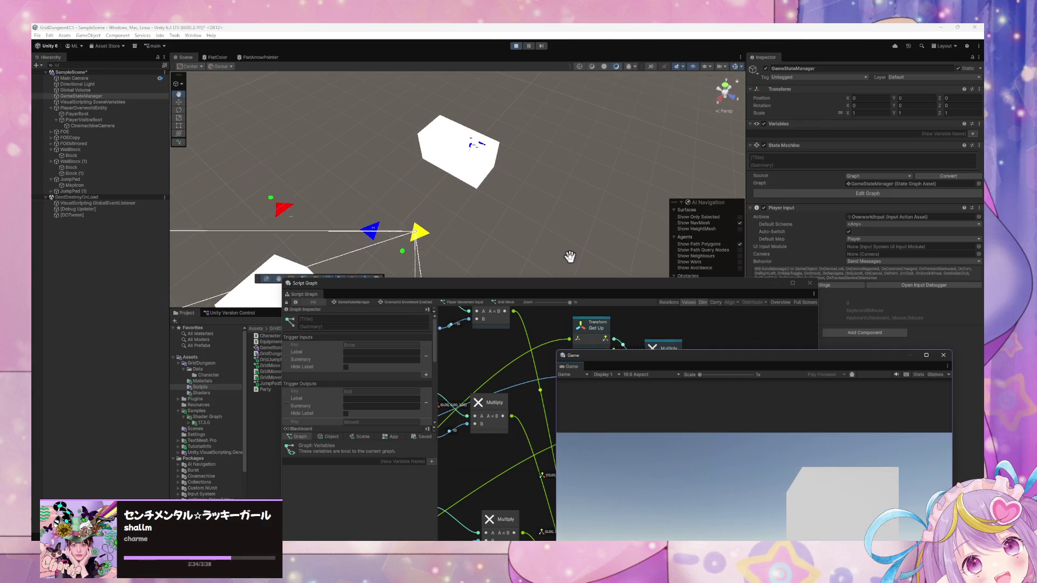
left_click_drag(624, 292, 542, 245)
scroll(585, 307, "up", 3)
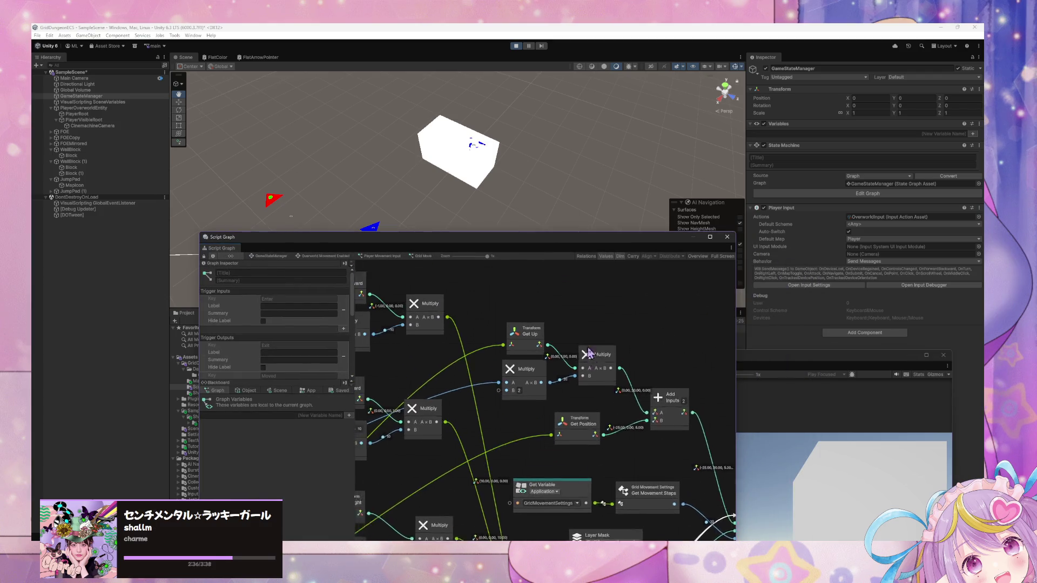
Step: Add an On Draw Gizmos event node from a 'draw gizmo' search
right_click(619, 320)
type("draw gizmo")
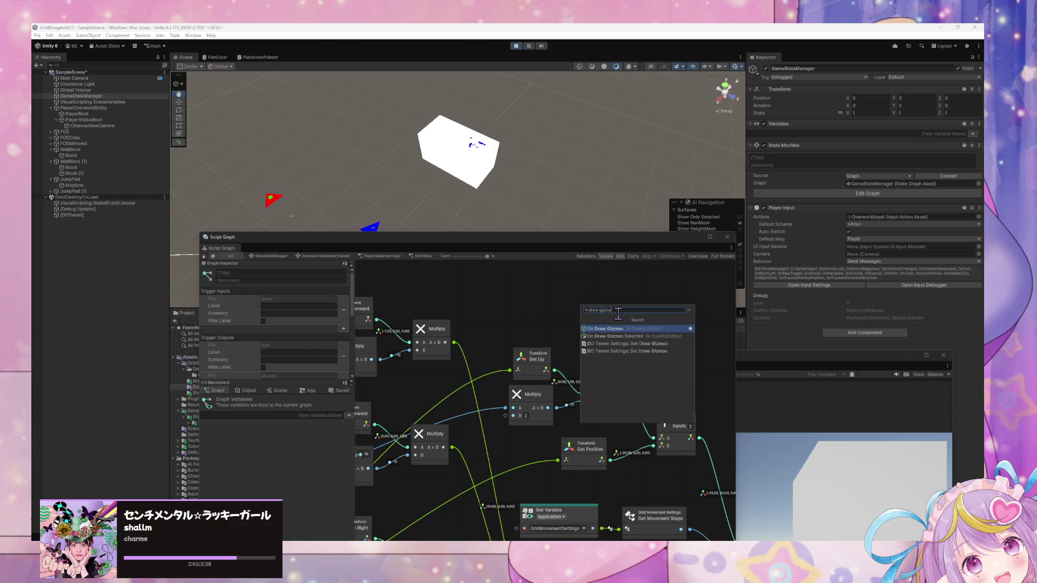
key("Return")
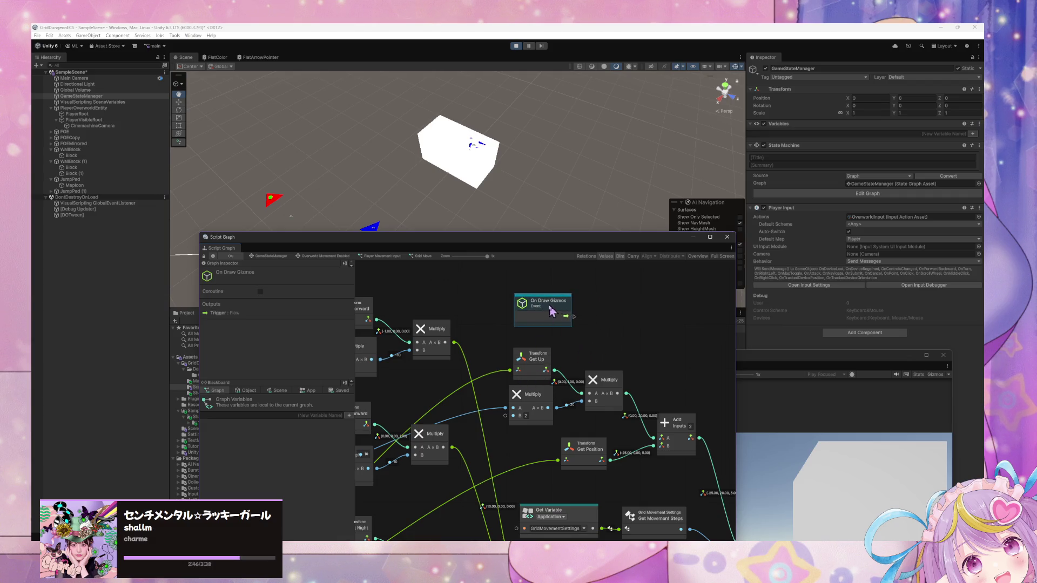
left_click_drag(551, 312, 532, 310)
Step: Add a Gizmos Draw Wire Sphere node and connect On Draw Gizmos' flow into it
right_click(567, 312)
left_click(591, 319)
type("draw wire")
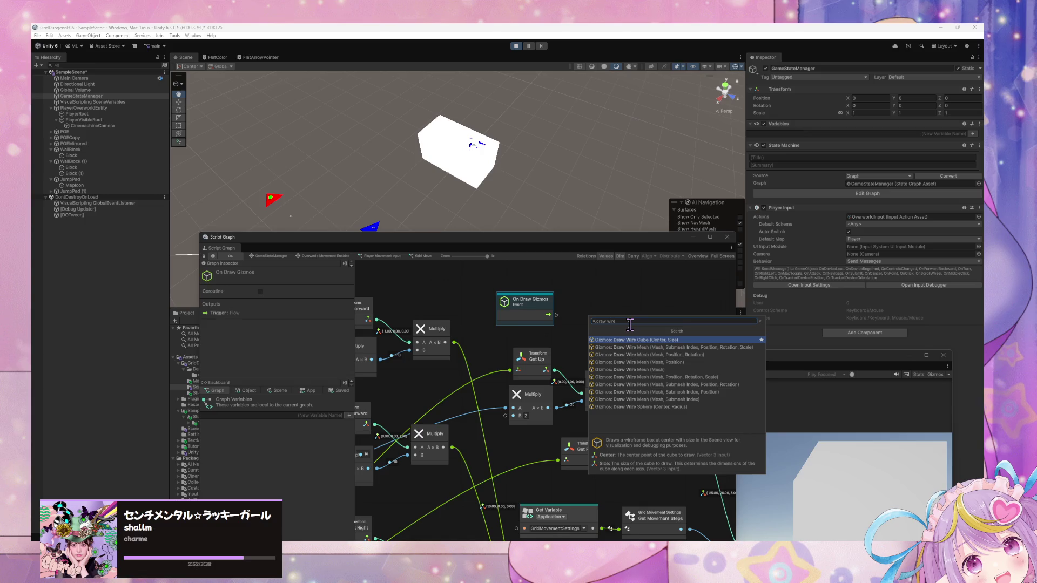
key("Down")
key("Down")
key("Down")
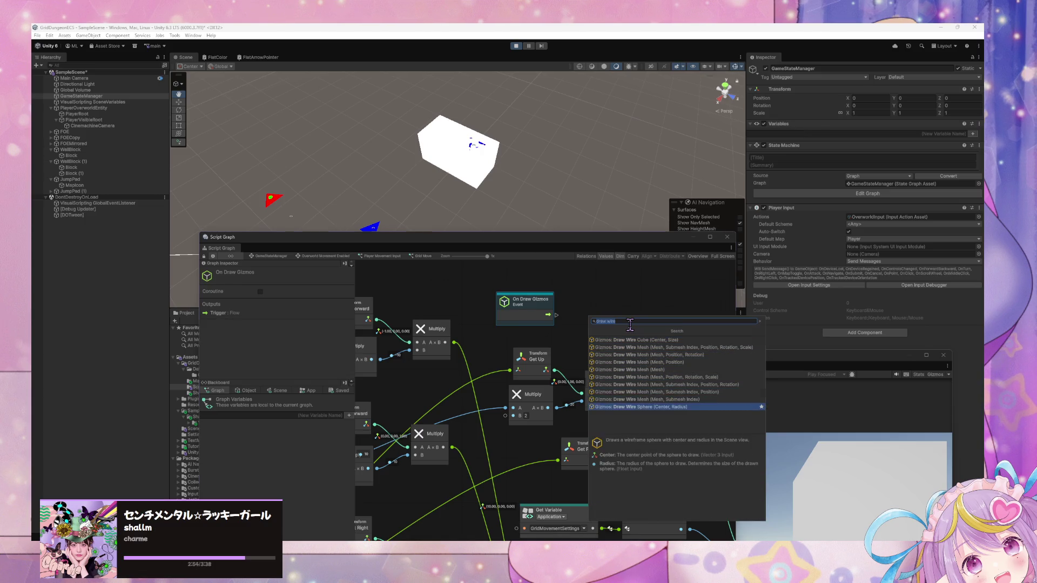
key("Return")
left_click_drag(603, 317, 625, 305)
left_click_drag(556, 315, 583, 321)
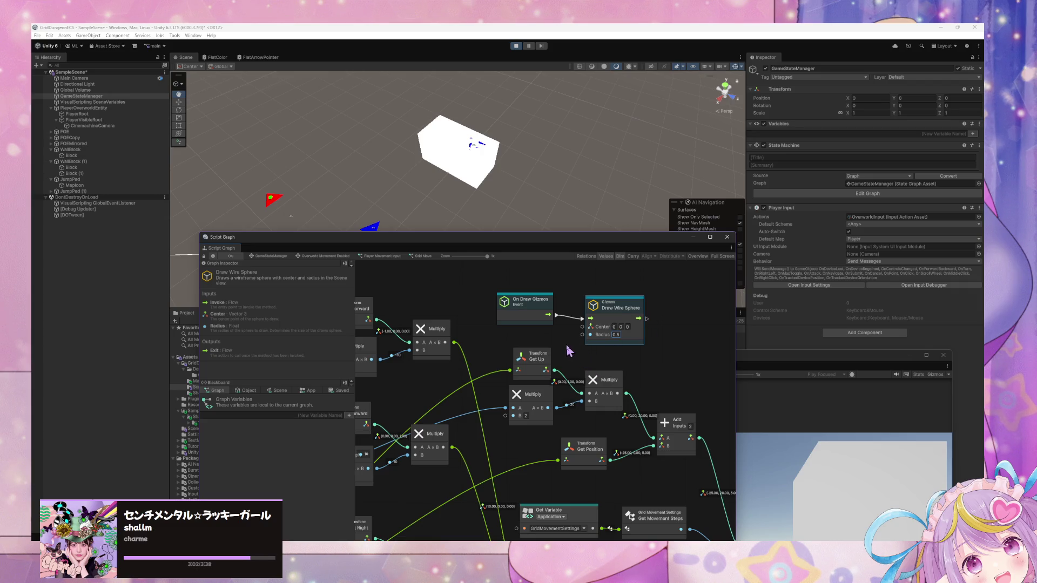
left_click_drag(547, 355, 583, 347)
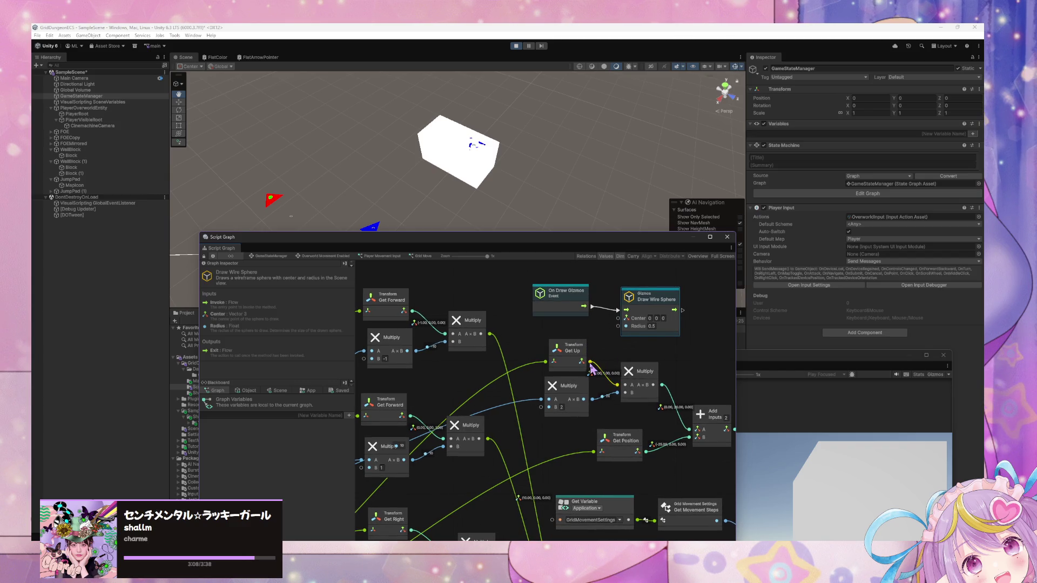
Step: Change the B factor of the Multiply node beside Get Up from 2 to 0.5
mouse_move(700, 367)
left_mouse_down()
mouse_move(613, 342)
mouse_move(702, 361)
left_mouse_up()
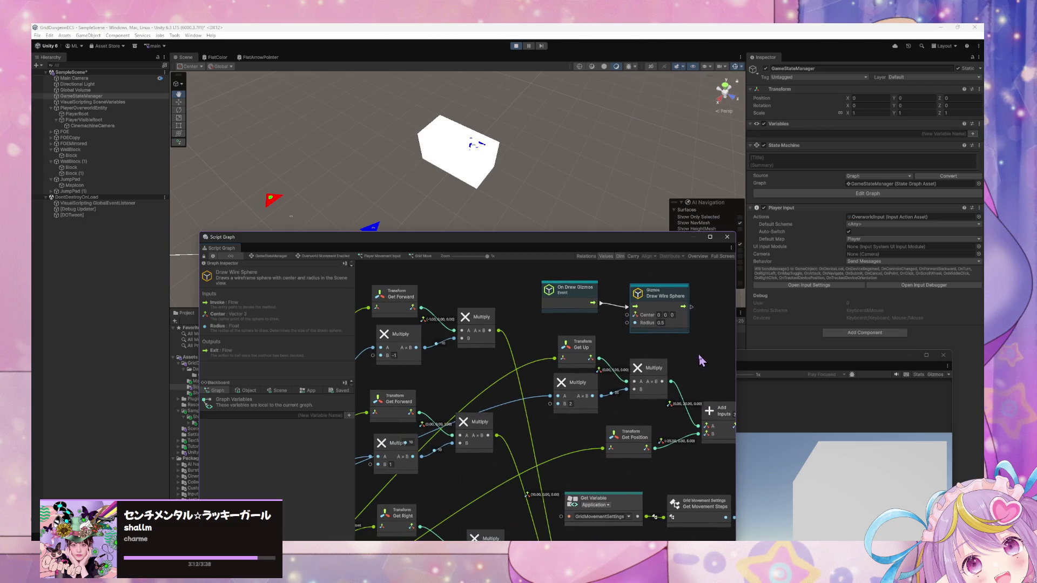
mouse_move(493, 368)
left_mouse_down()
mouse_move(590, 289)
mouse_move(555, 324)
mouse_move(541, 373)
mouse_move(411, 326)
left_mouse_up()
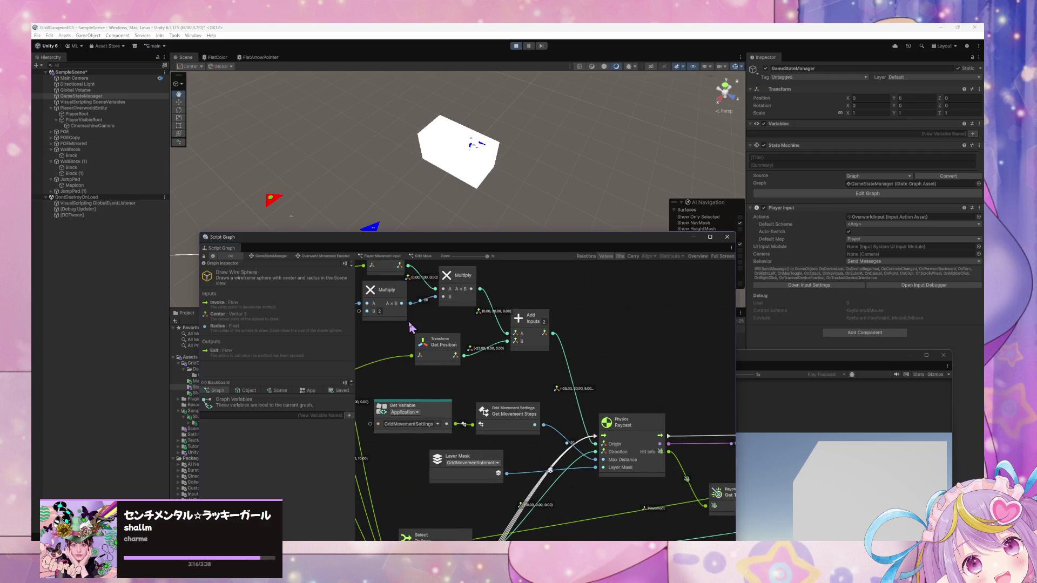
mouse_move(484, 347)
left_mouse_down()
mouse_move(515, 369)
mouse_move(590, 368)
left_mouse_up()
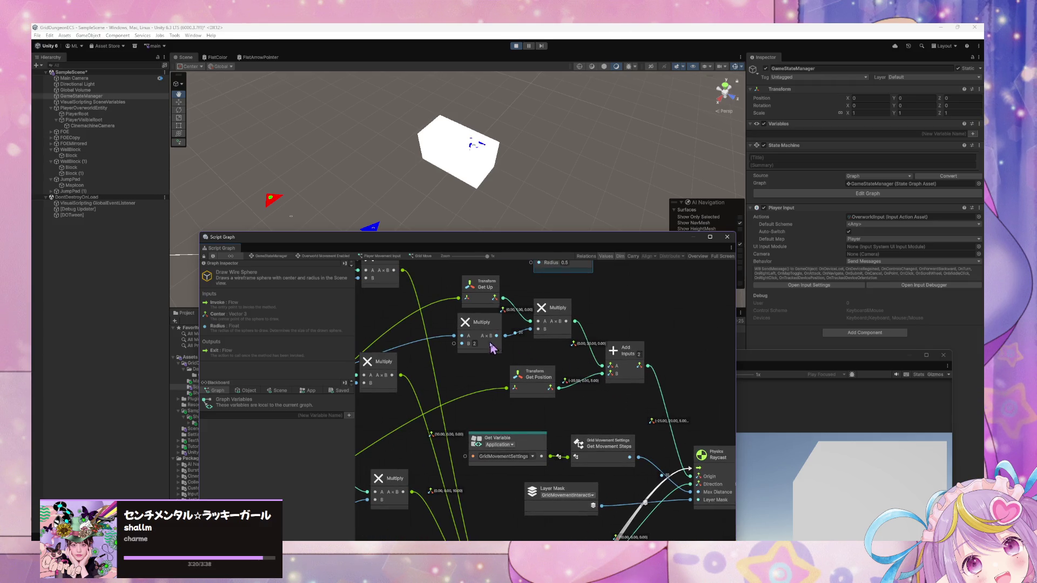
type(".5")
left_click(806, 473)
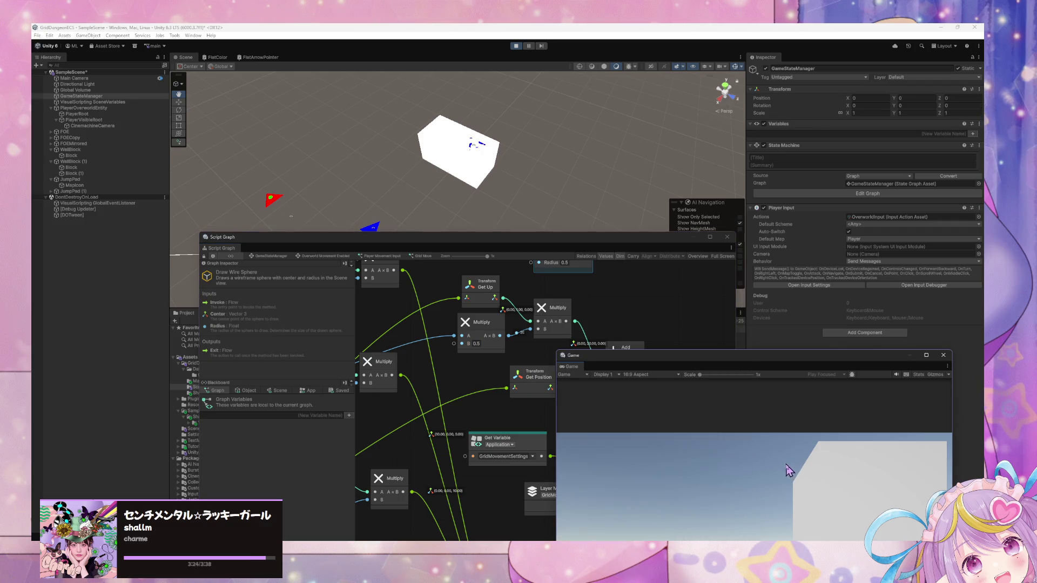
Step: Move and turn the player in the running game with S, A, W and S
key("s")
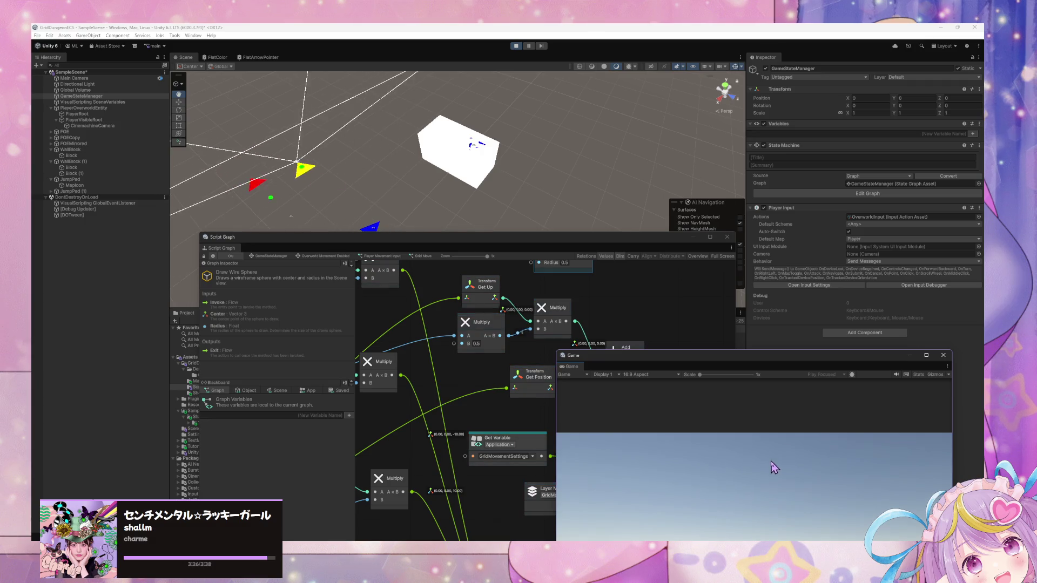
key("a")
key("w")
key("s")
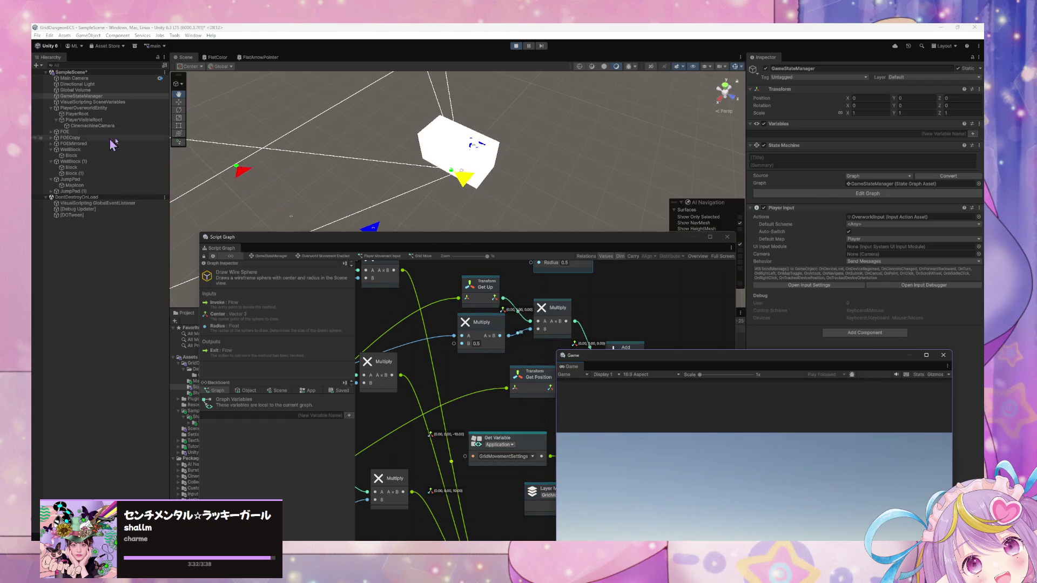
Step: Set PlayerRoot and PlayerVisibleRoot Position Y to 0 and Z to -10
left_click(106, 114)
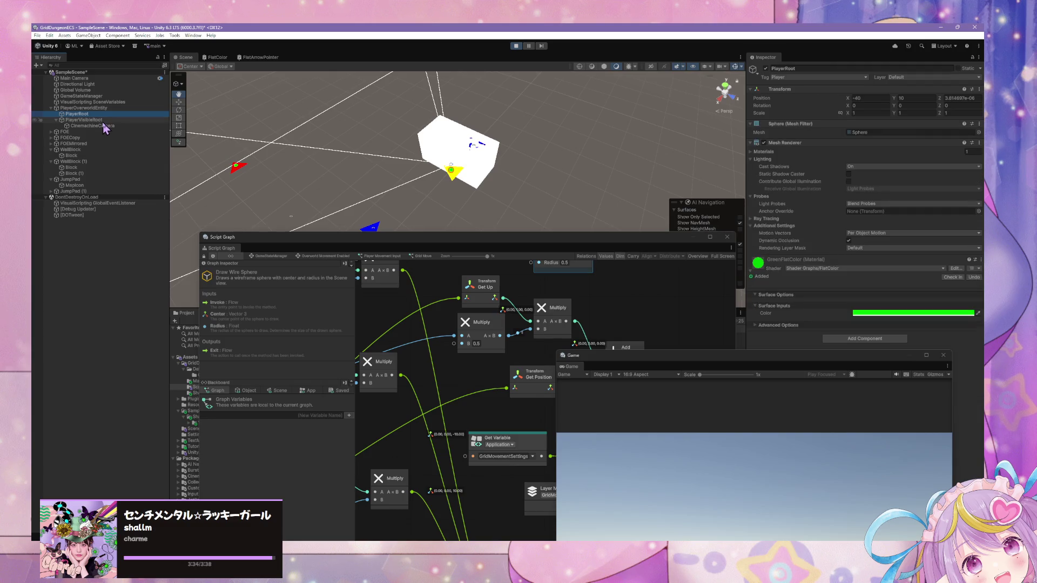
left_click(103, 120, "ctrl")
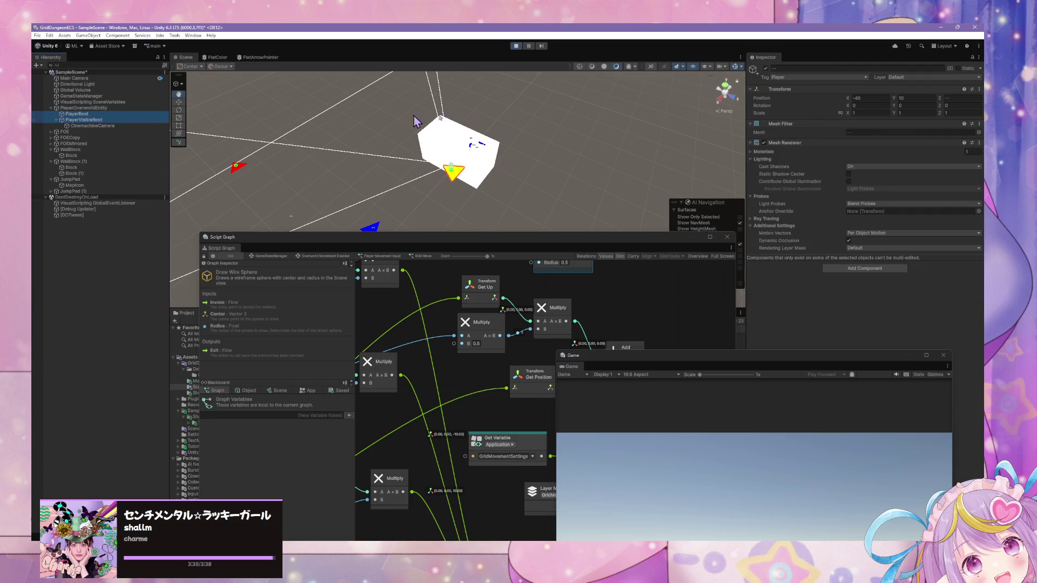
left_click(952, 97)
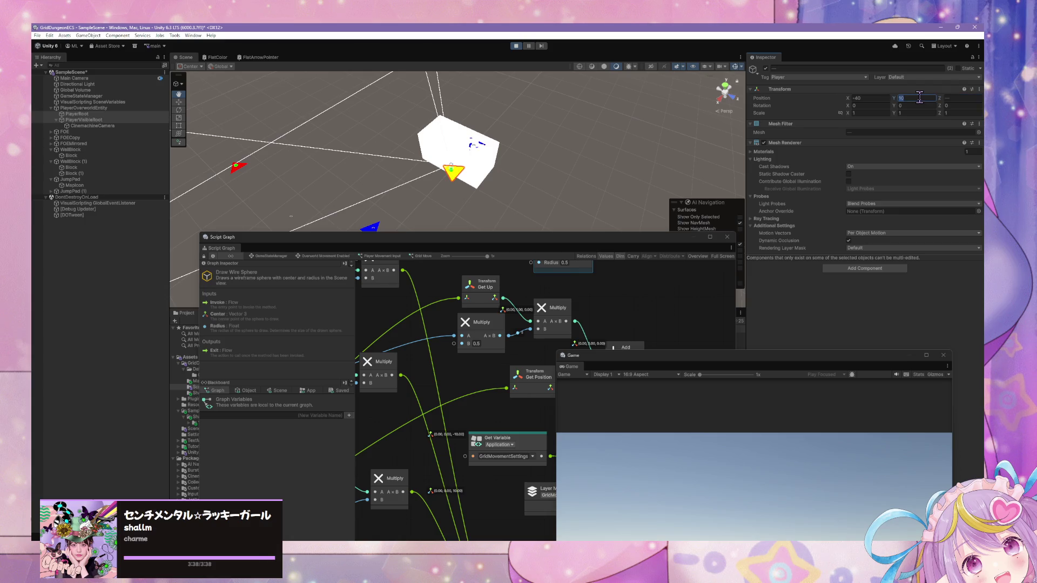
type("0")
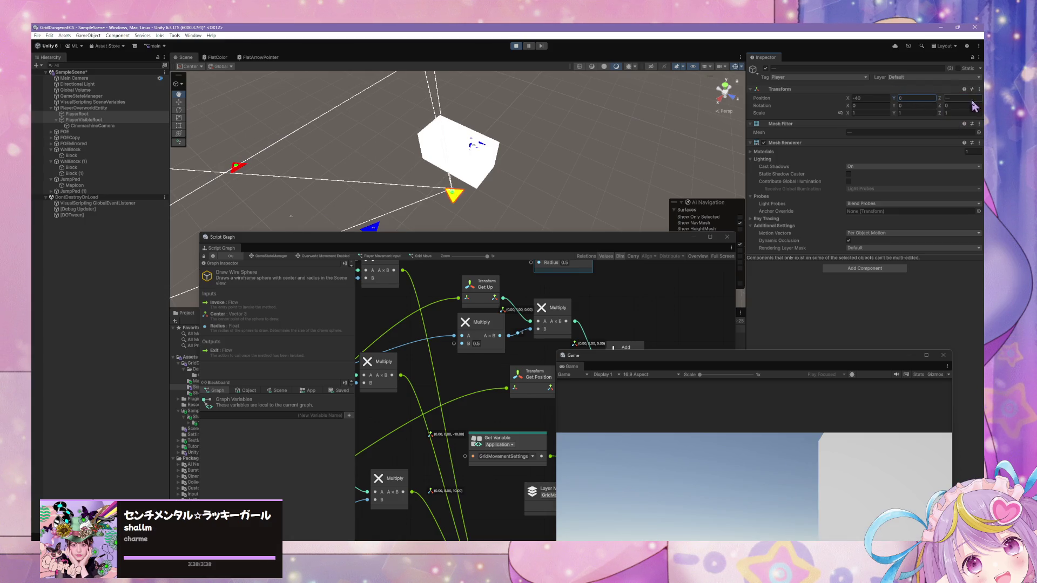
left_click(93, 120)
left_click(92, 115)
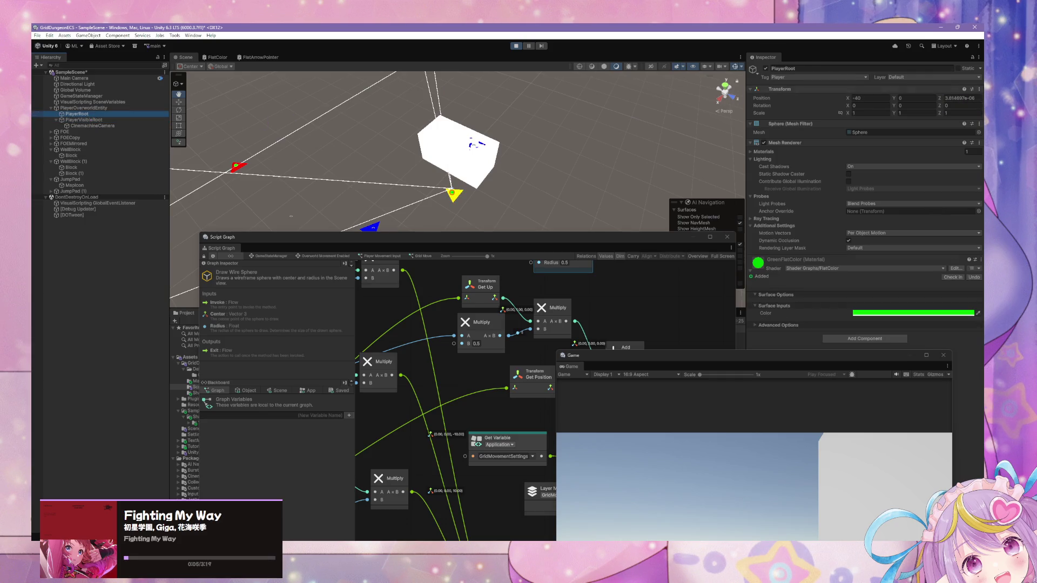
left_click(103, 120, "ctrl")
left_click(956, 98)
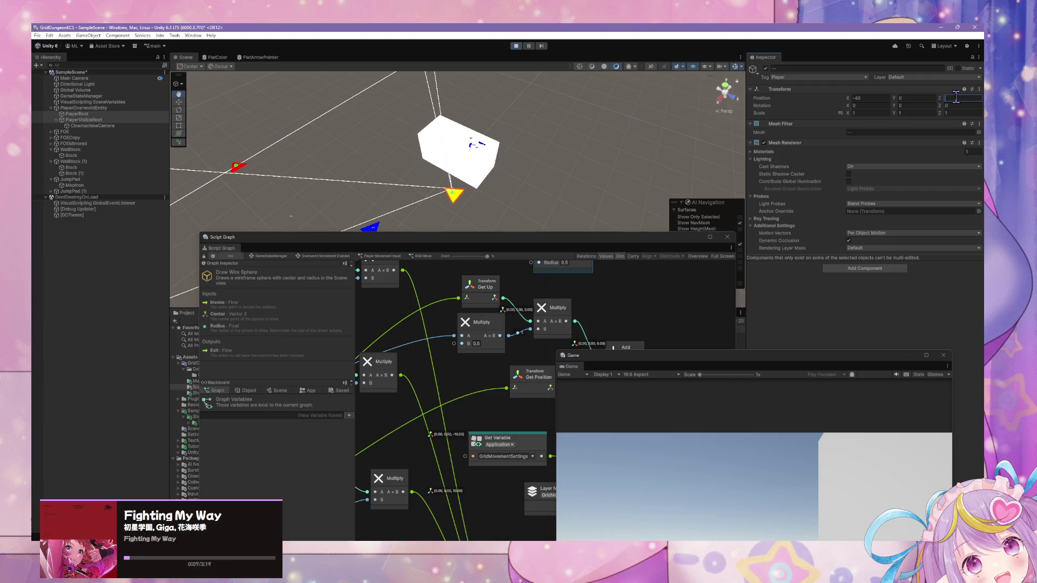
type("-10")
Step: Move the player again with E, W and Q to check the gizmo
left_click(670, 476)
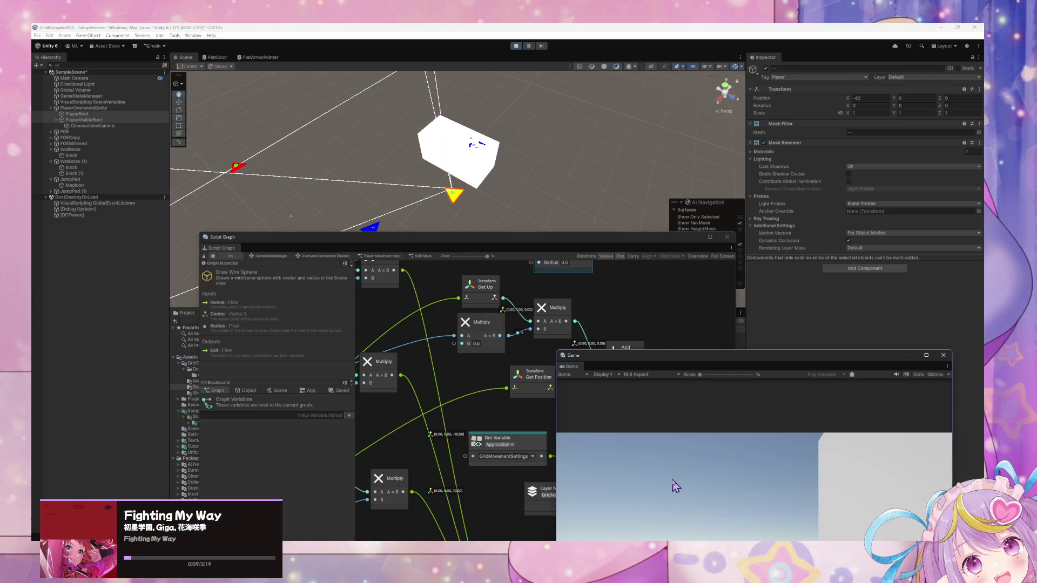
key("e")
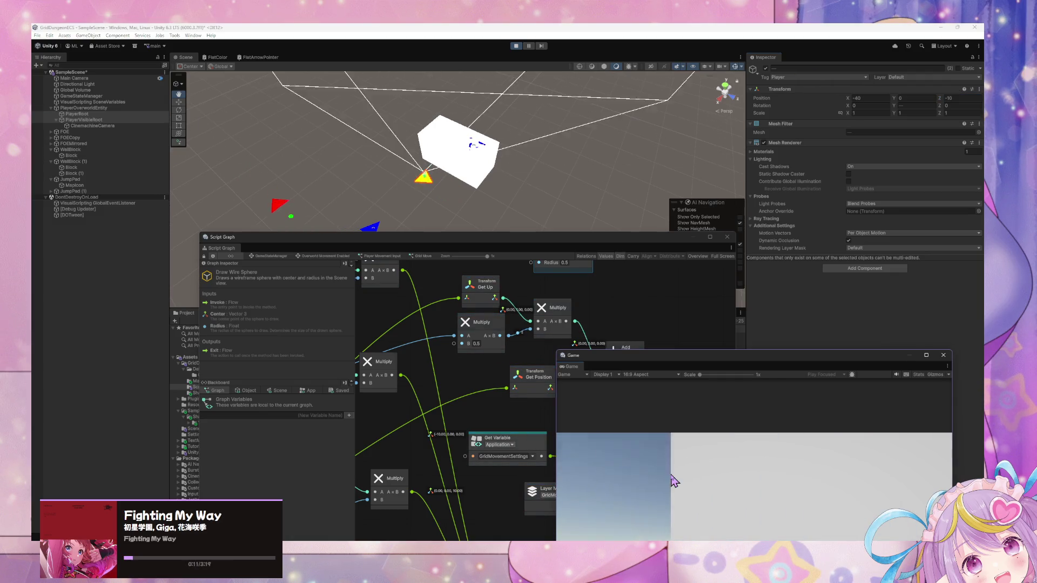
key("w")
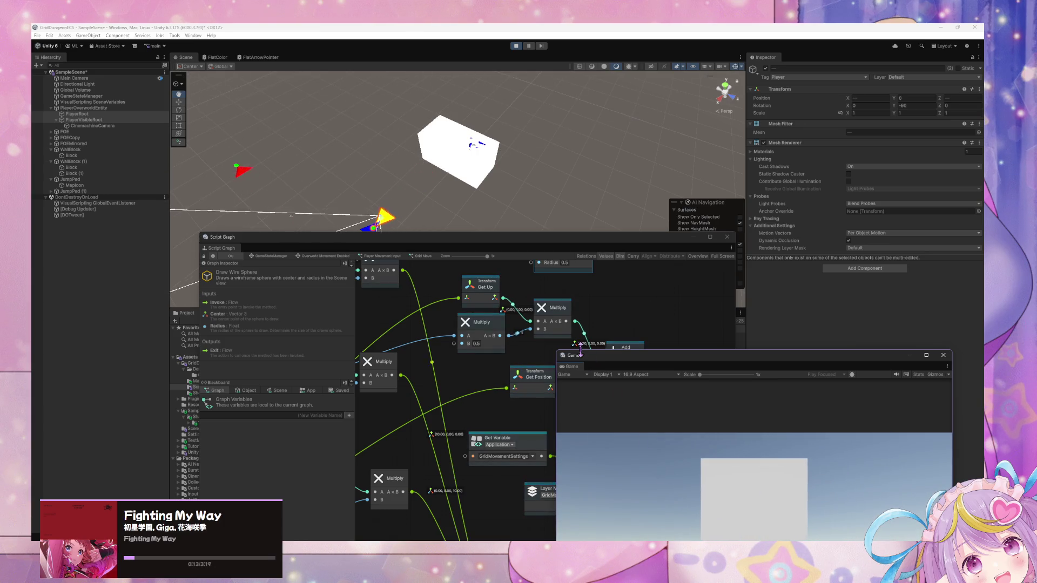
key("q")
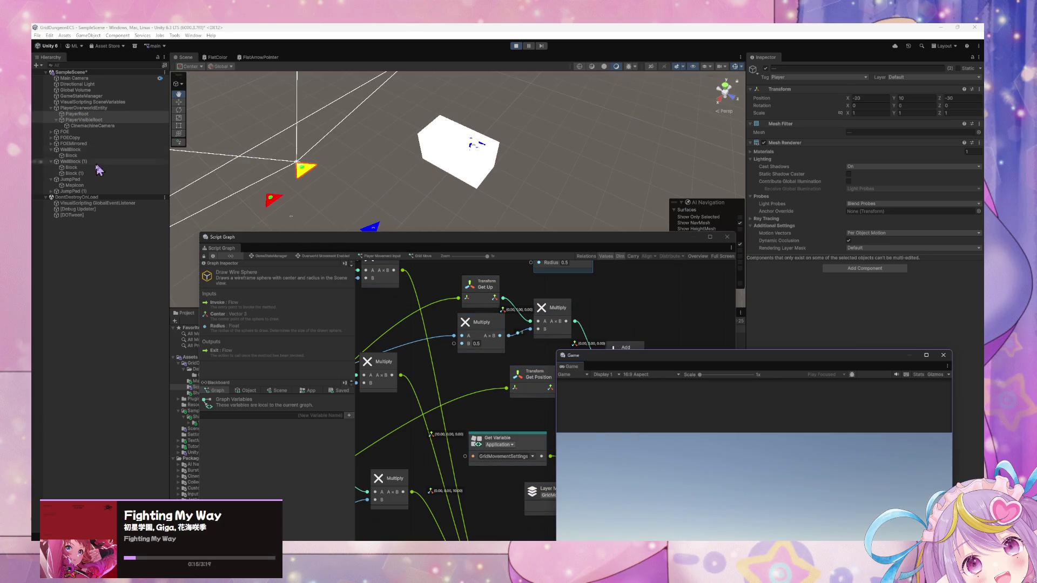
Step: Set each jump pad's MapIcon arrow to Y rotation 0
left_click(70, 180)
left_click(73, 185)
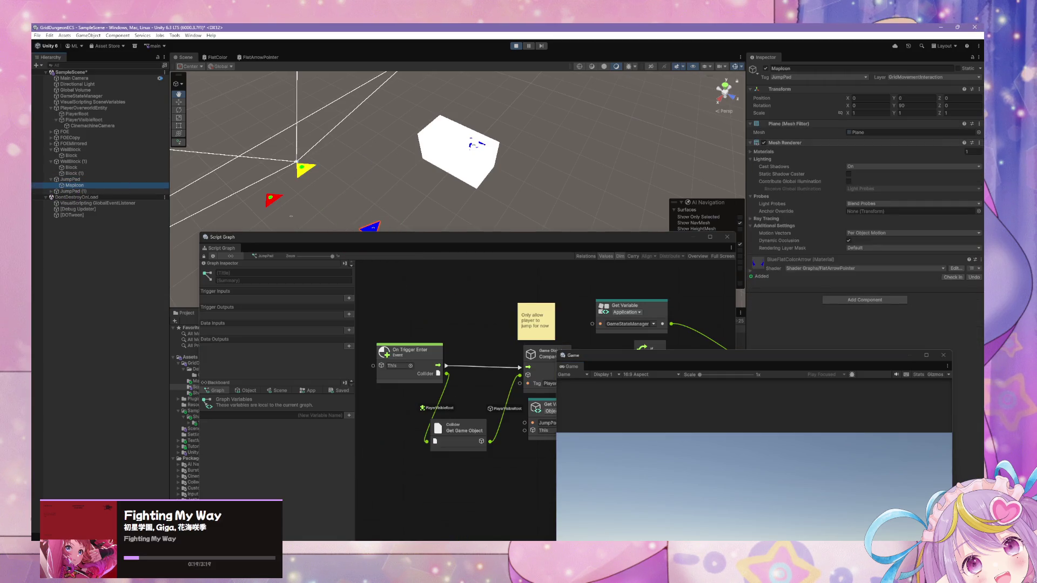
left_click(908, 105)
type("0")
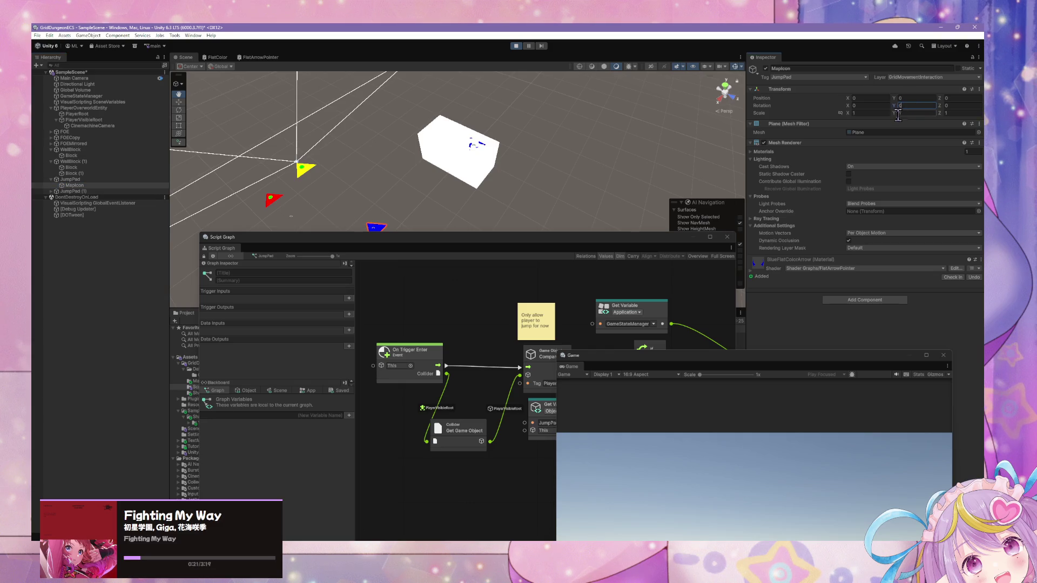
left_click(51, 197)
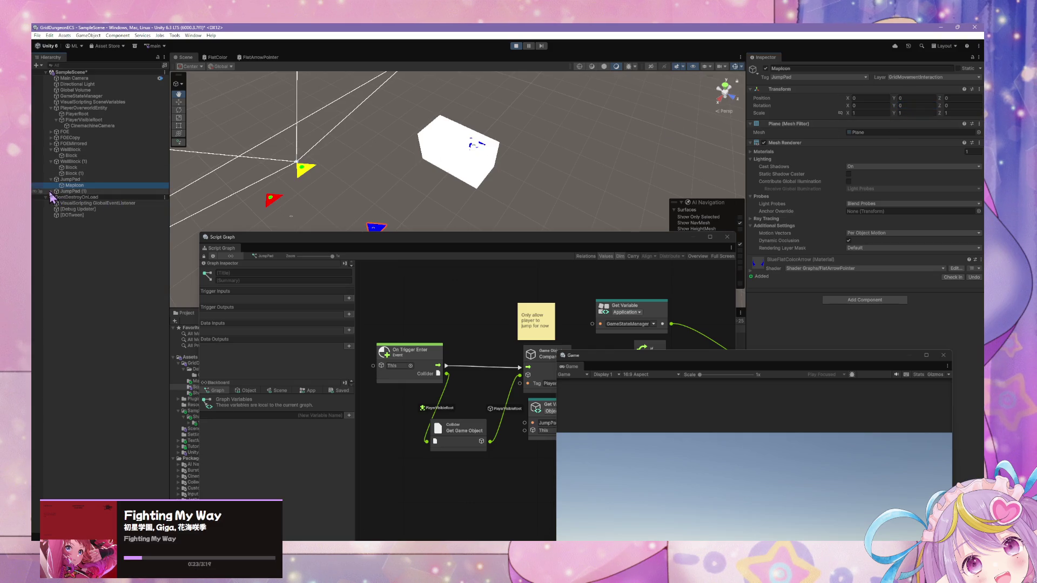
left_click(50, 192)
left_click(75, 197)
left_click(917, 105)
type("0")
mouse_move(598, 138)
left_mouse_down()
mouse_move(470, 195)
mouse_move(458, 176)
left_mouse_up()
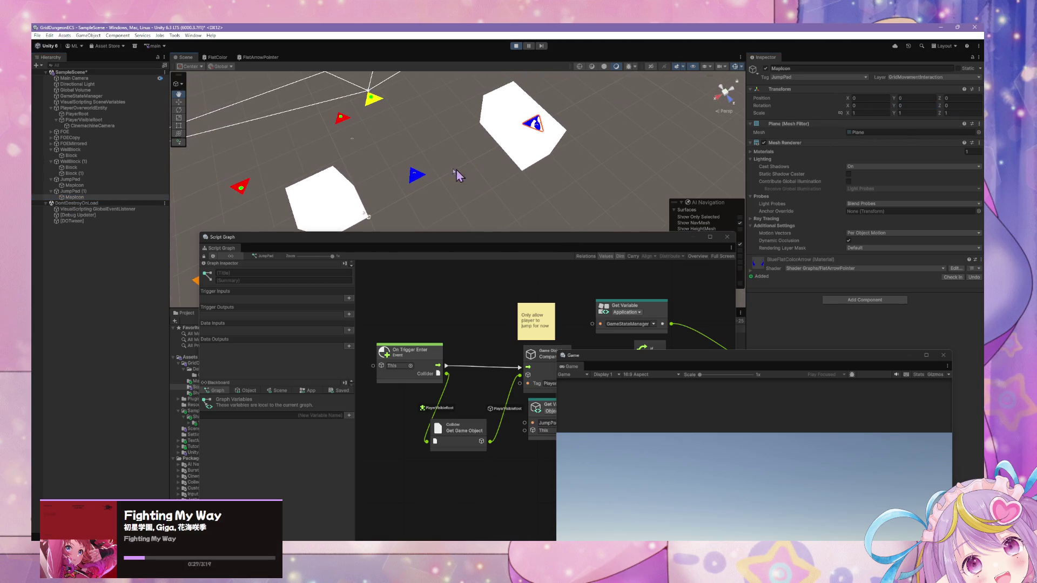
Step: Rotate JumpPad to about 75° and turn the second jump pad around Y
left_click(88, 179)
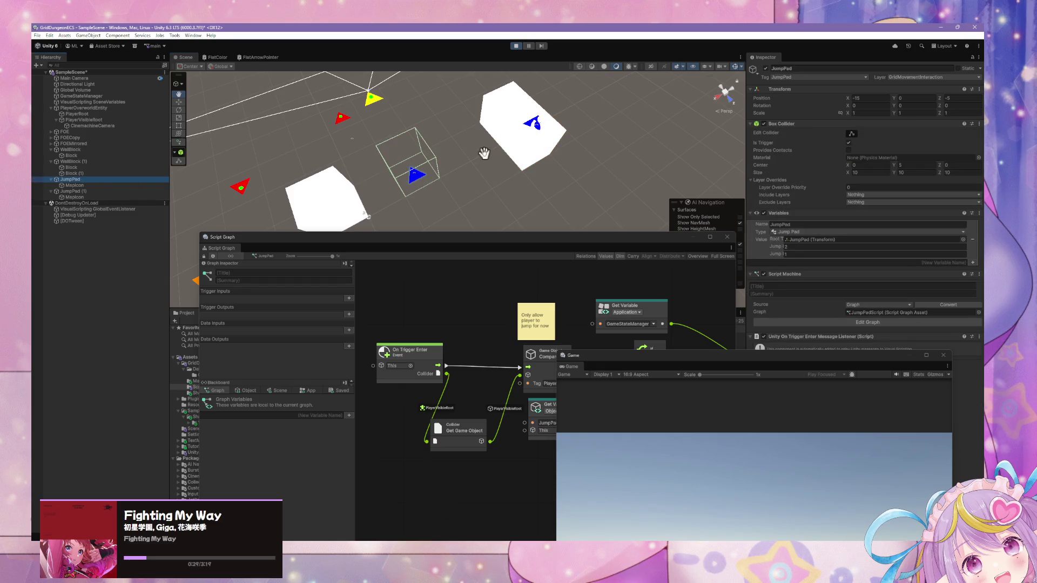
left_click(179, 110)
mouse_move(380, 162)
left_mouse_down()
mouse_move(316, 213)
mouse_move(290, 204)
mouse_move(309, 218)
left_mouse_up()
left_click(126, 191)
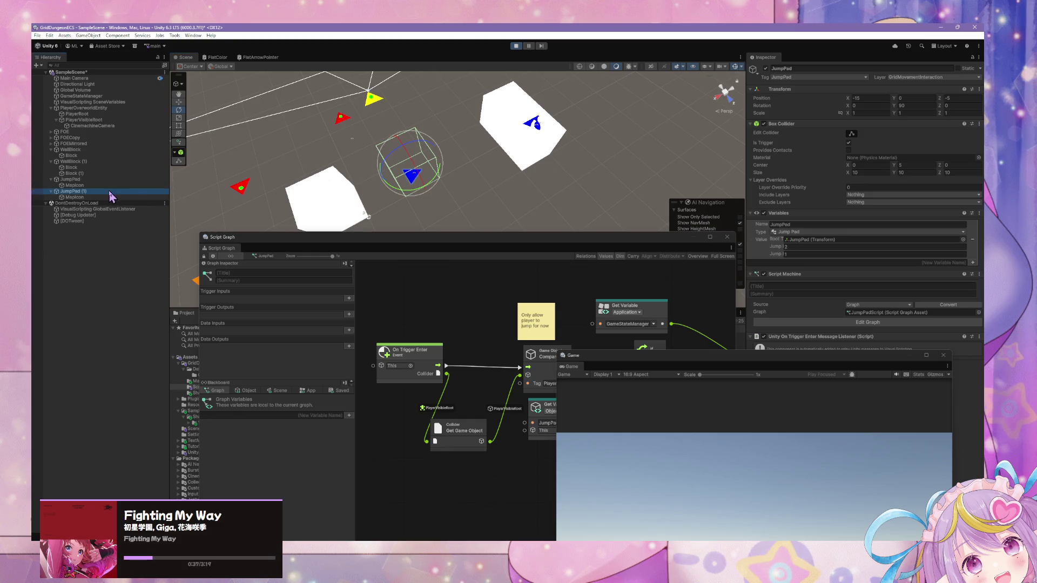
mouse_move(538, 132)
left_mouse_down()
mouse_move(418, 149)
mouse_move(426, 156)
left_mouse_up()
left_click(652, 410)
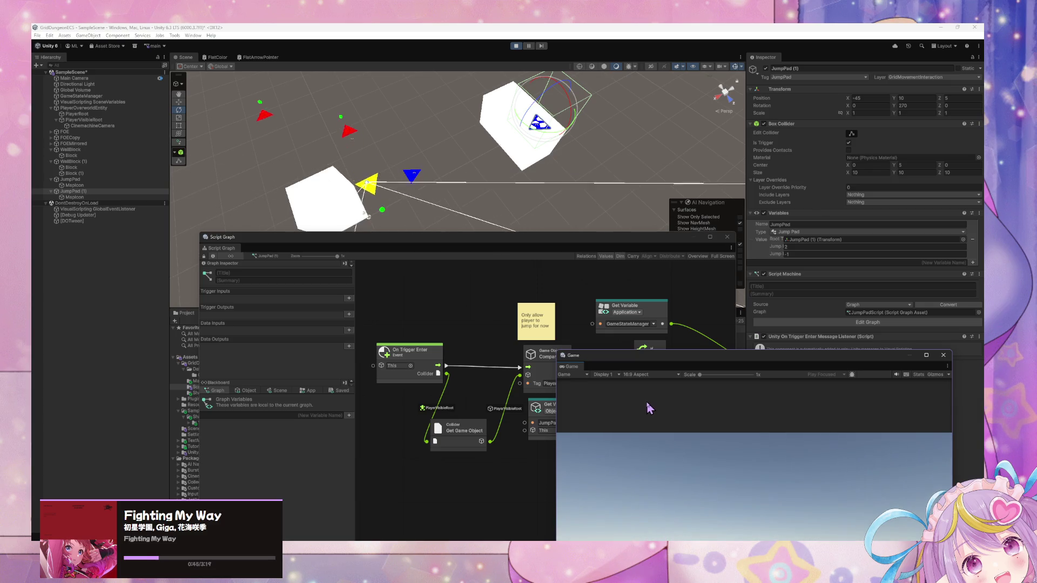
Step: Stop the running game and set both MapIcon arrows' Y rotation to 0 together
mouse_move(583, 185)
left_mouse_down()
mouse_move(571, 171)
mouse_move(424, 169)
mouse_move(329, 107)
mouse_move(486, 125)
left_mouse_up()
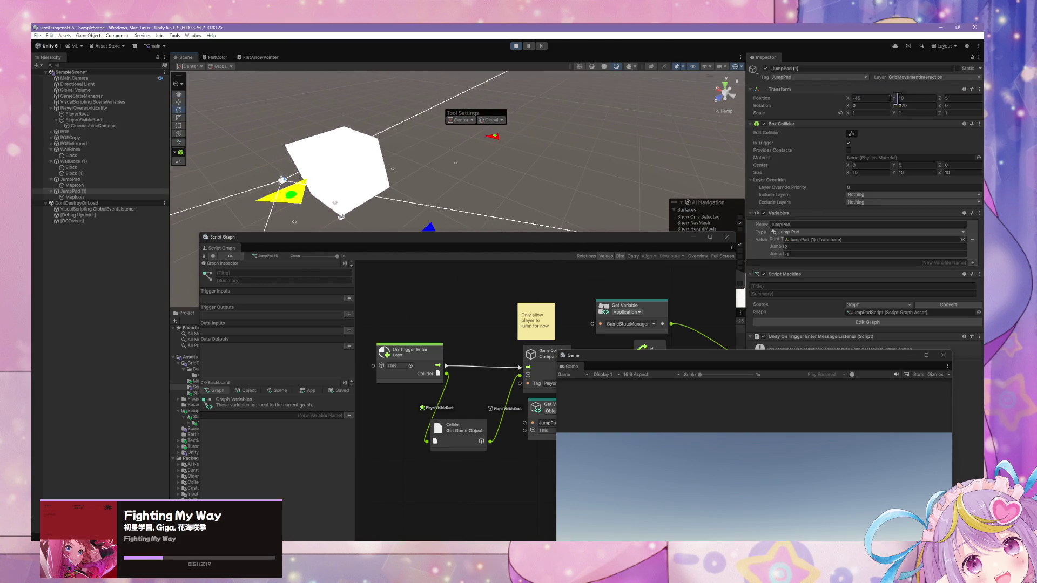
left_click(515, 46)
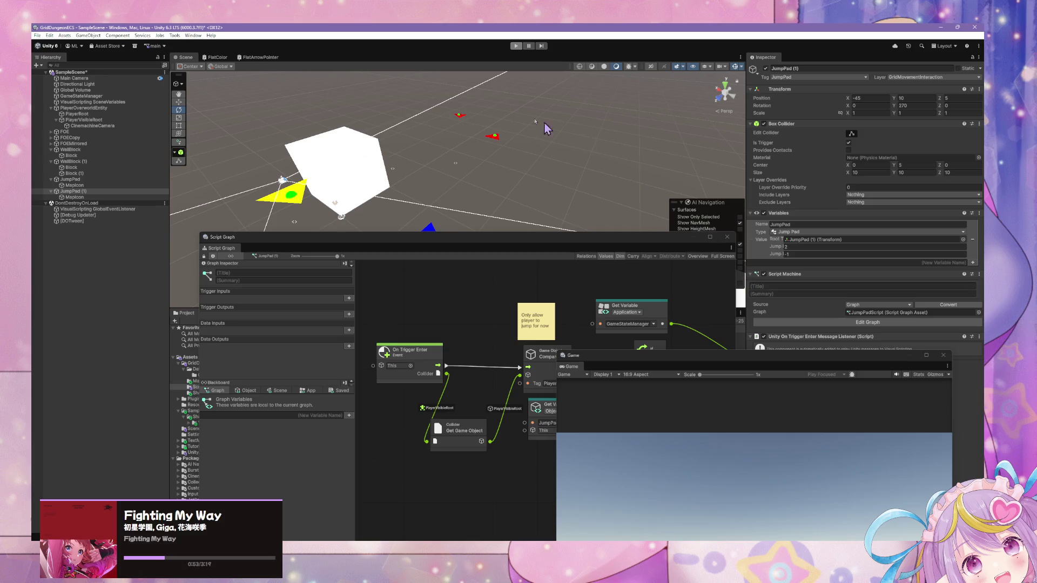
mouse_move(443, 115)
left_mouse_down()
mouse_move(508, 199)
mouse_move(576, 207)
left_mouse_up()
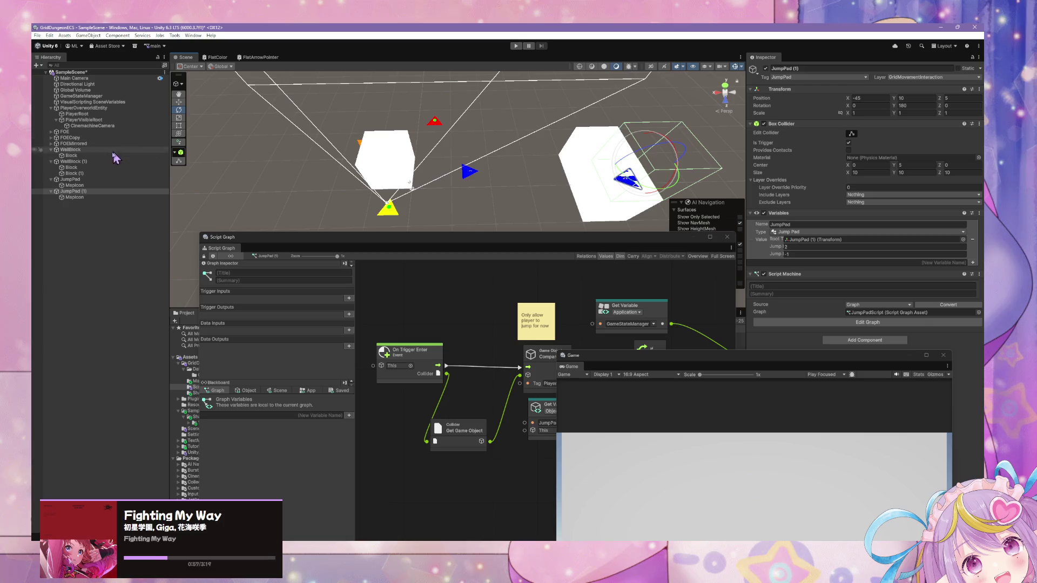
left_click(91, 168)
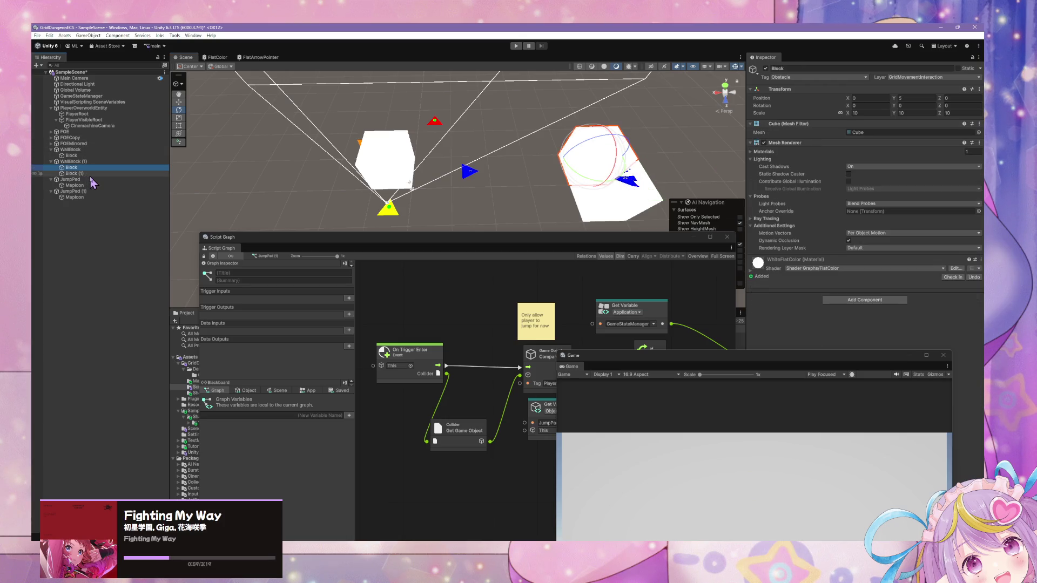
left_click(81, 174)
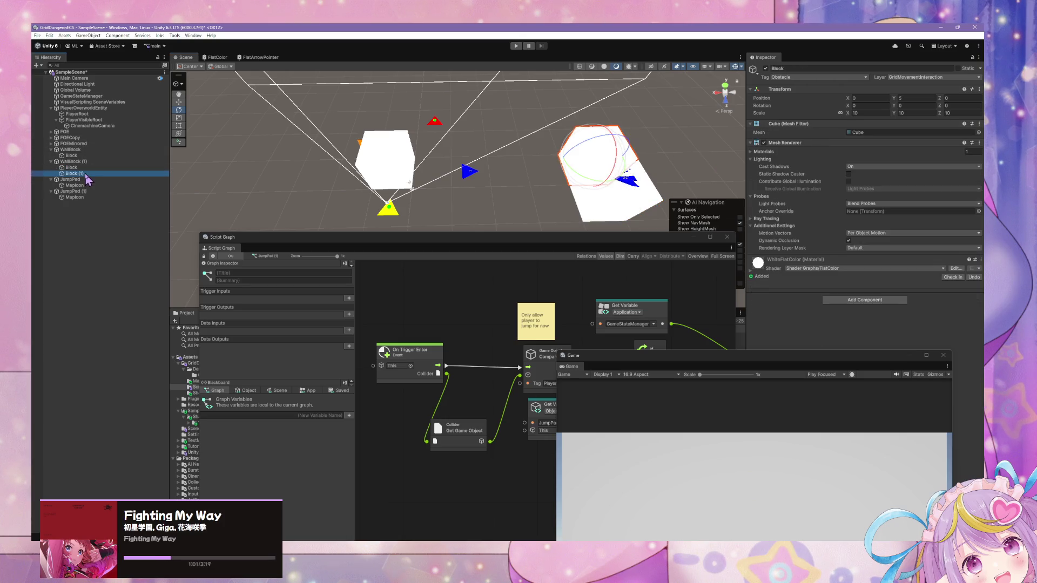
left_click(74, 185)
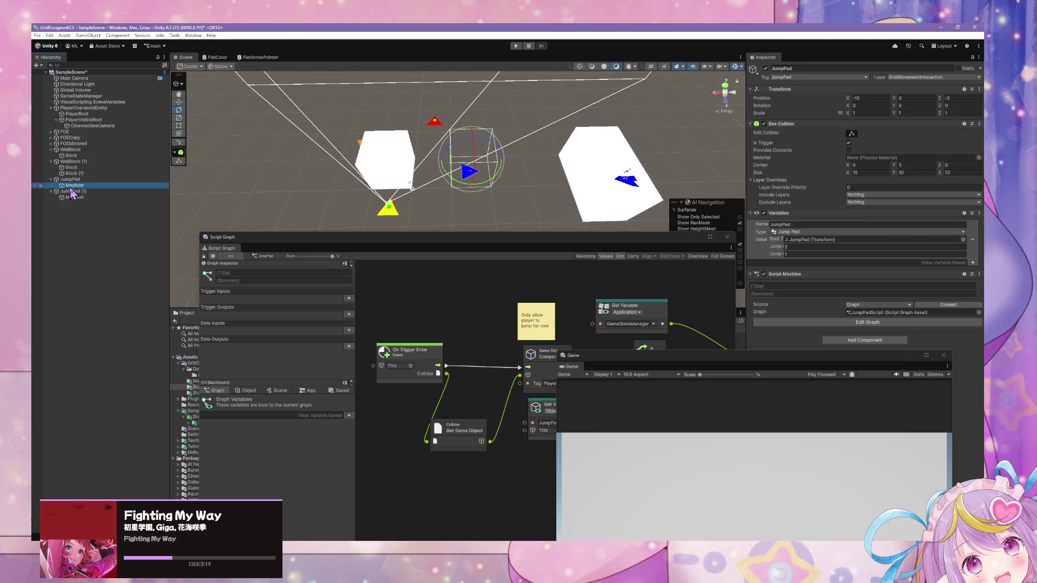
left_click(74, 197, "ctrl")
left_click(928, 106)
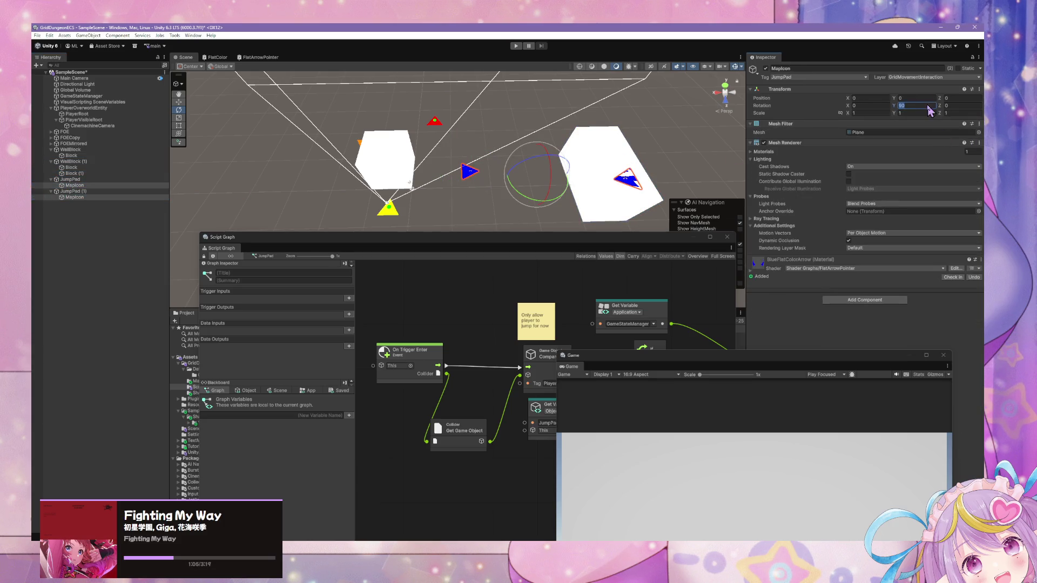
type("0")
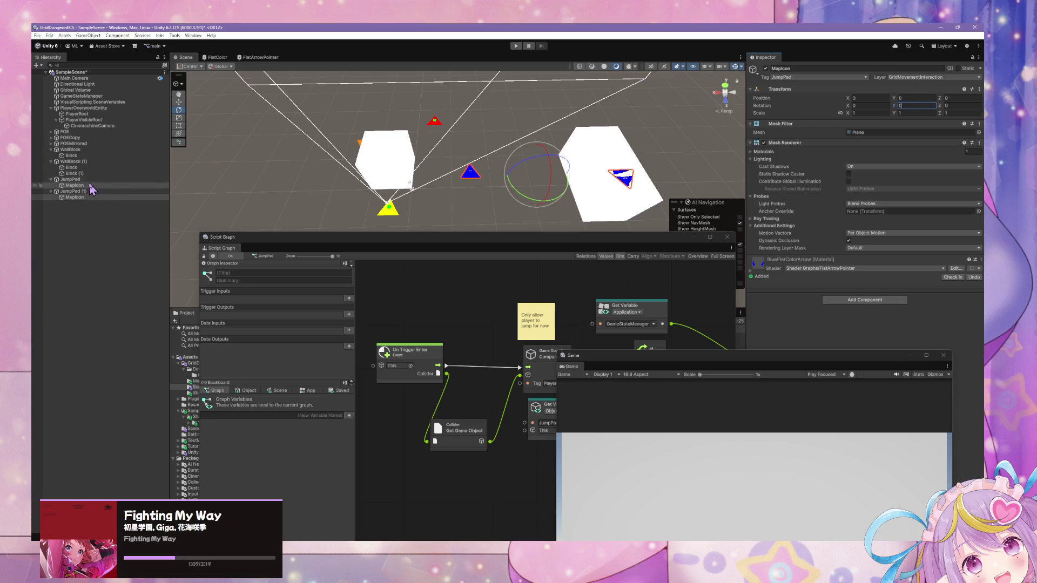
Step: Turn JumpPad to 90° and JumpPad (1) to 270°, then start a playtest
left_click(70, 179)
mouse_move(328, 185)
left_mouse_down()
mouse_move(364, 203)
mouse_move(336, 207)
left_mouse_up()
left_click(118, 190)
mouse_move(637, 186)
left_mouse_down()
mouse_move(486, 194)
mouse_move(499, 207)
left_mouse_up()
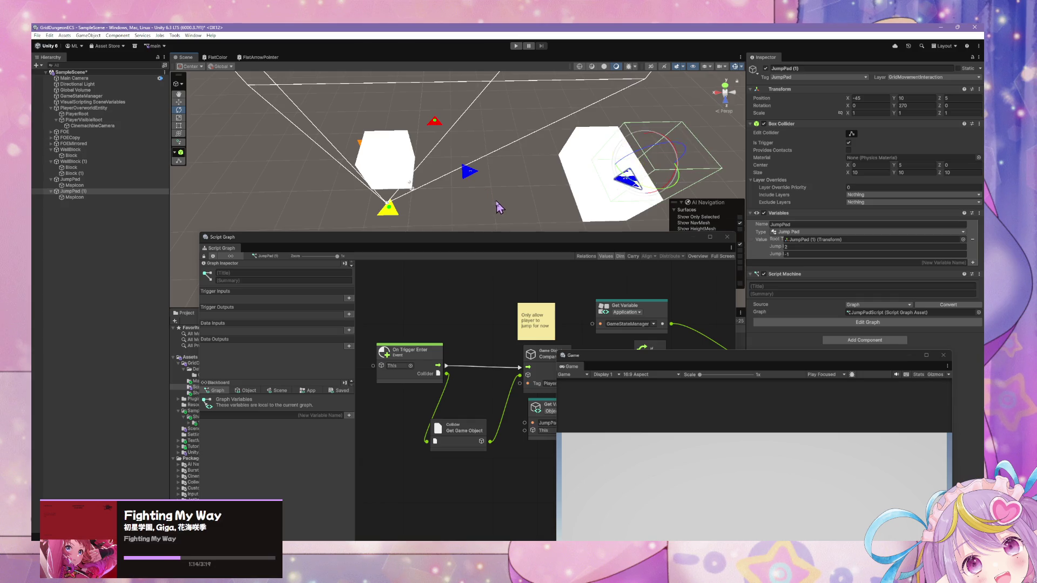
left_click(515, 46)
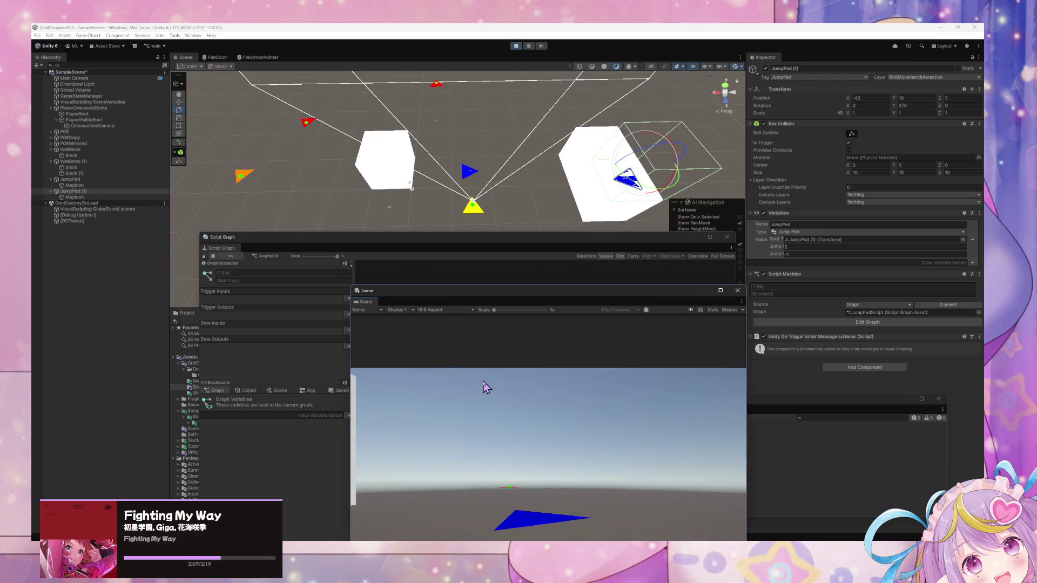
Step: Stop play mode, change JumpPad's first Jump value to 3, and review JumpPad (1)'s jump values
left_click(94, 181)
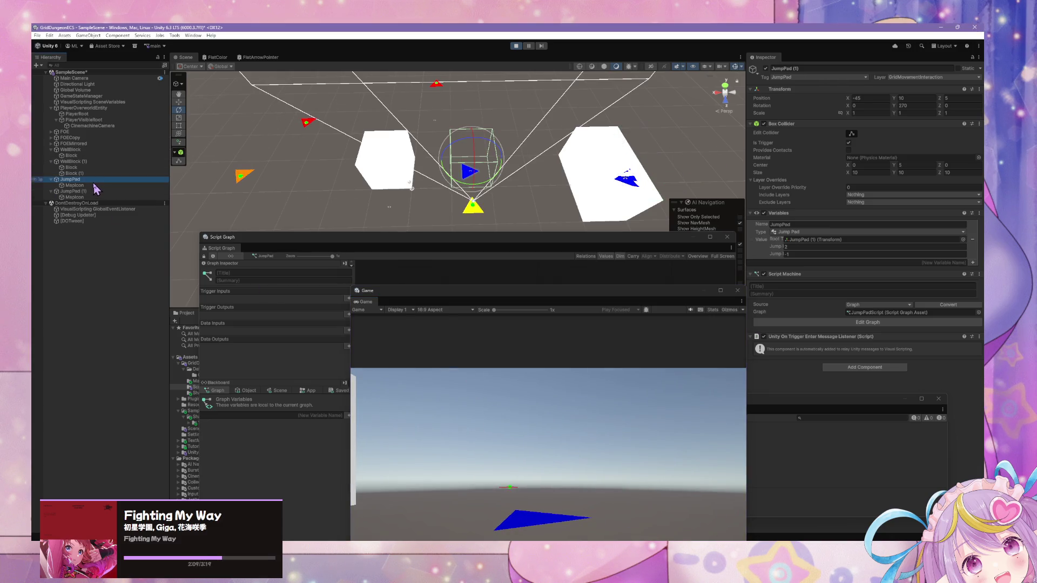
left_click(515, 45)
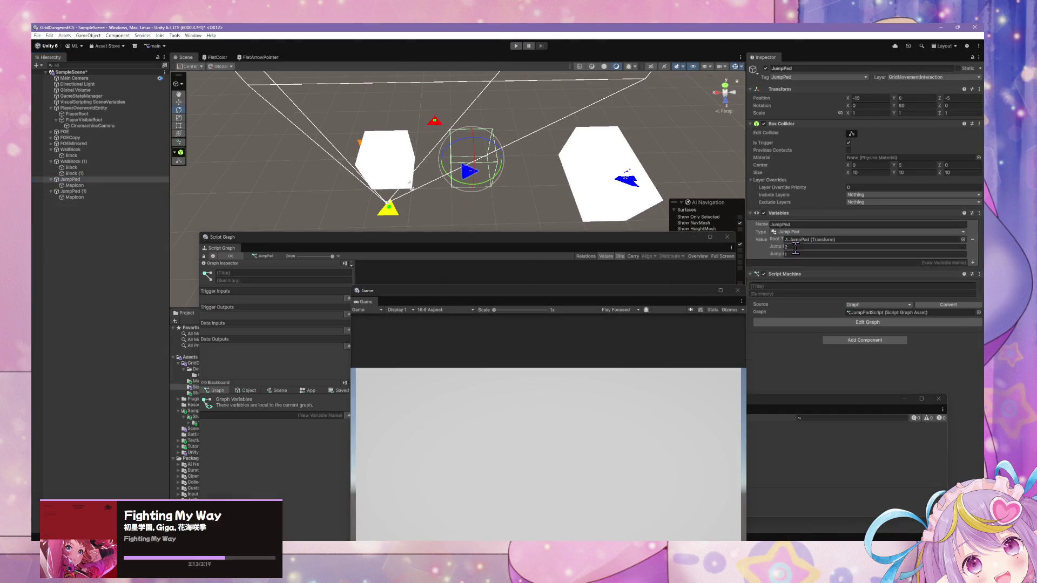
type("3")
left_click(92, 191)
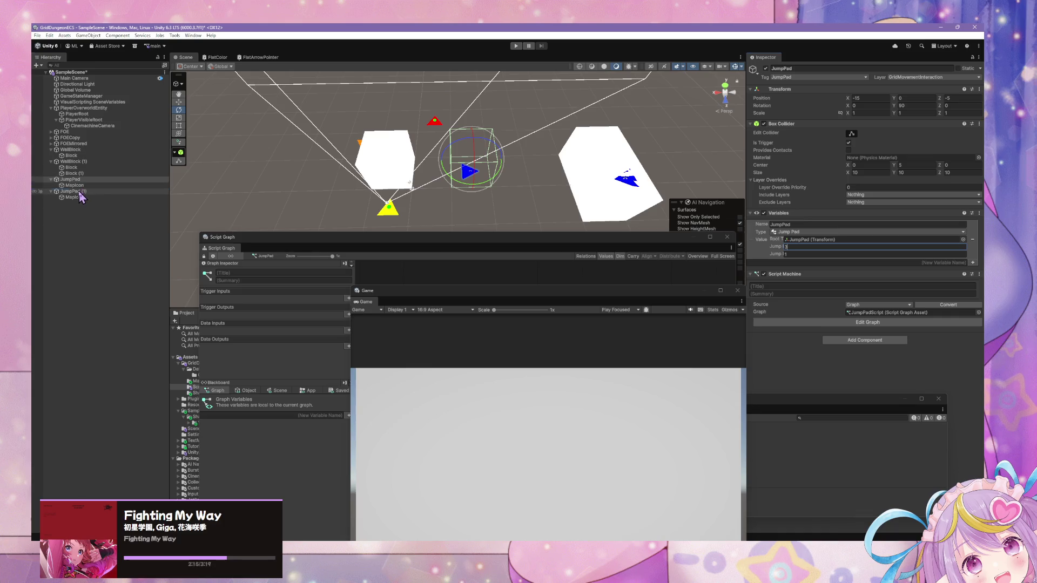
left_click(796, 247)
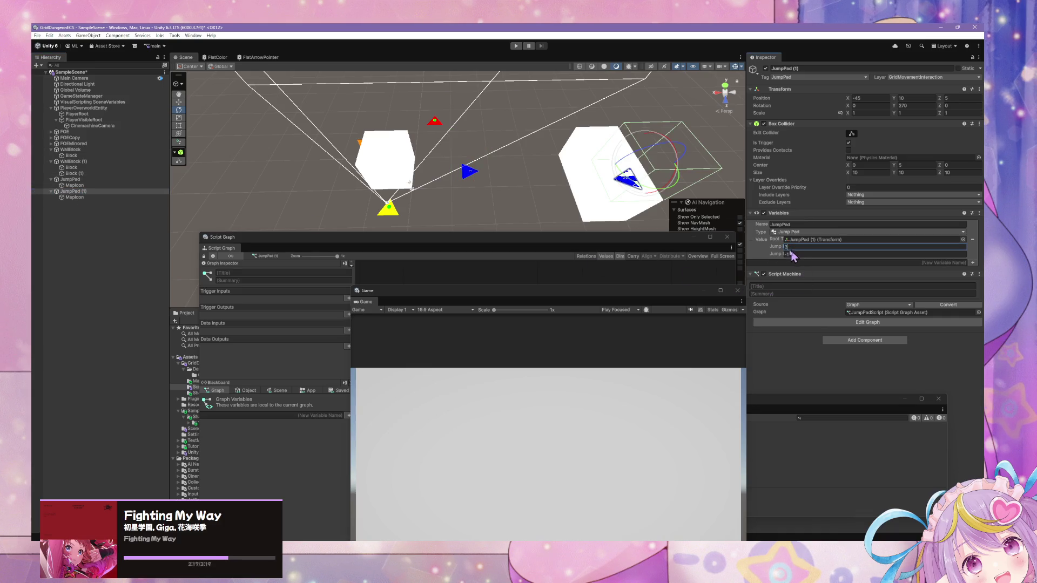
left_click(891, 322)
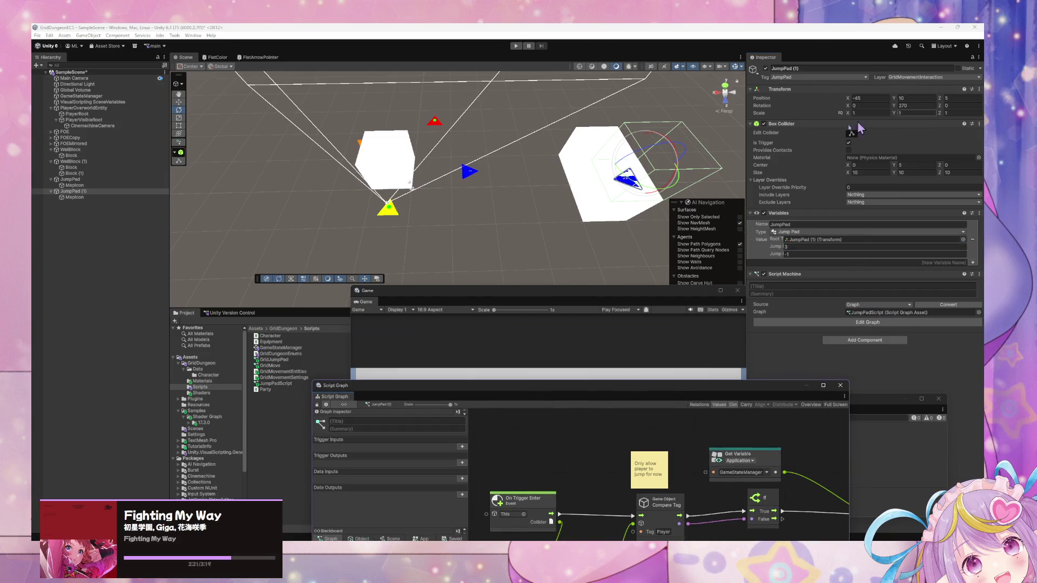
left_click(201, 392)
Step: Set the FlatArrowPointer shader graph's Depth Test to Always and save the asset
double_click(299, 336)
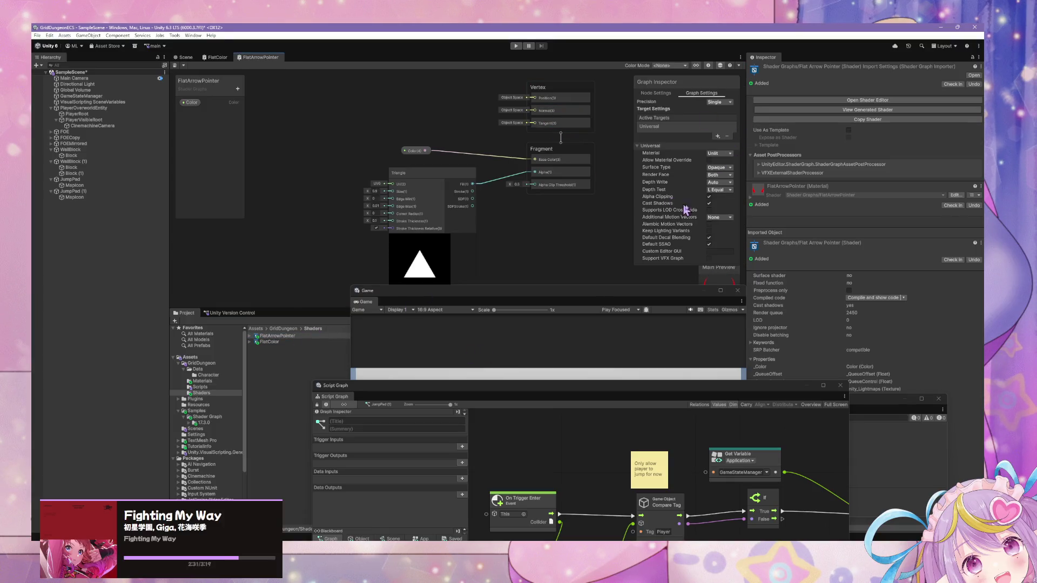
left_click(720, 190)
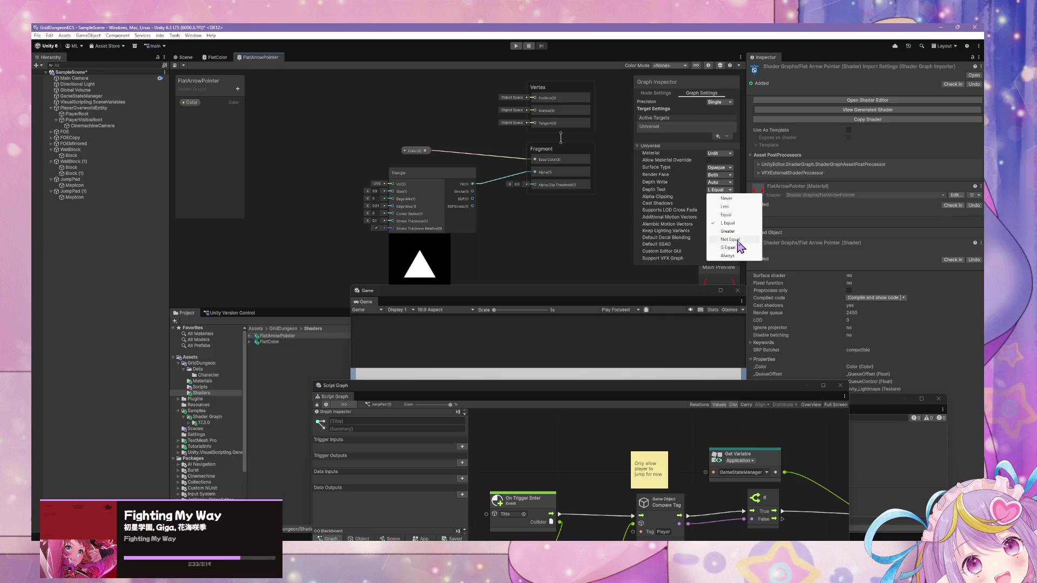
left_click(739, 258)
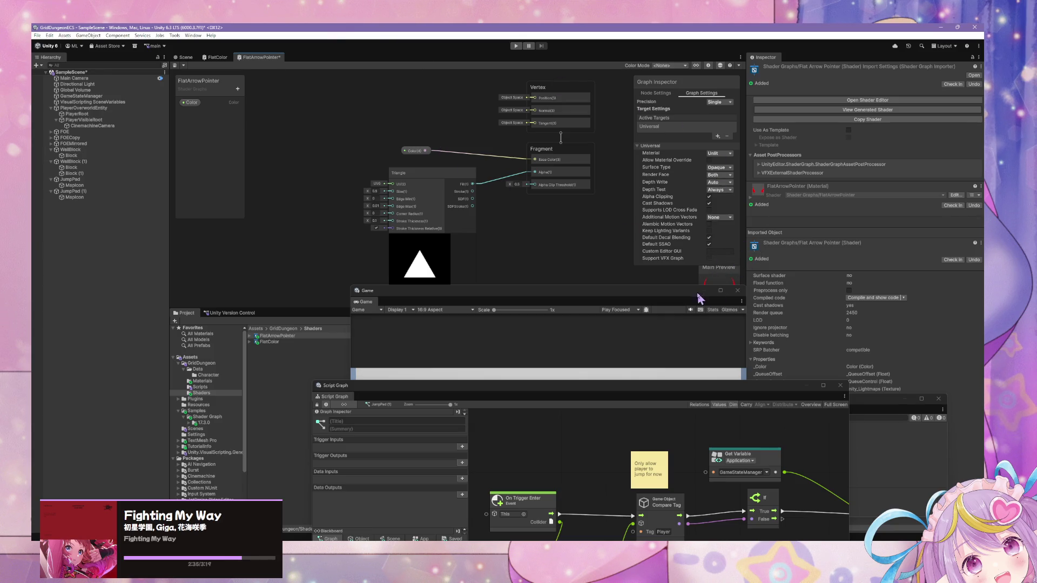
left_click(174, 66)
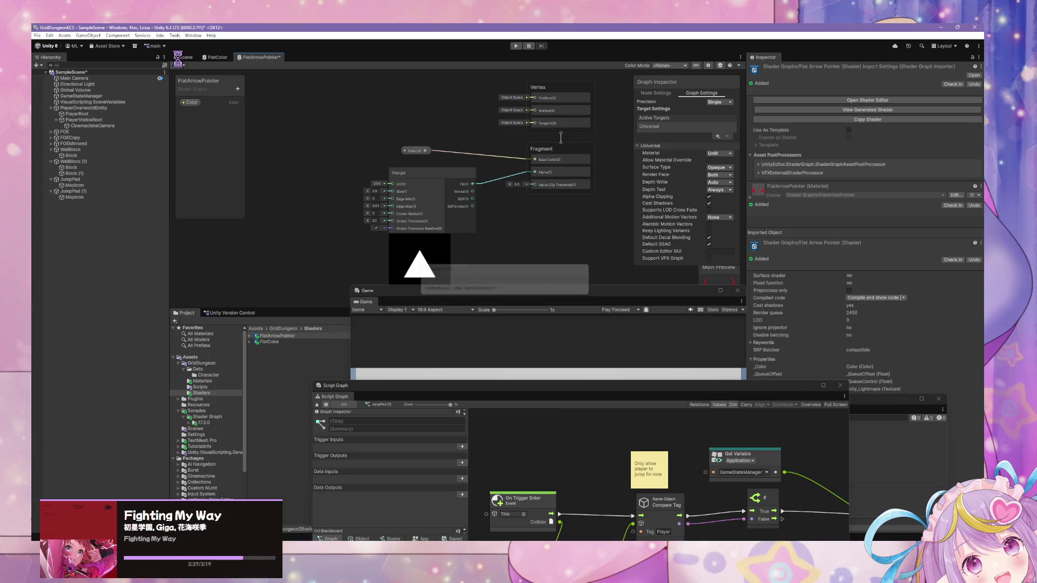
Step: Back in the Scene view, check the arrows showing through walls and select the white wall cube
left_click(184, 57)
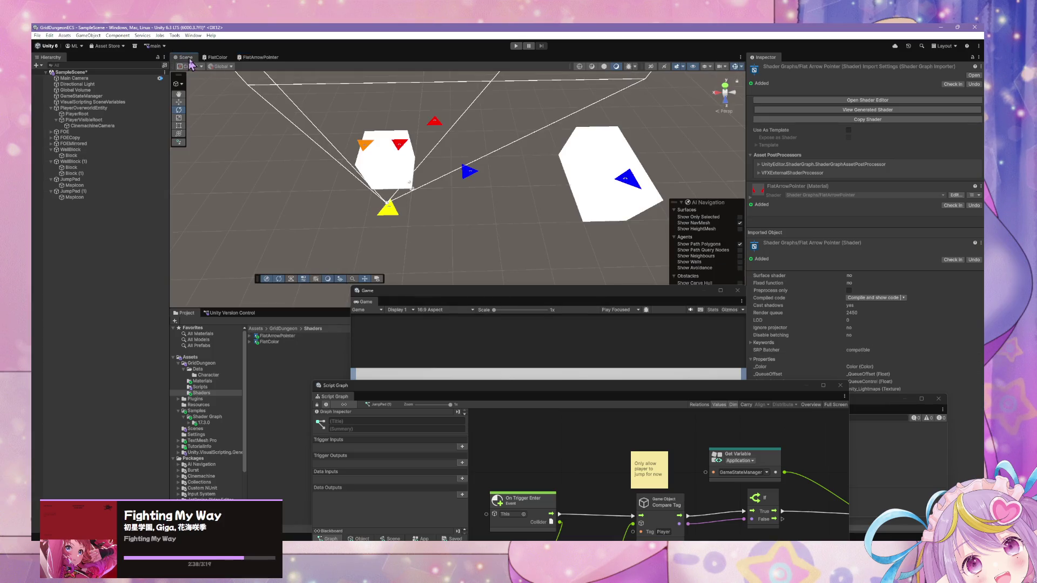
left_click(539, 456)
mouse_move(513, 227)
left_mouse_down()
mouse_move(586, 180)
mouse_move(500, 185)
mouse_move(509, 217)
mouse_move(508, 200)
mouse_move(443, 197)
mouse_move(454, 209)
mouse_move(608, 217)
mouse_move(583, 199)
mouse_move(497, 194)
mouse_move(560, 224)
mouse_move(580, 219)
mouse_move(514, 215)
mouse_move(573, 226)
mouse_move(488, 242)
left_mouse_up()
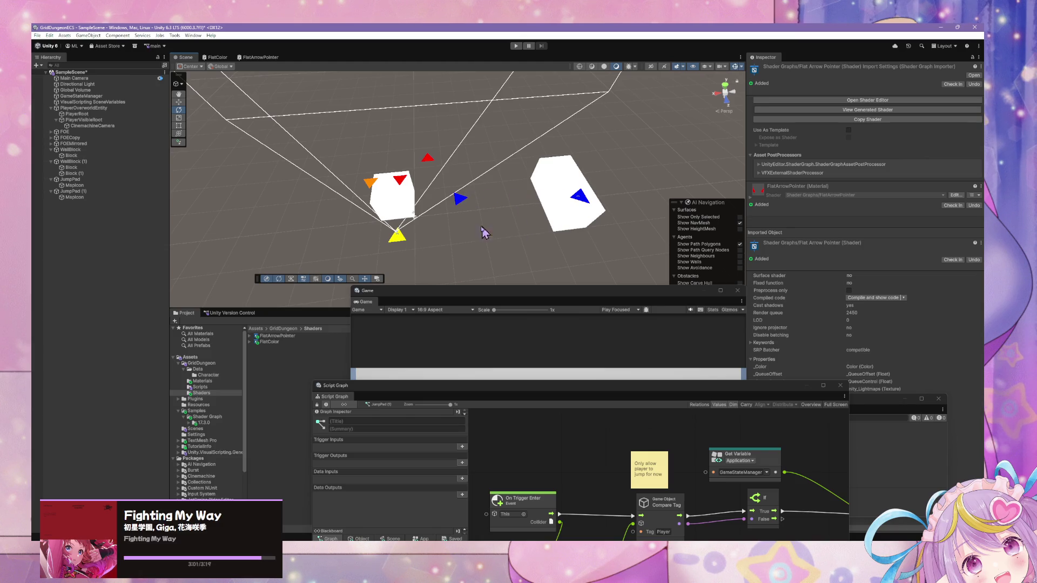
left_click(413, 214)
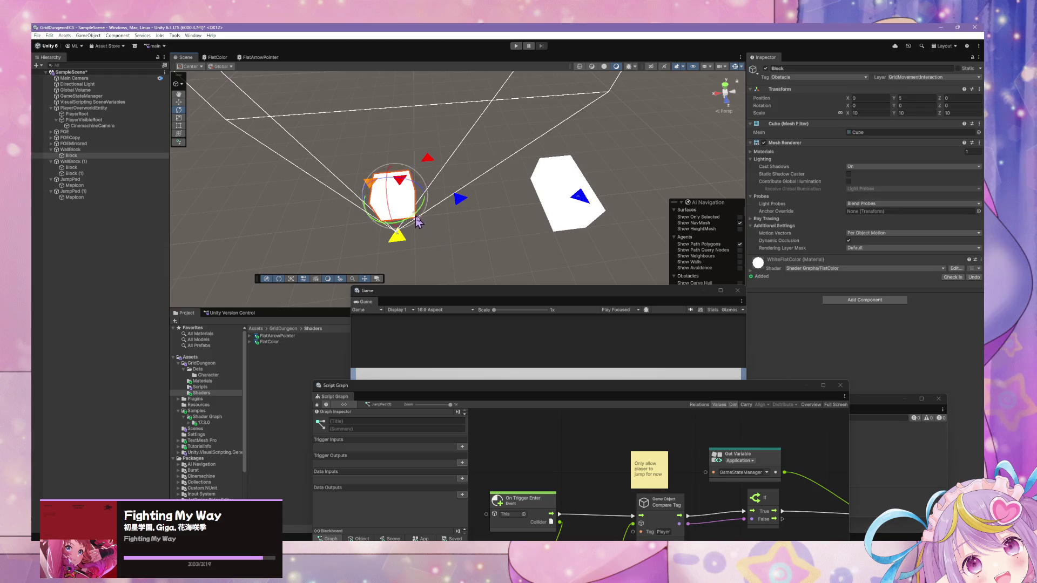
Step: Duplicate WallBlock and move the copy, WallBlock (2), to X -5
left_click(70, 149)
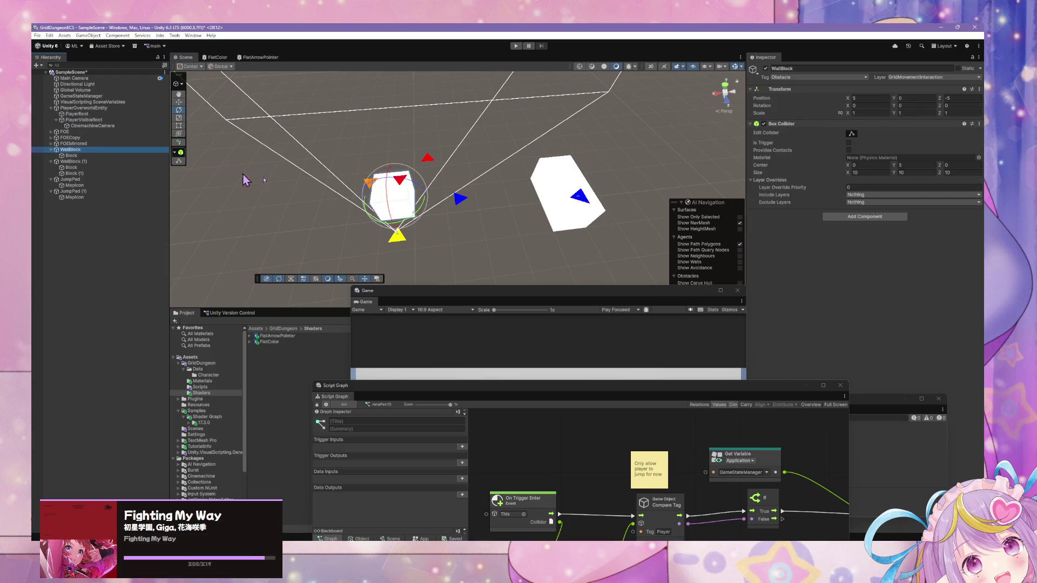
key("ctrl+d")
left_click(179, 102)
mouse_move(410, 202)
left_mouse_down()
mouse_move(410, 226)
mouse_move(434, 222)
mouse_move(455, 253)
left_mouse_up()
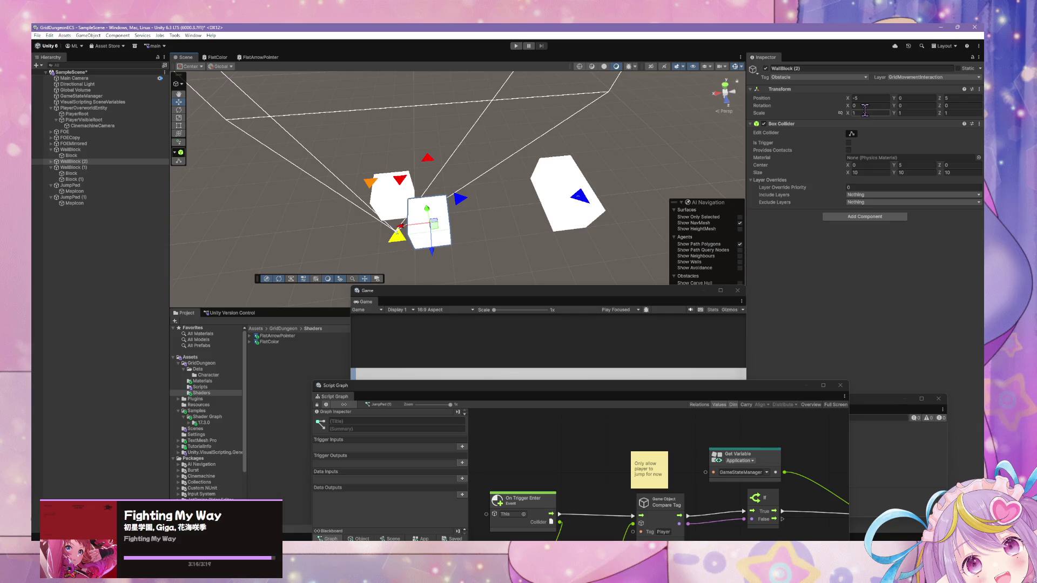
type("4")
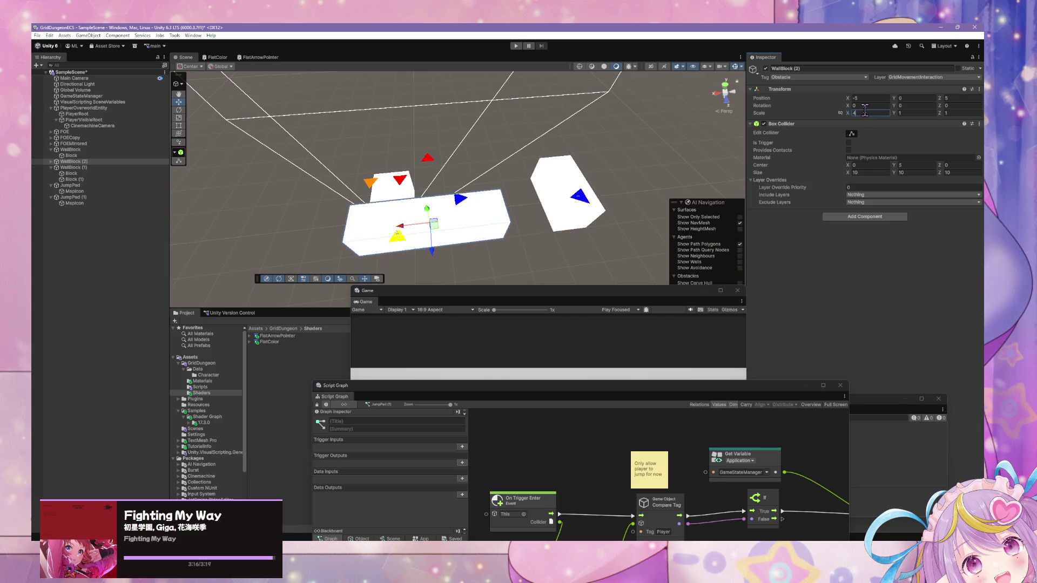
type("1")
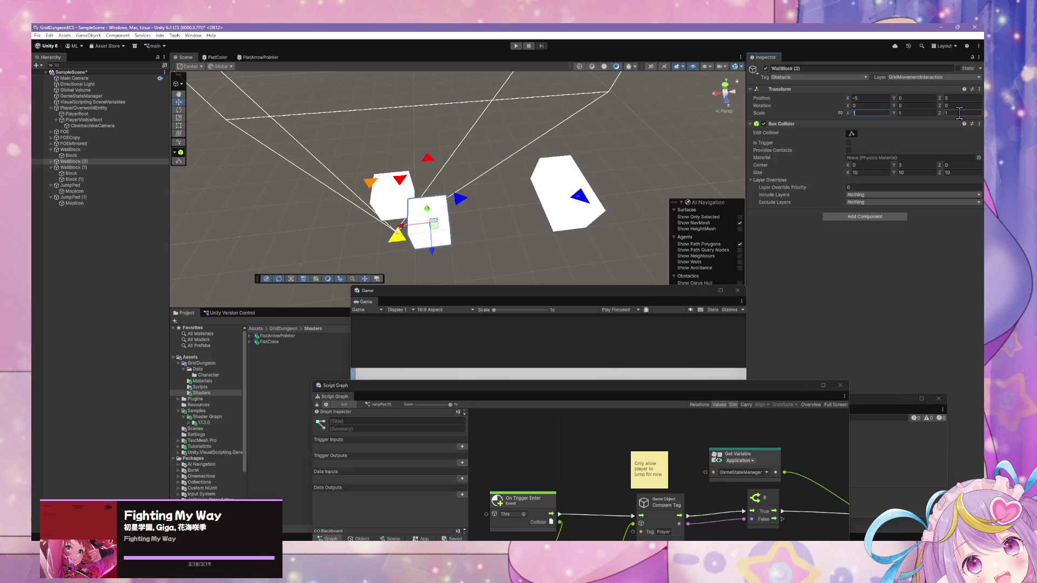
type("4")
scroll(520, 132, "up", 2)
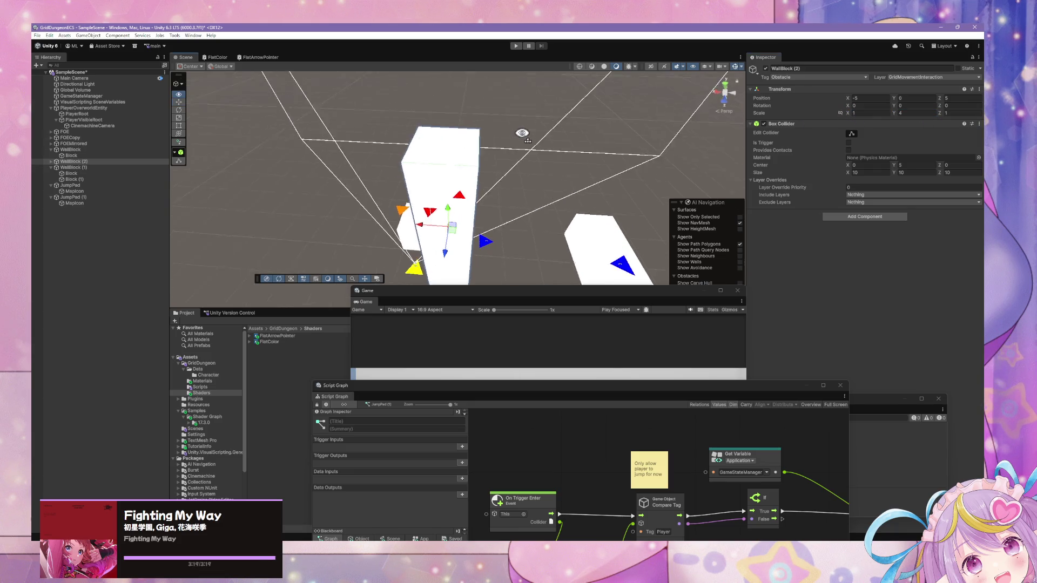
Step: Give WallBlock (2) Scale Y 2, undoing a trial value of 3
type("2")
mouse_move(518, 135)
left_mouse_down()
mouse_move(481, 93)
mouse_move(546, 174)
mouse_move(429, 56)
mouse_move(553, 238)
mouse_move(546, 245)
mouse_move(683, 238)
left_mouse_up()
double_click(912, 113)
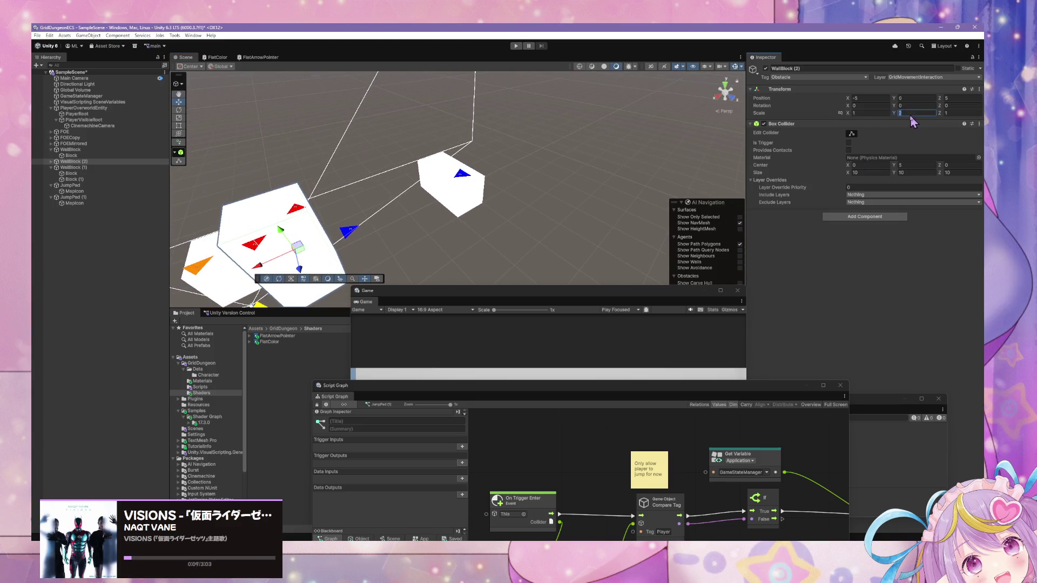
type("3")
key("ctrl+z")
mouse_move(610, 141)
left_mouse_down()
mouse_move(572, 147)
mouse_move(499, 217)
left_mouse_up()
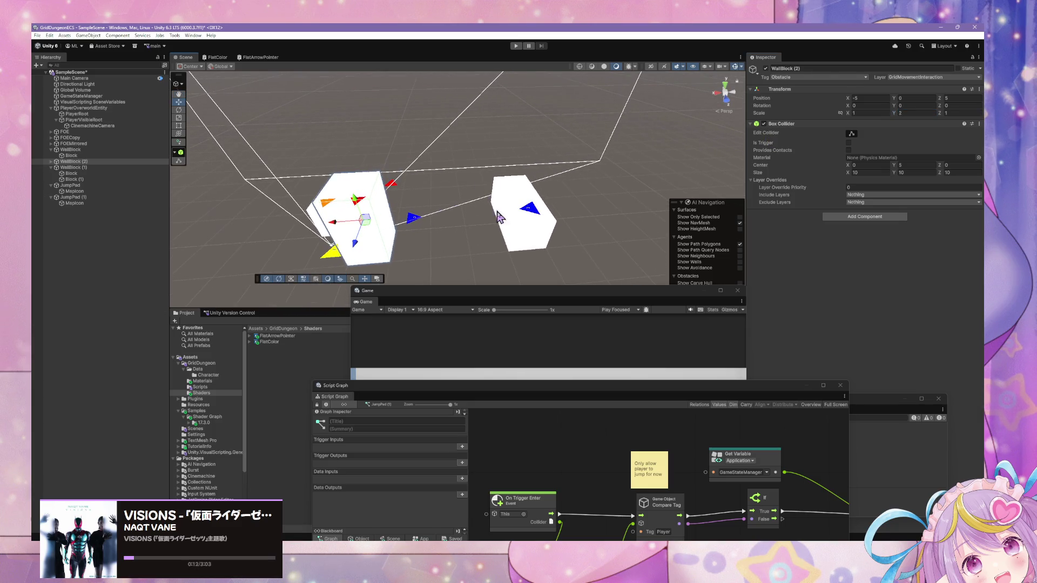
left_click(534, 213)
left_click(95, 197)
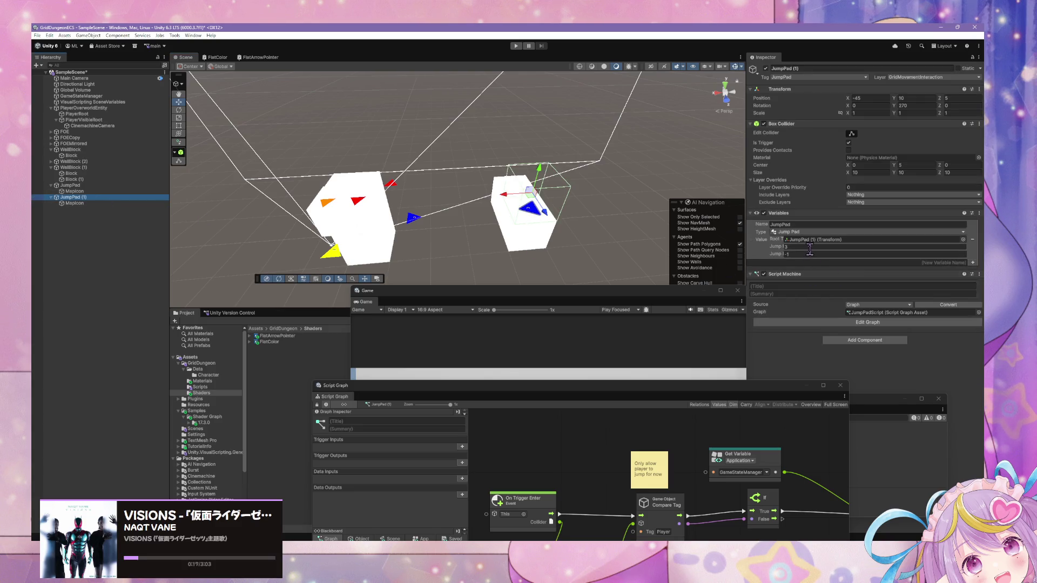
Step: Set WallBlock (2)'s Scale Y to 3
left_click(810, 253)
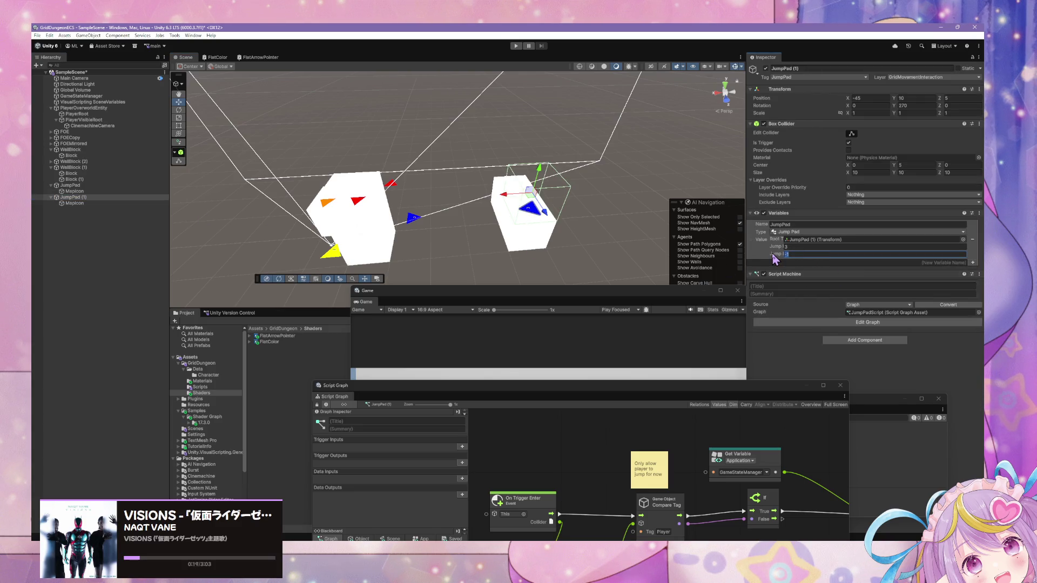
mouse_move(551, 240)
left_mouse_down()
mouse_move(481, 178)
mouse_move(549, 106)
mouse_move(503, 187)
left_mouse_up()
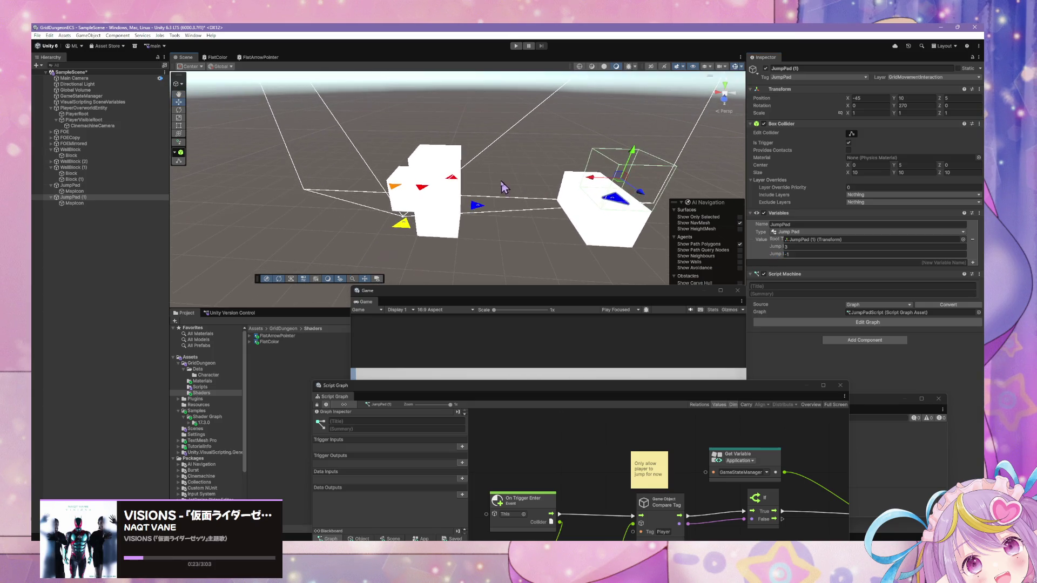
left_click(441, 229)
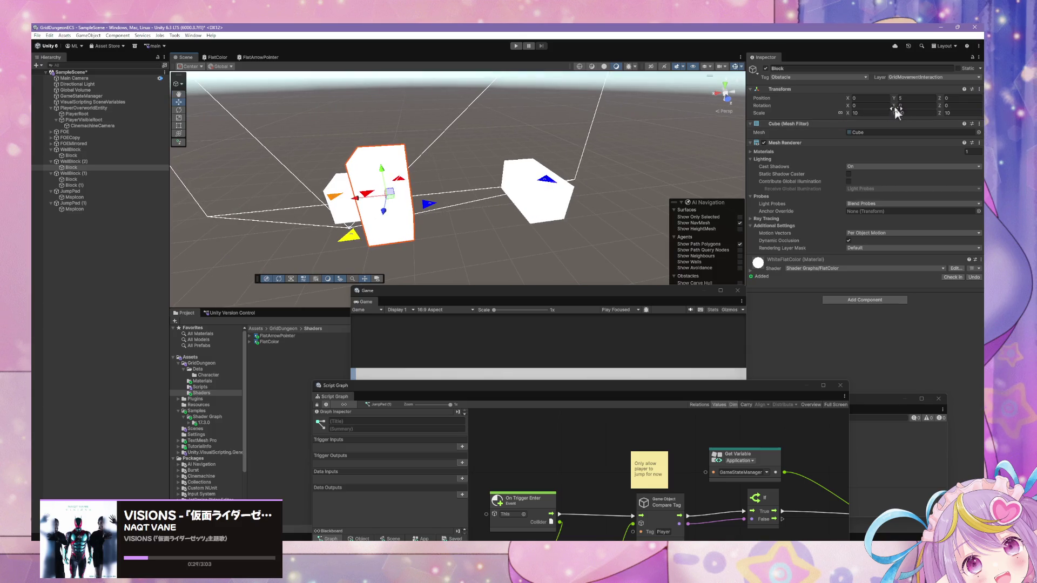
left_click(72, 162)
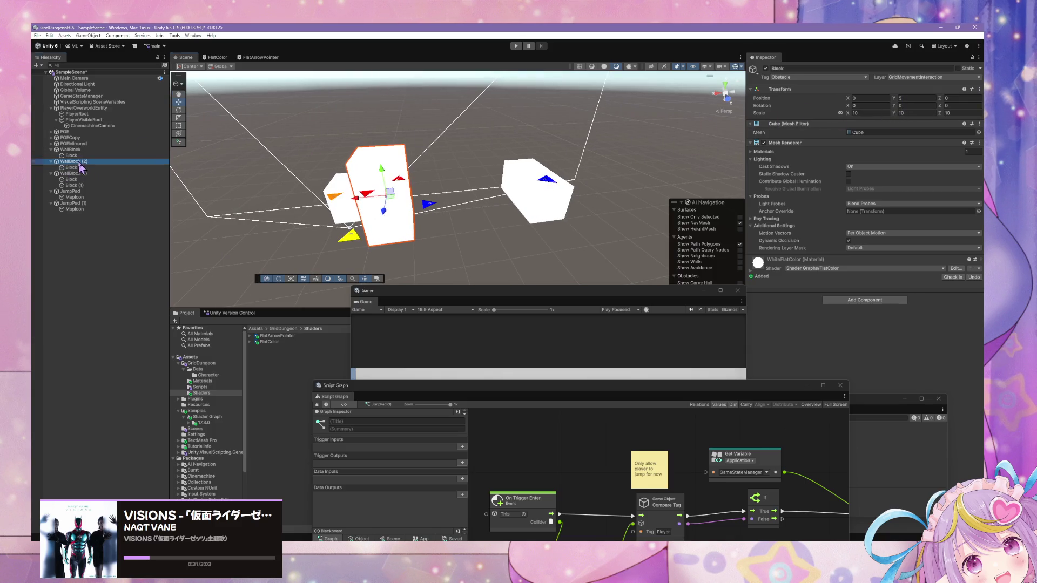
left_click(913, 113)
type("3")
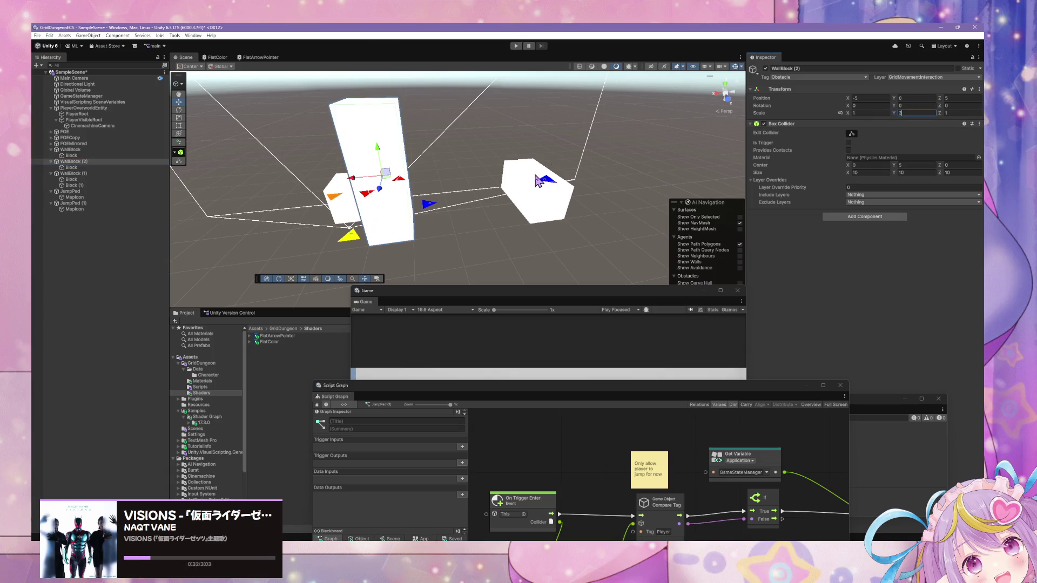
Step: Set JumpPad (1)'s second Jump value to 2 and start a playtest
left_click(540, 186)
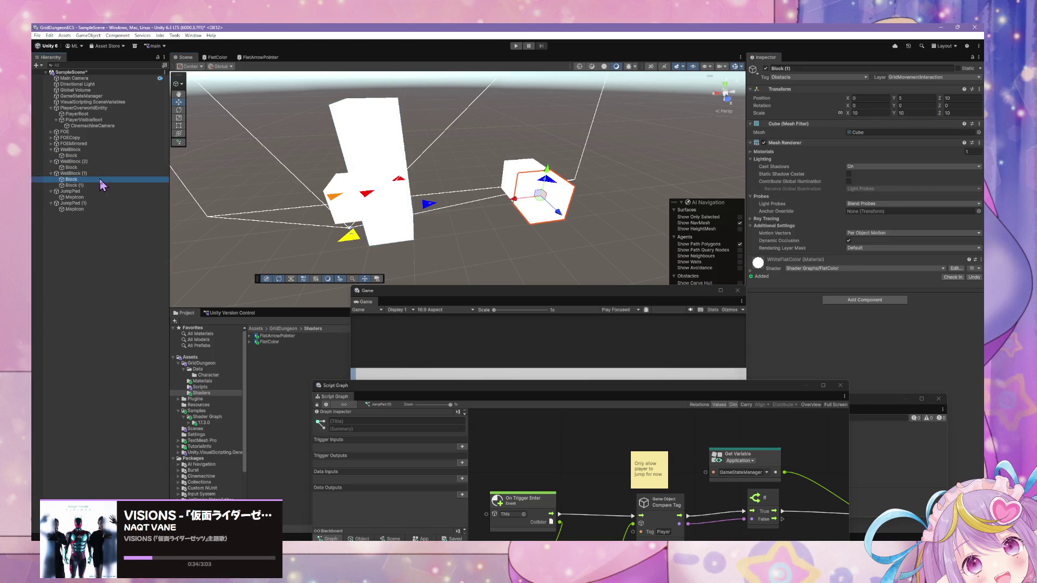
left_click(111, 203)
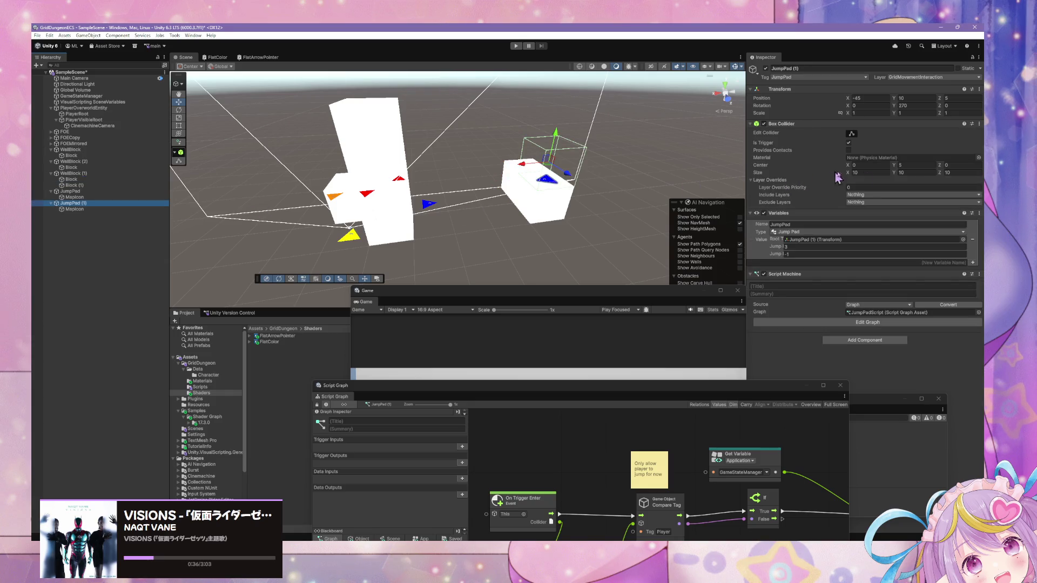
left_click(803, 254)
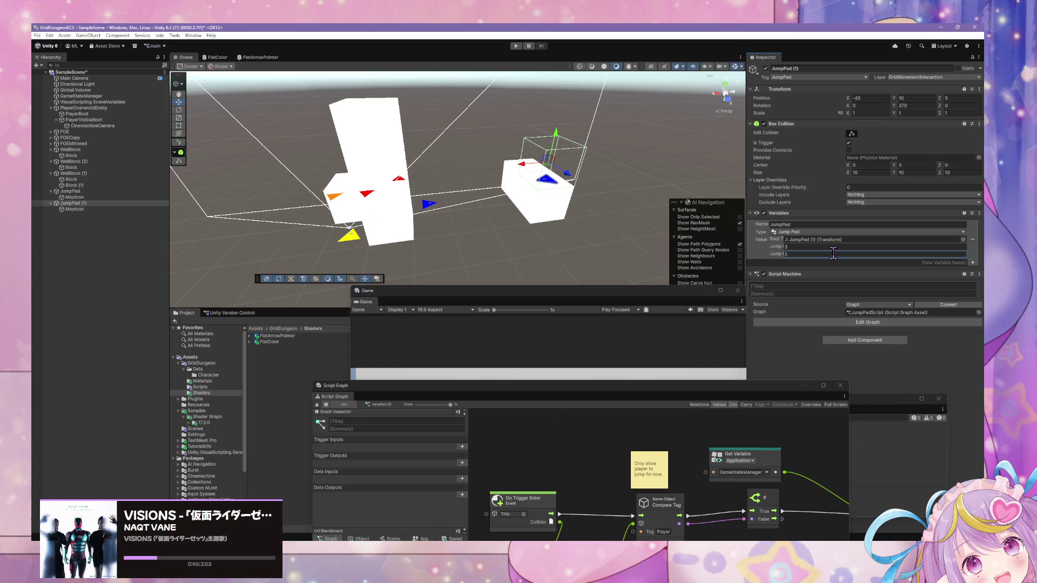
mouse_move(551, 225)
left_mouse_down()
mouse_move(518, 155)
mouse_move(535, 281)
mouse_move(533, 266)
mouse_move(535, 278)
mouse_move(561, 279)
mouse_move(542, 81)
left_mouse_up()
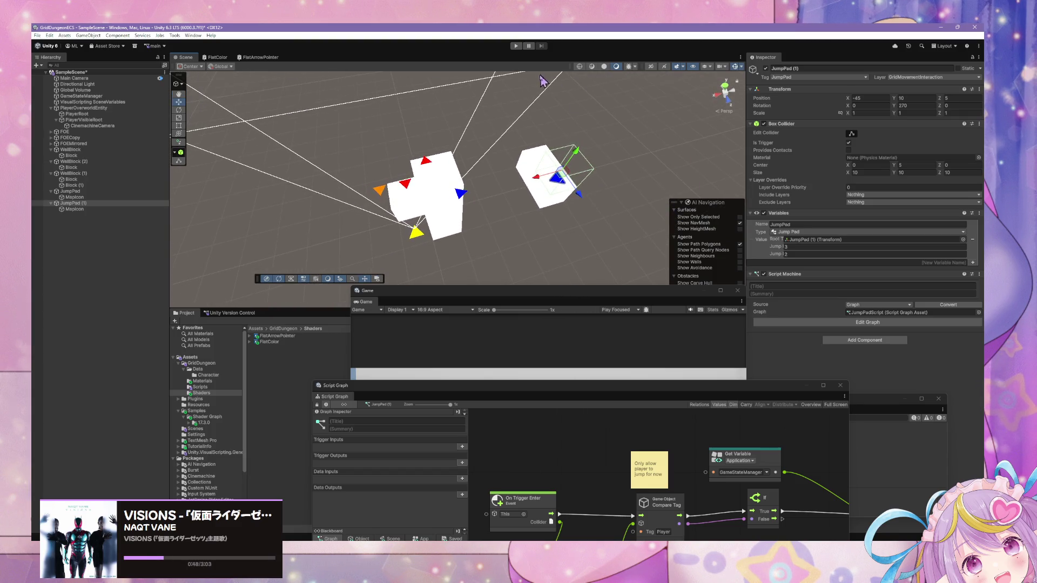
left_click(515, 46)
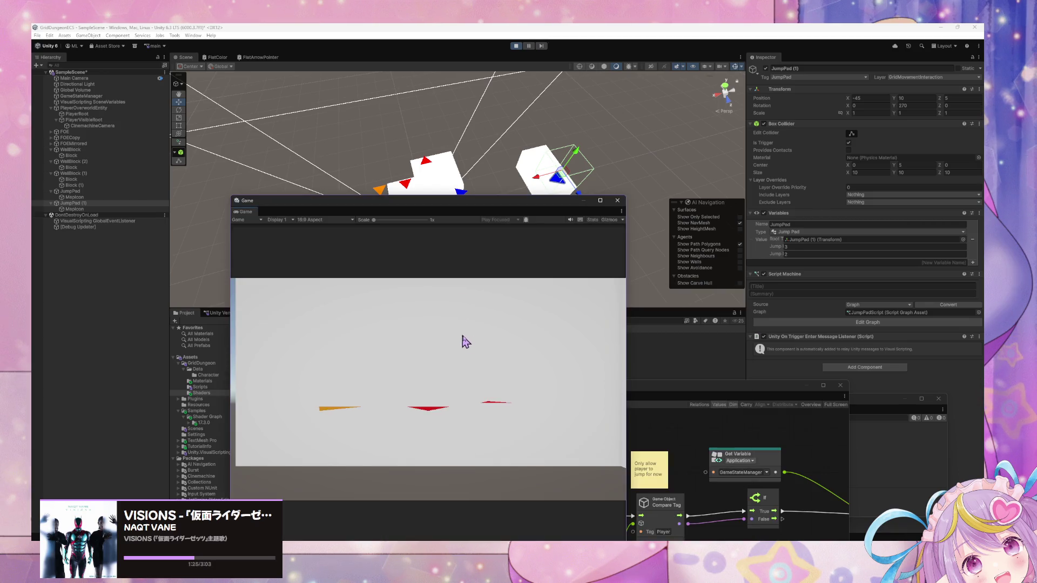
Step: Move the floating Game window down-left, try the jumps in game, then stop play mode
mouse_move(505, 213)
left_mouse_down()
mouse_move(470, 220)
mouse_move(437, 287)
left_mouse_up()
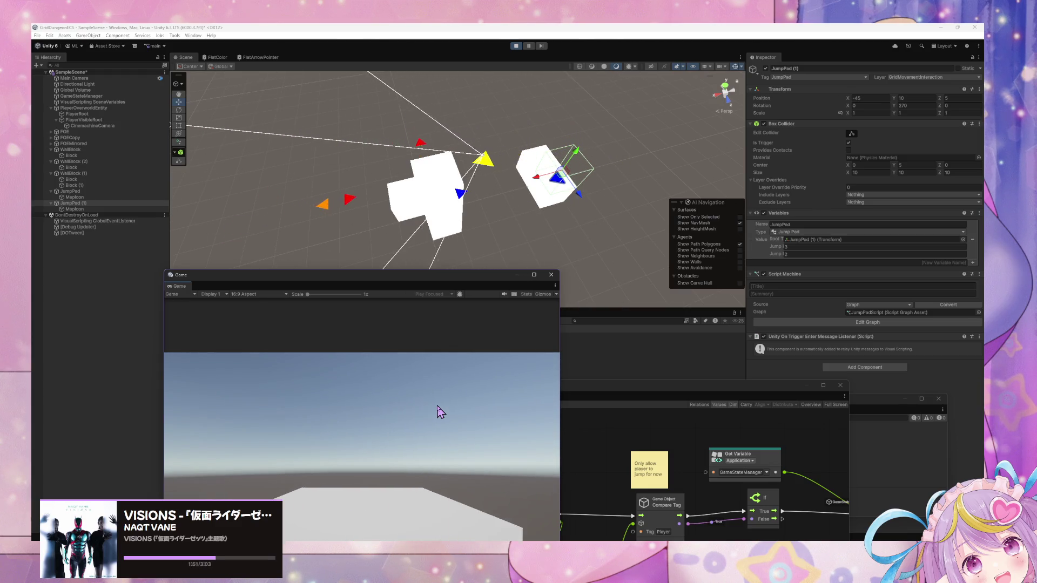
mouse_move(426, 162)
left_mouse_down()
mouse_move(390, 128)
mouse_move(439, 176)
mouse_move(578, 196)
mouse_move(454, 205)
mouse_move(432, 192)
mouse_move(454, 243)
left_mouse_up()
left_click(491, 451)
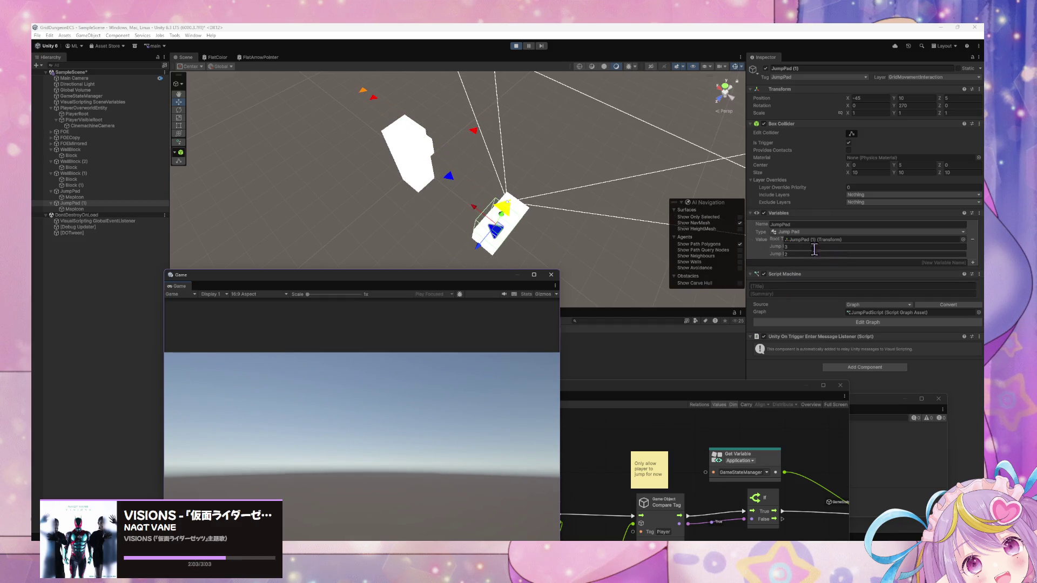
left_click(516, 46)
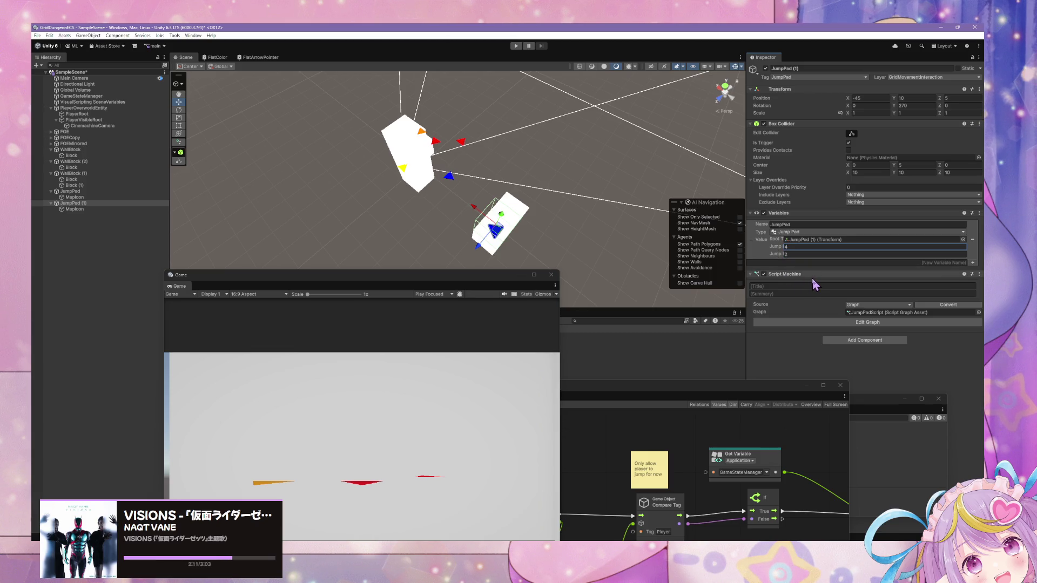
Step: Set the tall wall block's Scale Z to 2, keeping Scale X at 1 after trying 2
mouse_move(508, 235)
left_mouse_down()
mouse_move(474, 209)
mouse_move(545, 216)
mouse_move(636, 204)
mouse_move(685, 224)
mouse_move(631, 241)
mouse_move(487, 192)
left_mouse_up()
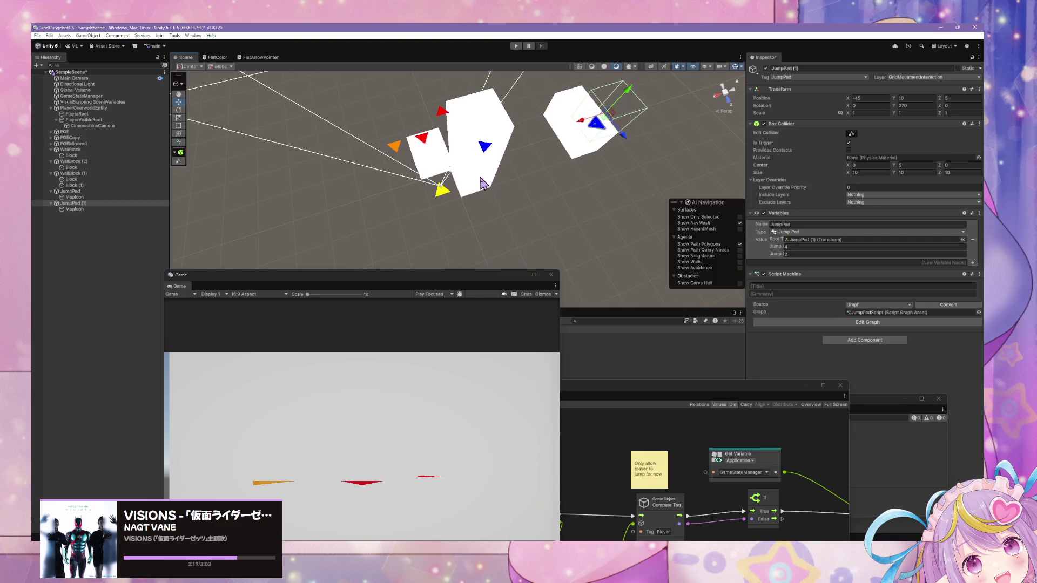
left_click(483, 184)
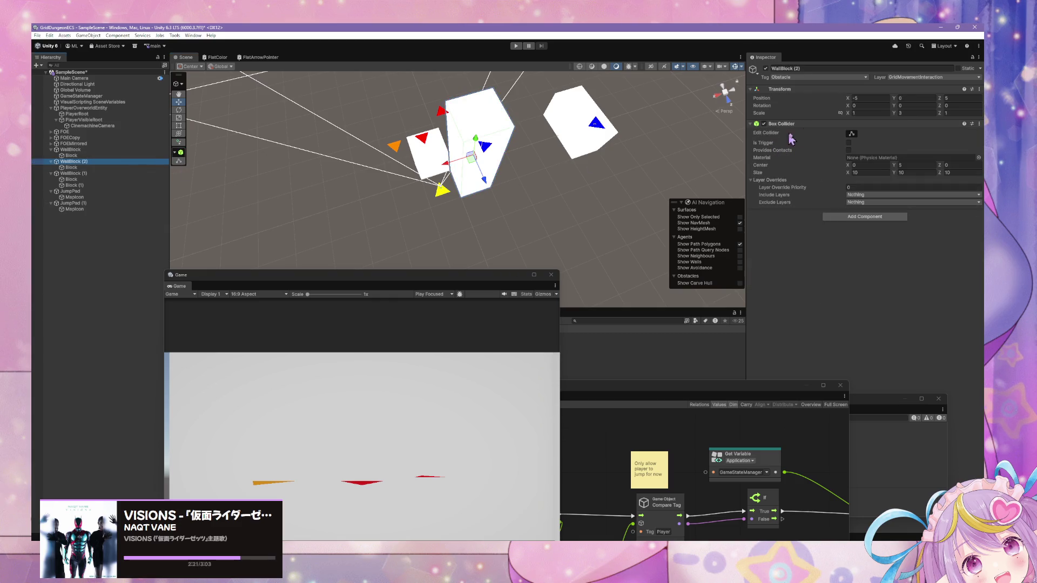
left_click(880, 113)
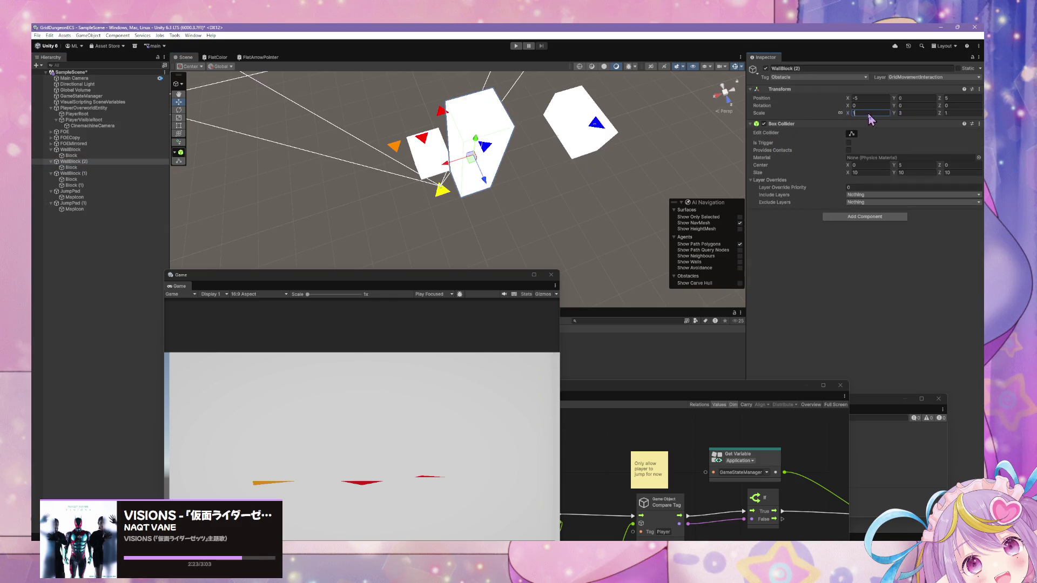
key("BackSpace")
type("2")
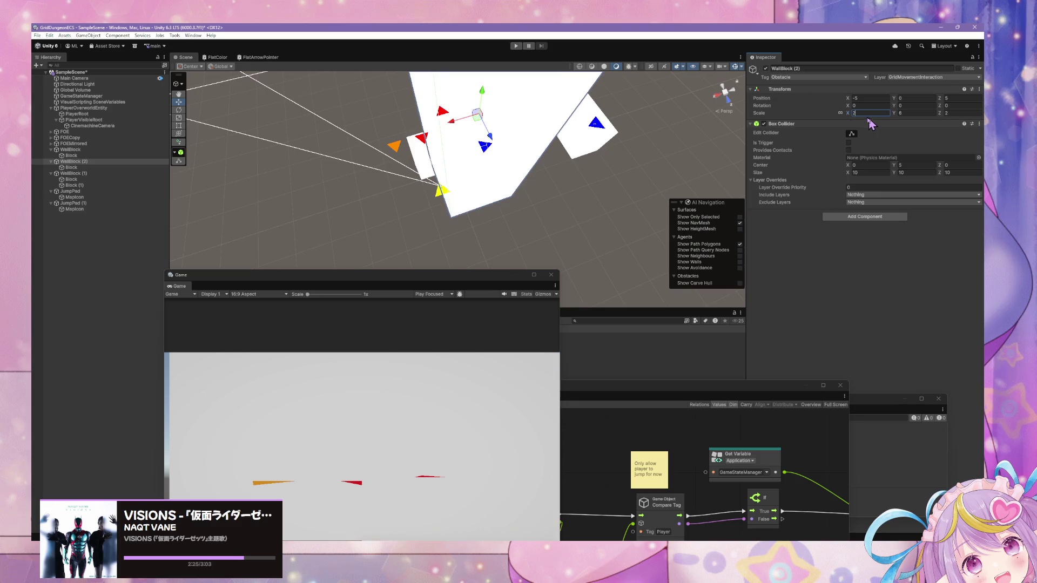
key("BackSpace")
type("1")
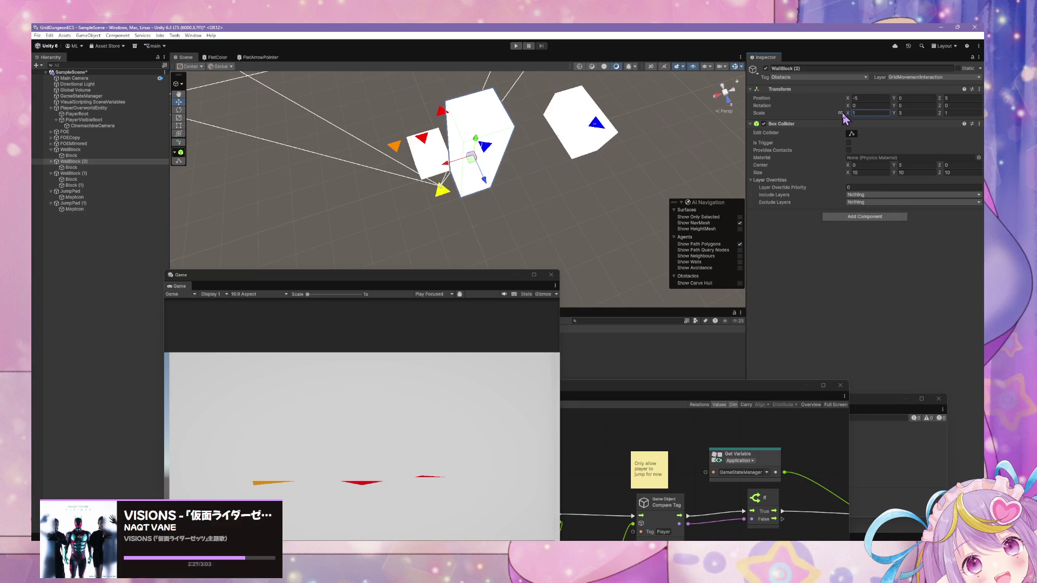
key("BackSpace")
type("2")
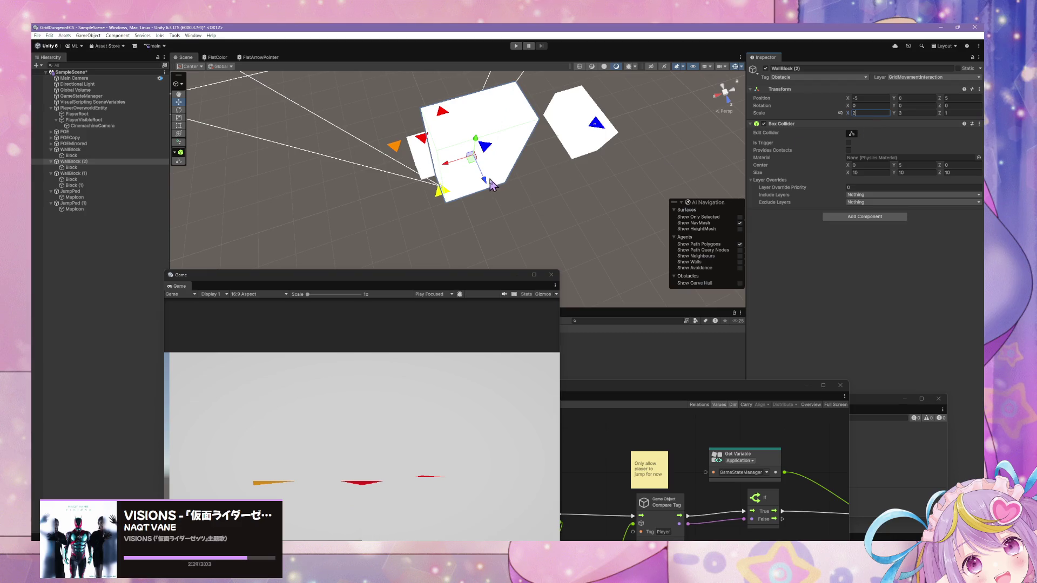
key("BackSpace")
type("1")
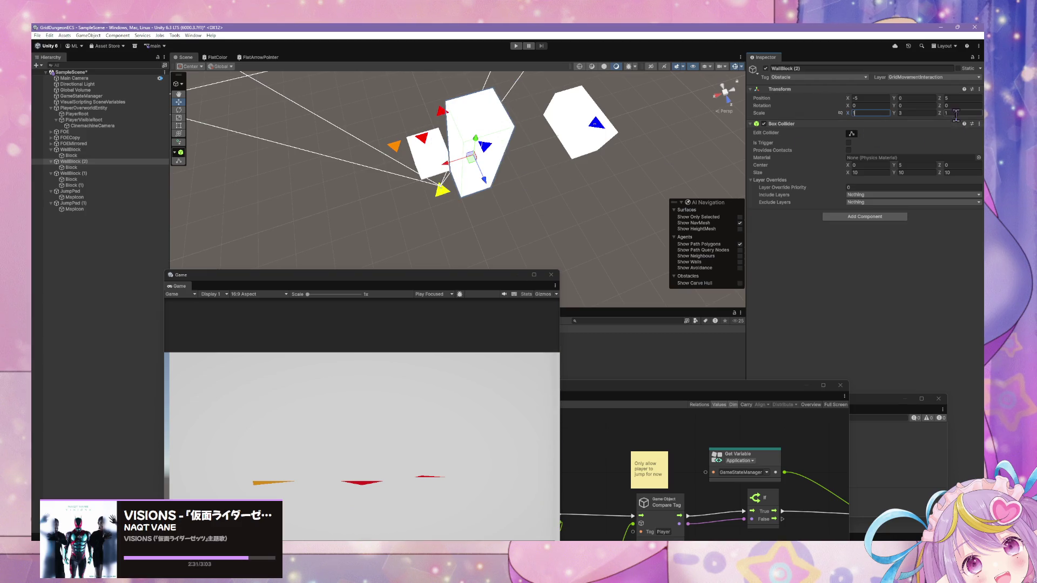
key("Tab")
key("Tab")
type("2")
Step: Slide the wall block along Z to about 10
mouse_move(495, 184)
left_mouse_down()
mouse_move(529, 207)
mouse_move(626, 144)
mouse_move(634, 150)
mouse_move(465, 169)
mouse_move(511, 173)
mouse_move(329, 157)
mouse_move(277, 190)
mouse_move(358, 203)
mouse_move(384, 189)
mouse_move(299, 183)
mouse_move(393, 191)
mouse_move(455, 180)
left_mouse_up()
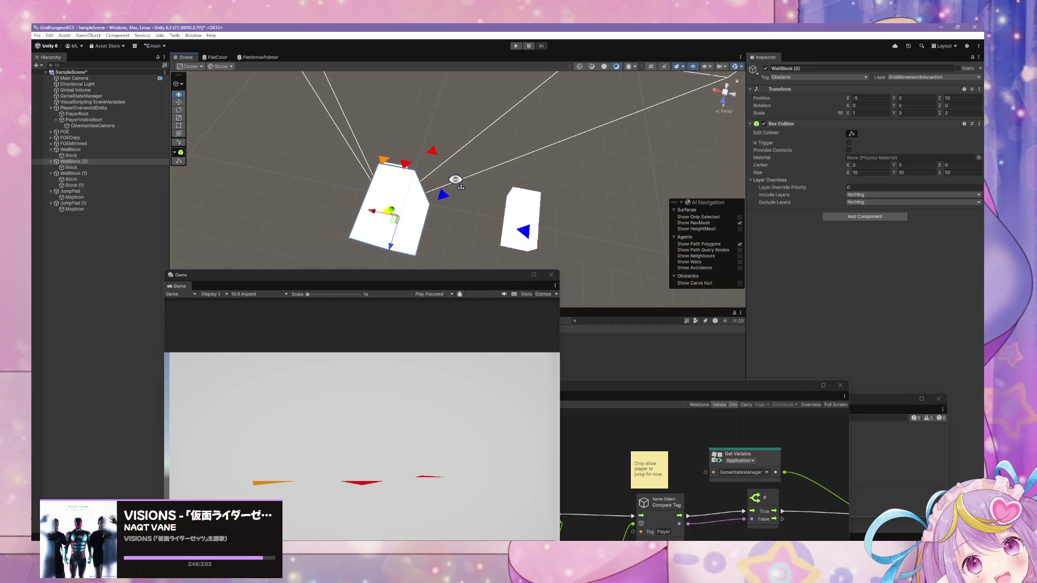
mouse_move(455, 179)
left_mouse_down()
mouse_move(342, 160)
mouse_move(412, 164)
mouse_move(426, 151)
mouse_move(444, 183)
mouse_move(519, 203)
mouse_move(439, 204)
mouse_move(498, 199)
mouse_move(579, 154)
mouse_move(455, 102)
mouse_move(556, 194)
mouse_move(407, 494)
left_mouse_up()
left_click(578, 154)
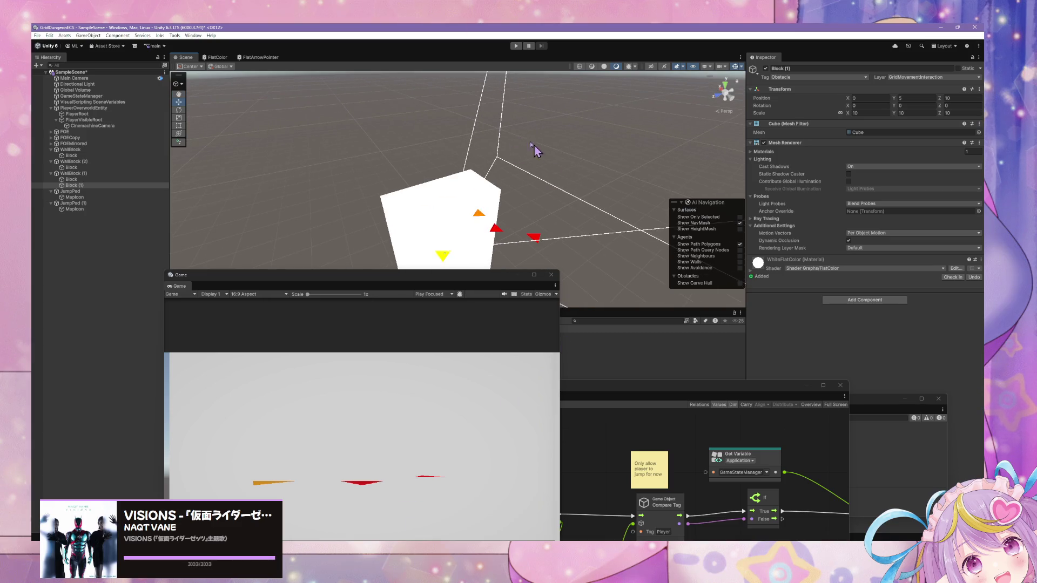
Step: Duplicate JumpPad (1) and place the new JumpPad (2) at X -5, Z 15
scroll(534, 150, "down", 5)
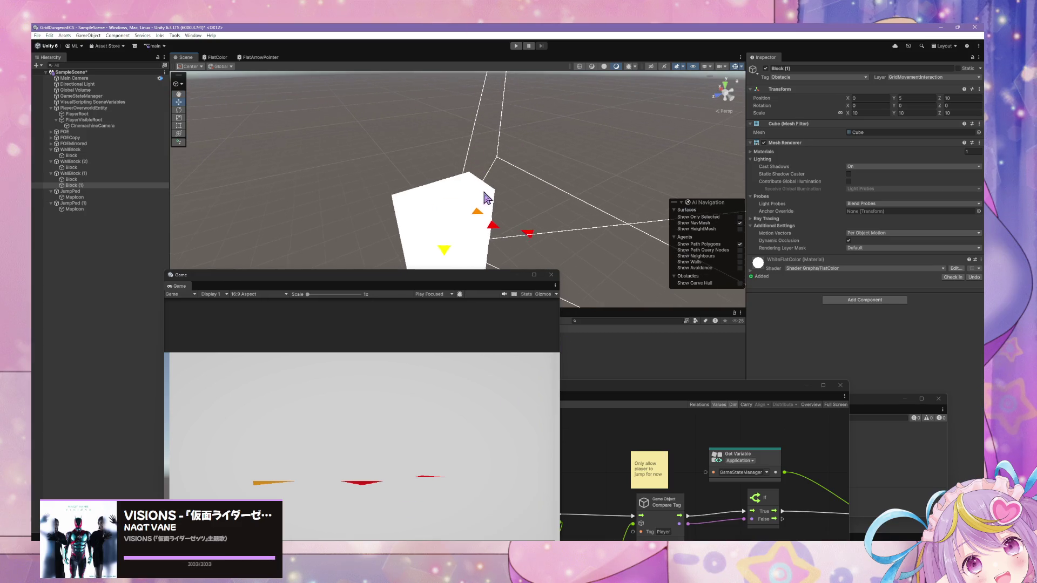
left_click(111, 202)
key("ctrl+d")
mouse_move(486, 243)
left_mouse_down()
mouse_move(544, 276)
mouse_move(485, 244)
left_mouse_up()
mouse_move(466, 195)
left_mouse_down()
mouse_move(352, 180)
mouse_move(621, 135)
mouse_move(730, 86)
left_mouse_up()
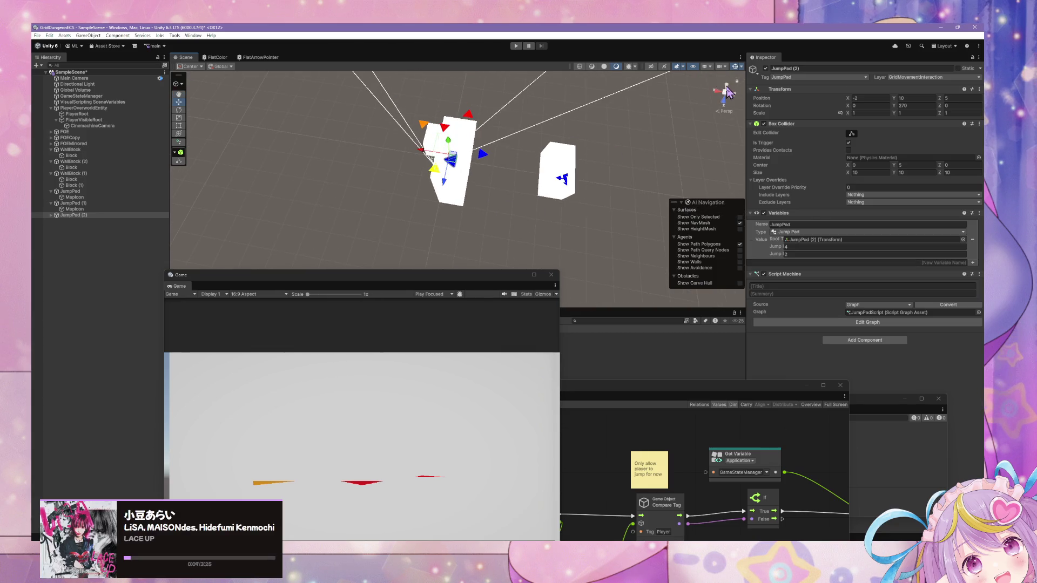
left_click(726, 86)
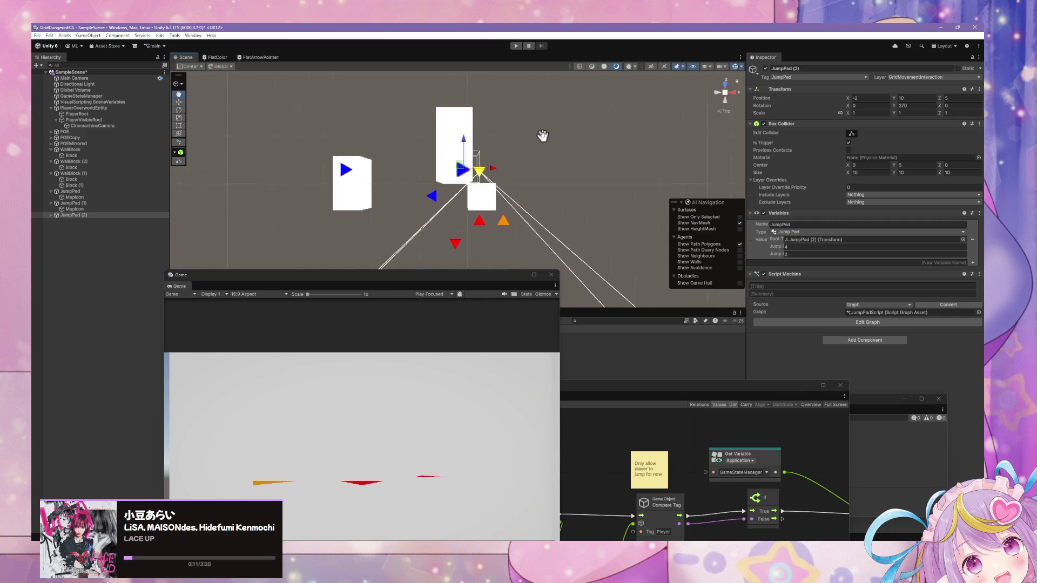
scroll(583, 133, "up", 2)
scroll(583, 133, "down", 2)
scroll(562, 136, "down", 1)
left_click_drag(505, 189, 497, 201)
mouse_move(468, 164)
left_mouse_down()
mouse_move(468, 136)
mouse_move(523, 191)
mouse_move(493, 194)
mouse_move(475, 156)
mouse_move(500, 162)
mouse_move(526, 135)
mouse_move(572, 219)
mouse_move(624, 236)
mouse_move(620, 245)
mouse_move(467, 251)
mouse_move(386, 268)
mouse_move(283, 194)
mouse_move(499, 226)
mouse_move(527, 213)
mouse_move(513, 185)
mouse_move(521, 202)
mouse_move(469, 194)
mouse_move(562, 176)
mouse_move(545, 201)
left_mouse_up()
Step: Rotate JumpPad (2) to 180°, set its Jump values to 1 and -3, and start a playtest
left_click(179, 109)
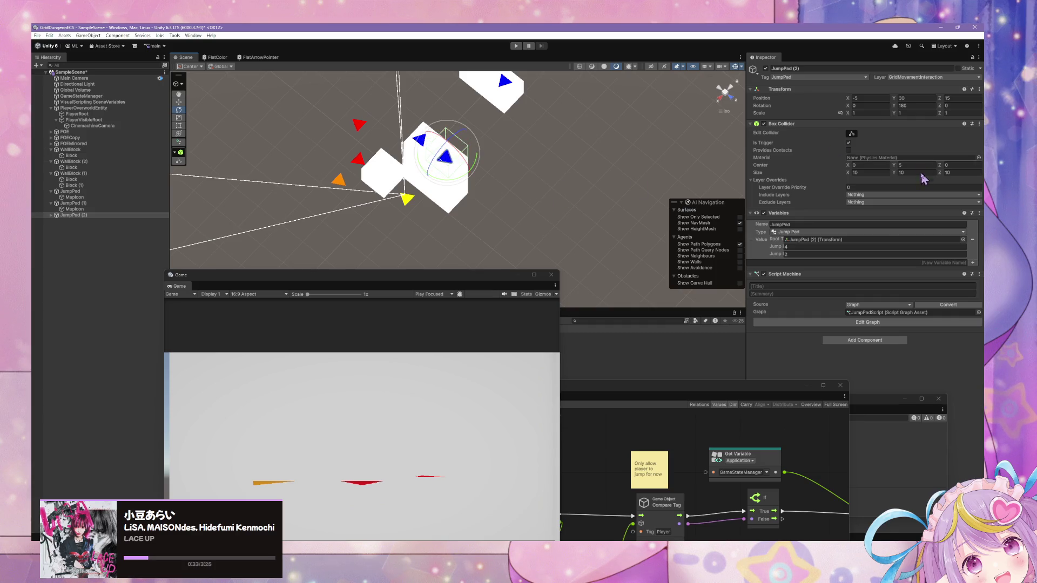
left_click(818, 254)
type("-3")
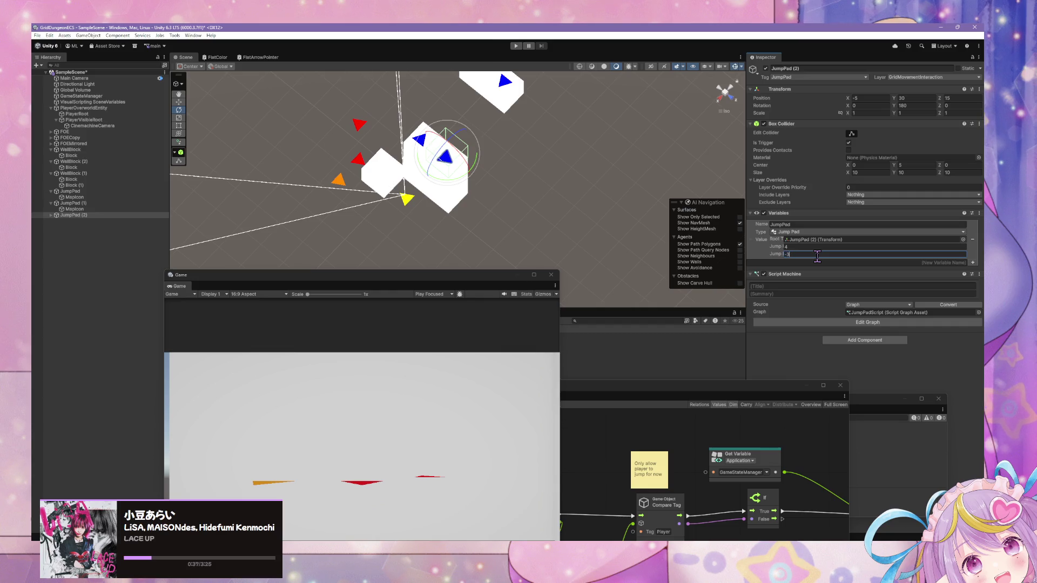
left_click(798, 247)
mouse_move(659, 281)
left_mouse_down()
mouse_move(548, 234)
mouse_move(537, 157)
mouse_move(614, 102)
mouse_move(617, 123)
mouse_move(590, 123)
mouse_move(586, 190)
mouse_move(467, 197)
left_mouse_up()
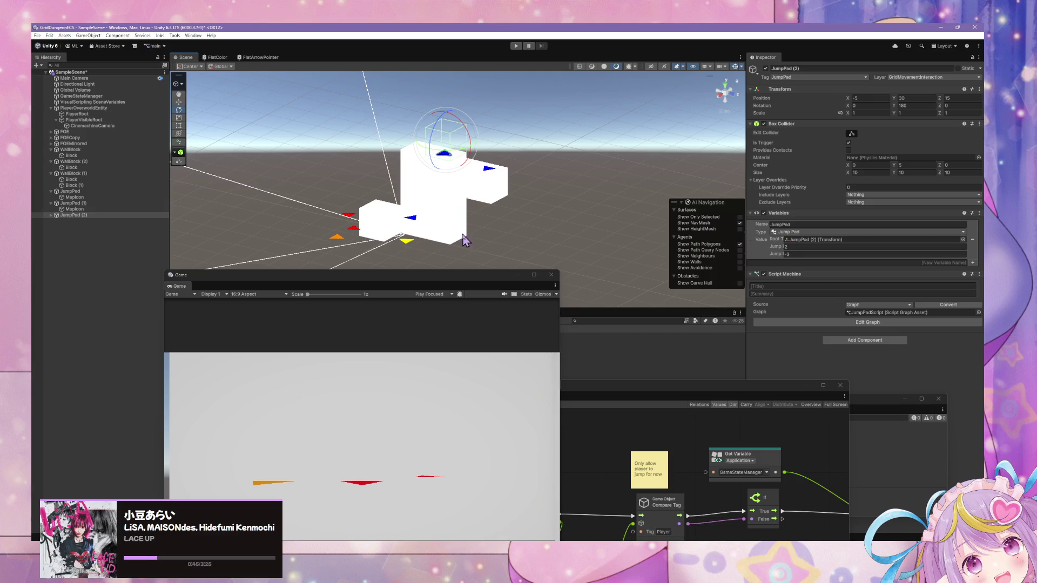
left_click(803, 247)
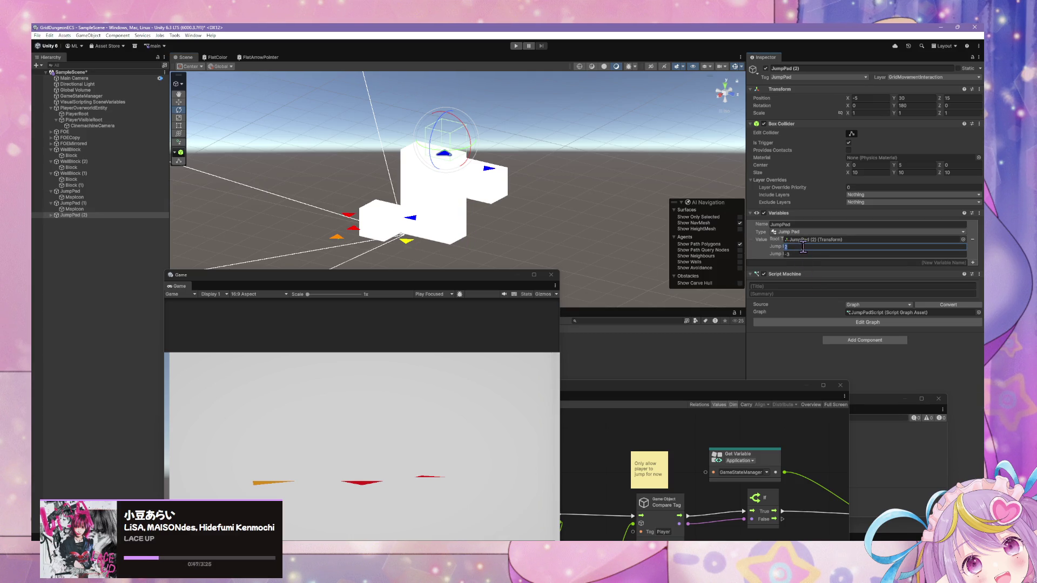
type("1")
key("Return")
left_click(440, 386)
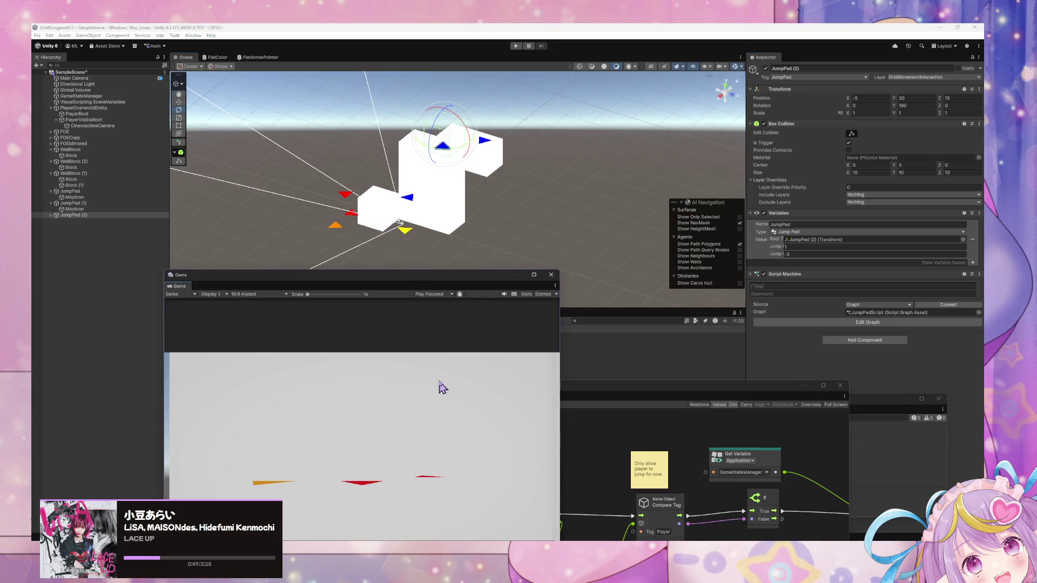
mouse_move(481, 216)
left_mouse_down()
mouse_move(387, 289)
mouse_move(599, 36)
left_mouse_up()
mouse_move(510, 138)
left_mouse_down()
mouse_move(507, 114)
mouse_move(511, 220)
mouse_move(525, 211)
left_mouse_up()
mouse_move(518, 38)
left_mouse_down()
mouse_move(522, 201)
mouse_move(537, 179)
mouse_move(537, 89)
left_mouse_up()
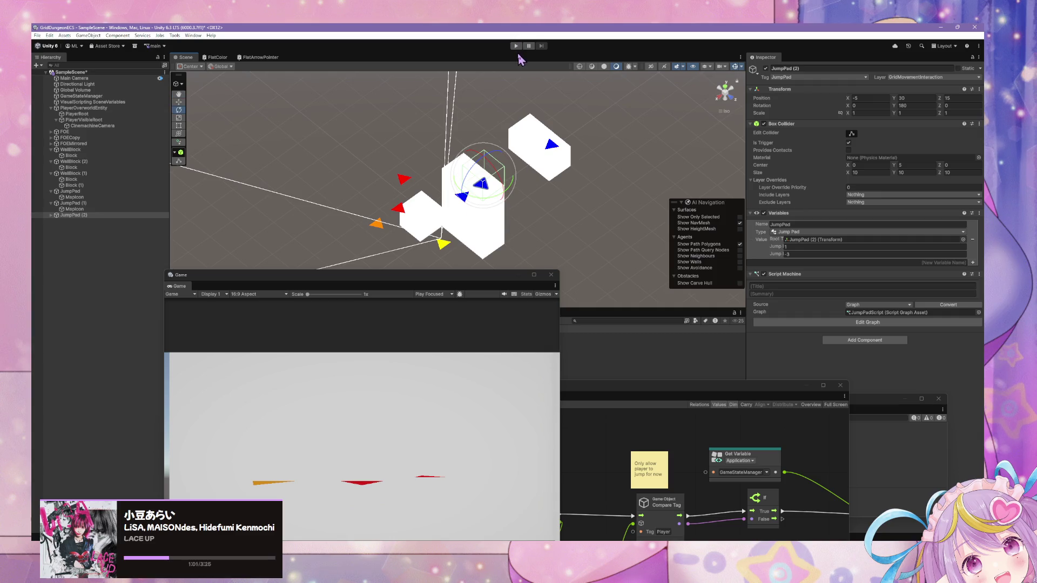
left_click(516, 47)
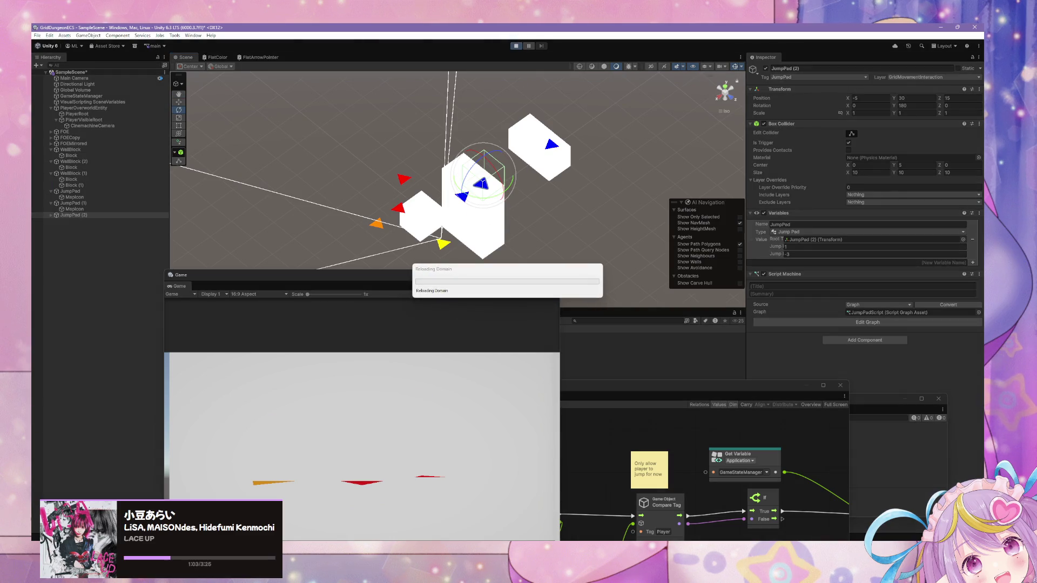
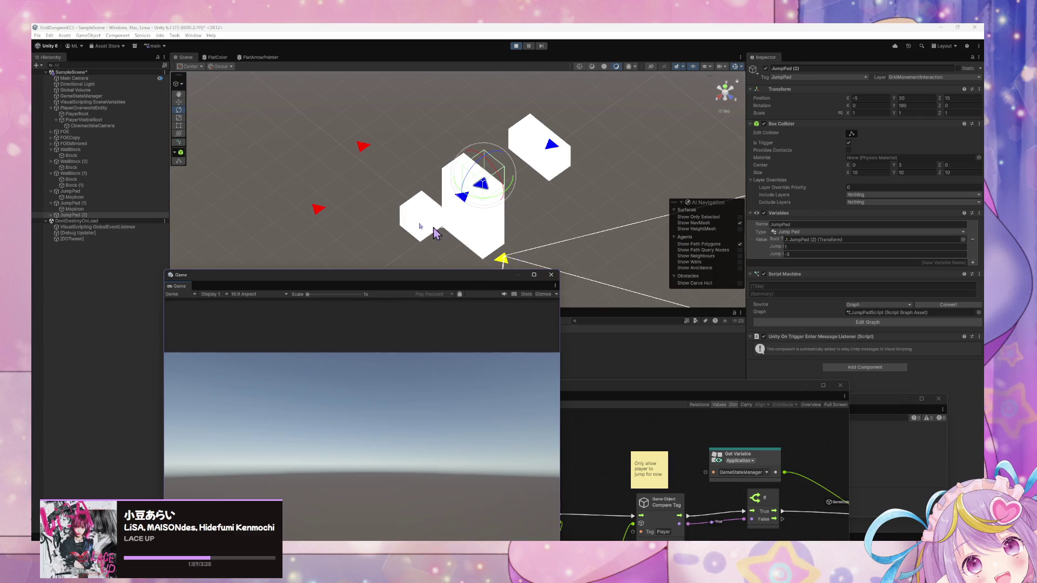
Step: Compare with JumpPad (1), then set JumpPad (2)'s first Jump variable to 2
left_click(113, 204)
left_click(105, 215)
left_click(809, 254)
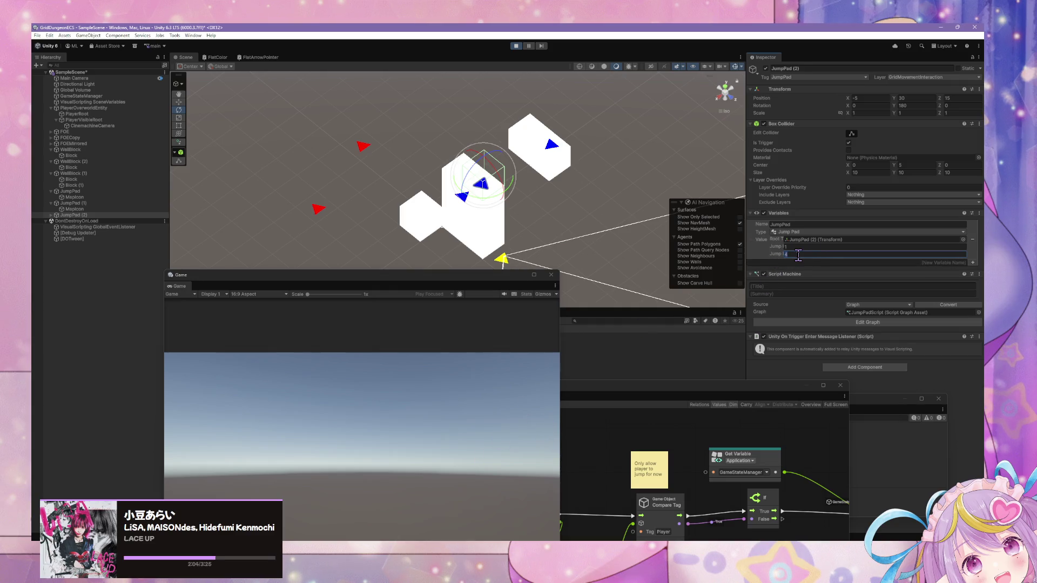
type("-3")
mouse_move(468, 243)
left_mouse_down()
mouse_move(523, 307)
mouse_move(502, 254)
mouse_move(492, 263)
mouse_move(362, 248)
mouse_move(485, 119)
mouse_move(471, 278)
mouse_move(442, 224)
left_mouse_up()
left_click(811, 254)
left_click(806, 246)
left_click(477, 446)
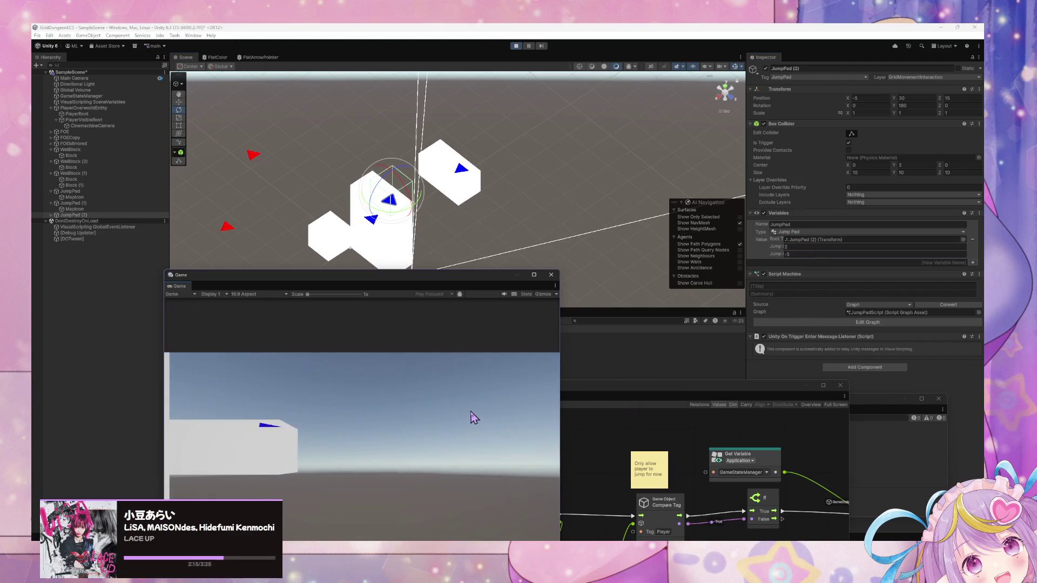
mouse_move(463, 284)
left_mouse_down()
mouse_move(585, 446)
mouse_move(648, 474)
left_mouse_up()
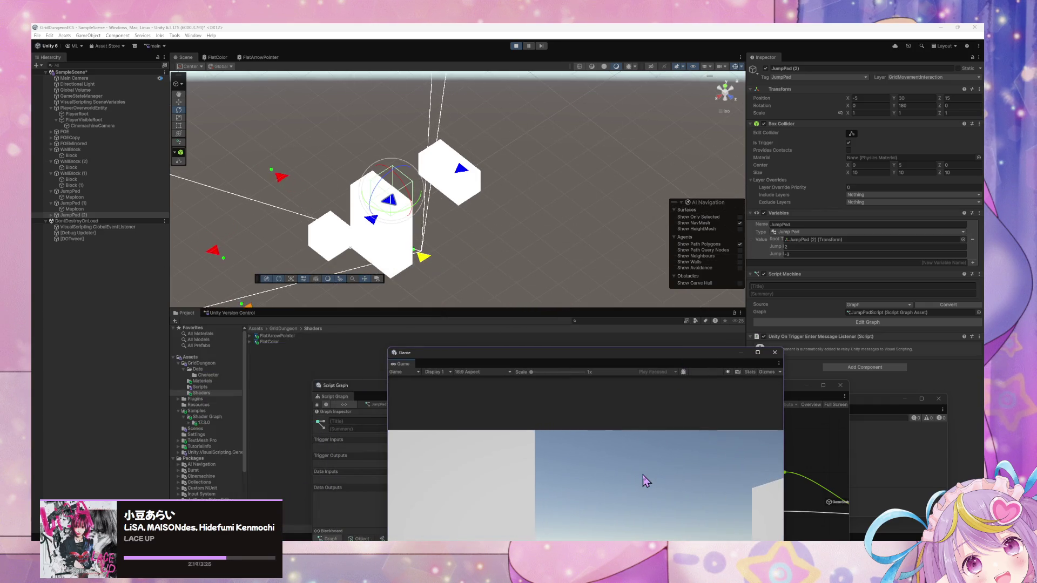
Step: Park the floating Game view at the lower left and bring the Script Graph window forward
left_click_drag(574, 351, 616, 185)
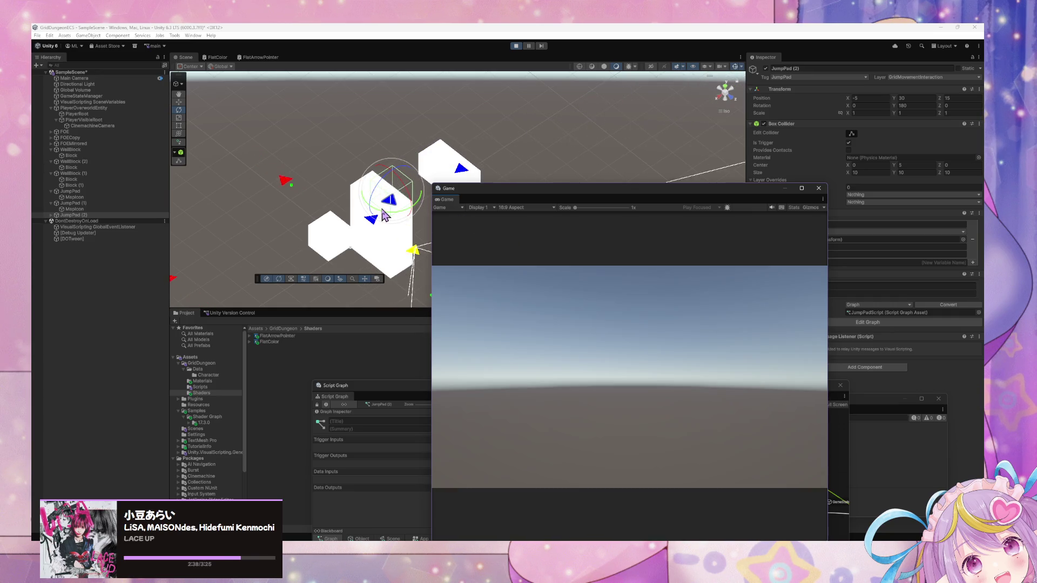
left_click_drag(502, 195, 689, 169)
mouse_move(567, 253)
left_mouse_down()
mouse_move(504, 294)
mouse_move(421, 240)
mouse_move(415, 192)
mouse_move(441, 244)
mouse_move(467, 193)
mouse_move(468, 270)
left_mouse_up()
mouse_move(719, 171)
left_mouse_down()
mouse_move(599, 359)
mouse_move(571, 344)
left_mouse_up()
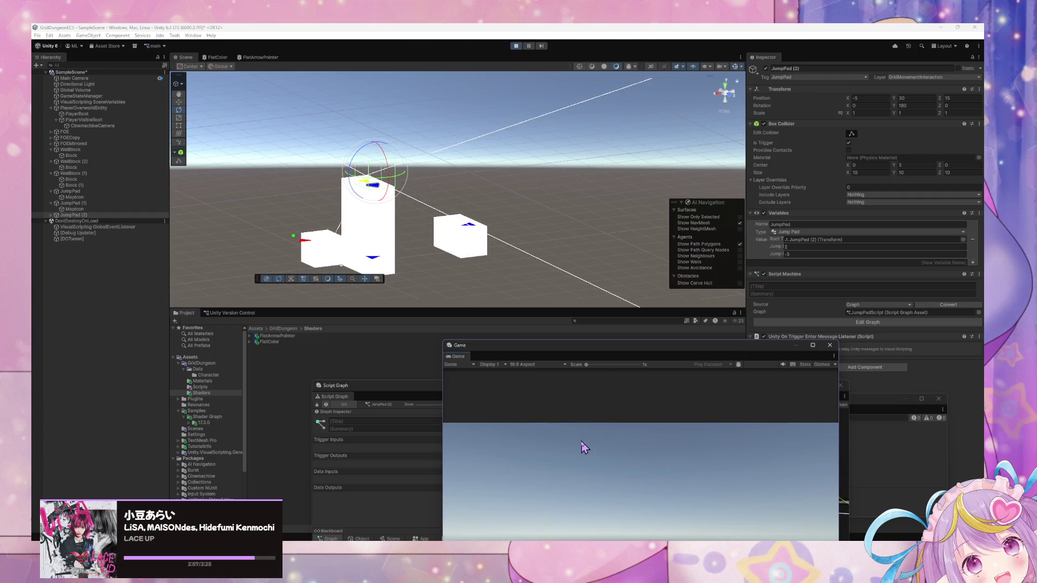
mouse_move(546, 348)
left_mouse_down()
mouse_move(382, 120)
mouse_move(319, 167)
mouse_move(343, 357)
mouse_move(217, 339)
left_mouse_up()
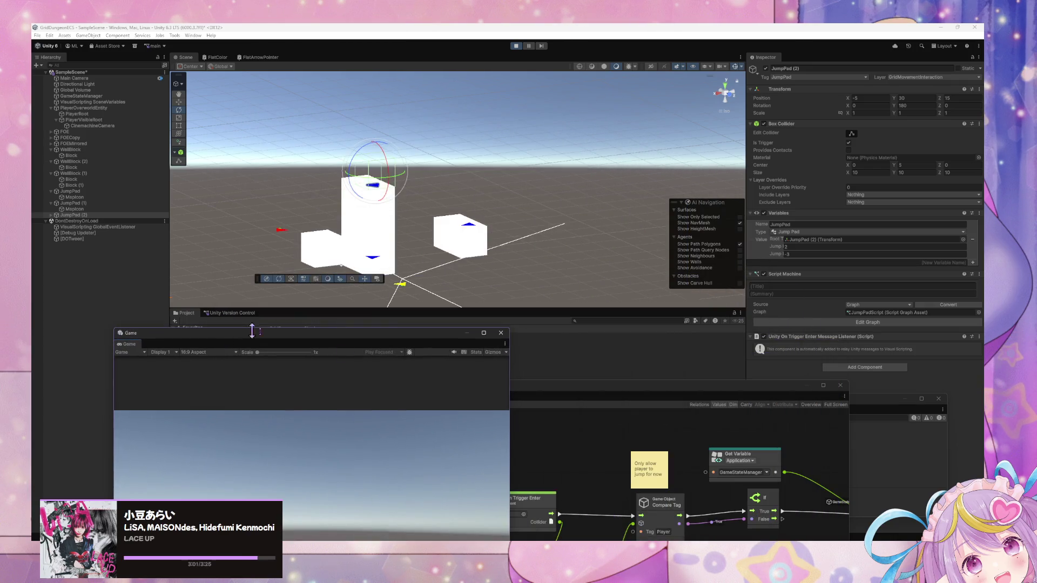
mouse_move(651, 401)
left_mouse_down()
mouse_move(688, 222)
mouse_move(664, 188)
left_mouse_up()
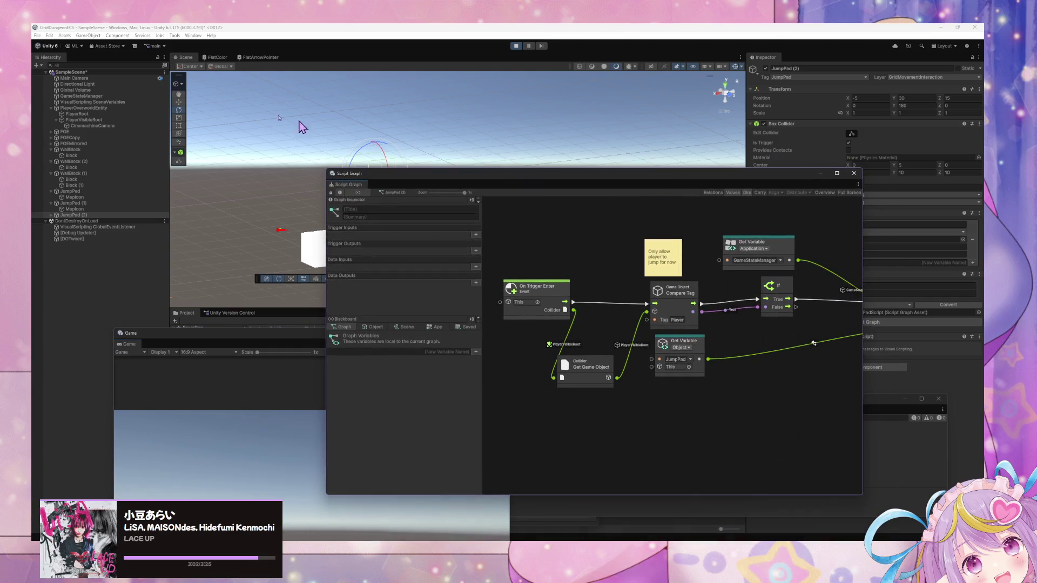
Step: Select GameStateManager and open Player Movement Input inside the Overworld Movement Enabled state
left_click(105, 98)
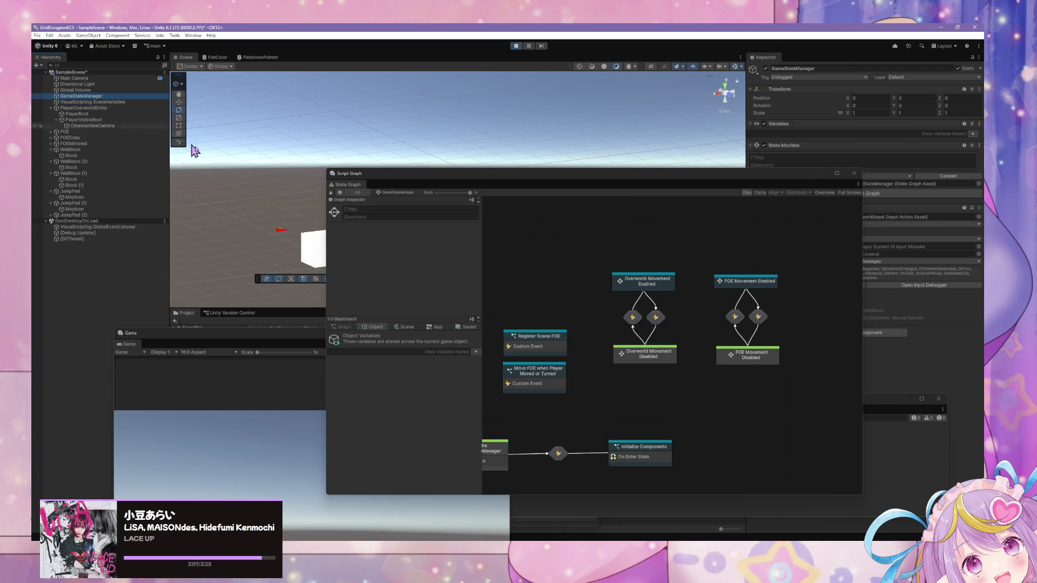
right_click(750, 296)
left_click(663, 284)
double_click(663, 284)
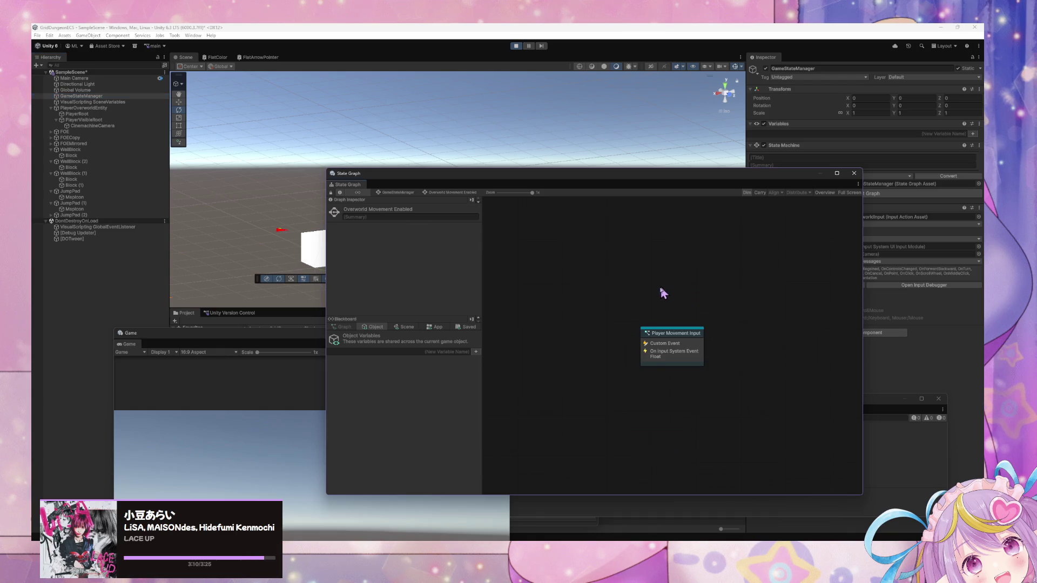
double_click(675, 344)
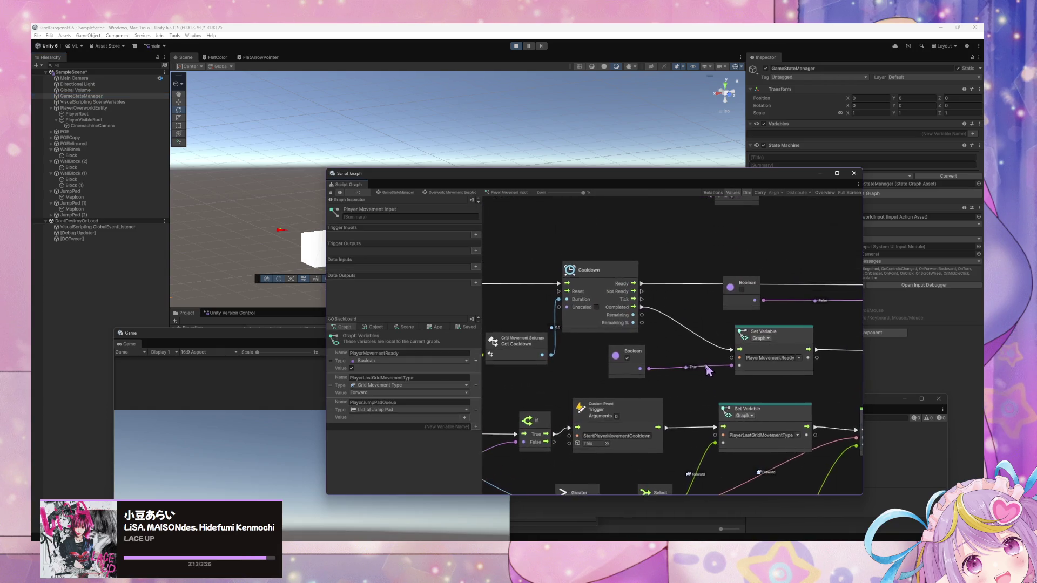
Step: Pan around the Player Movement Input graph and open the Grid Jump Pad subgraph
scroll(708, 370, "down", 5)
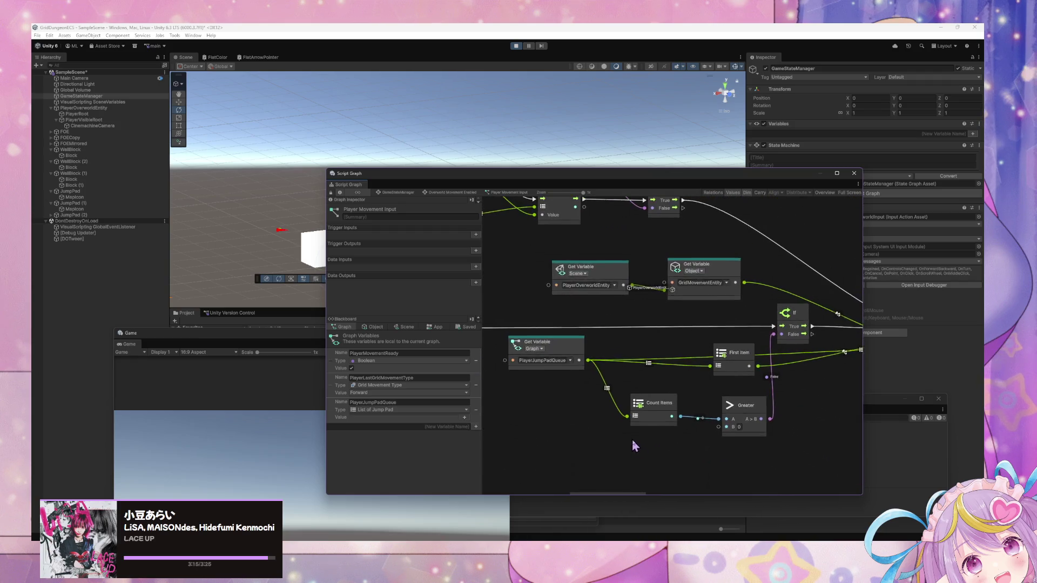
scroll(634, 445, "left", 5)
scroll(731, 419, "down", 10)
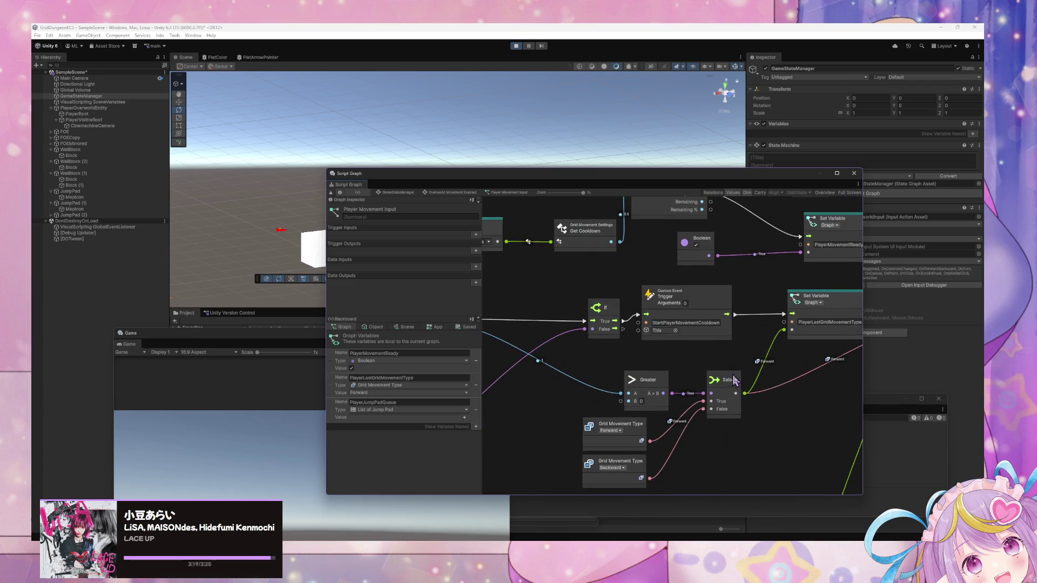
scroll(734, 381, "right", 10)
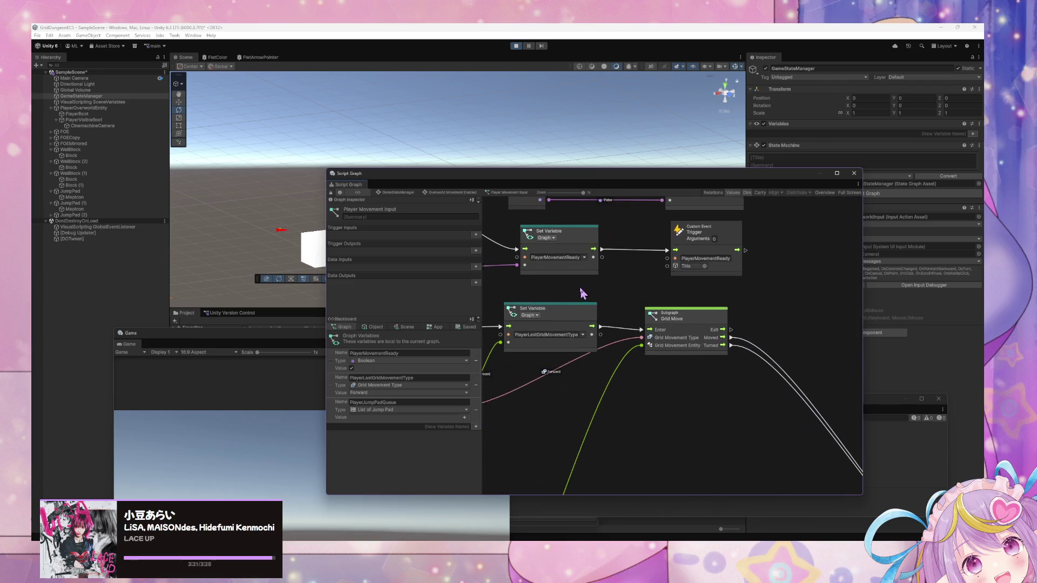
scroll(643, 378, "up", 5)
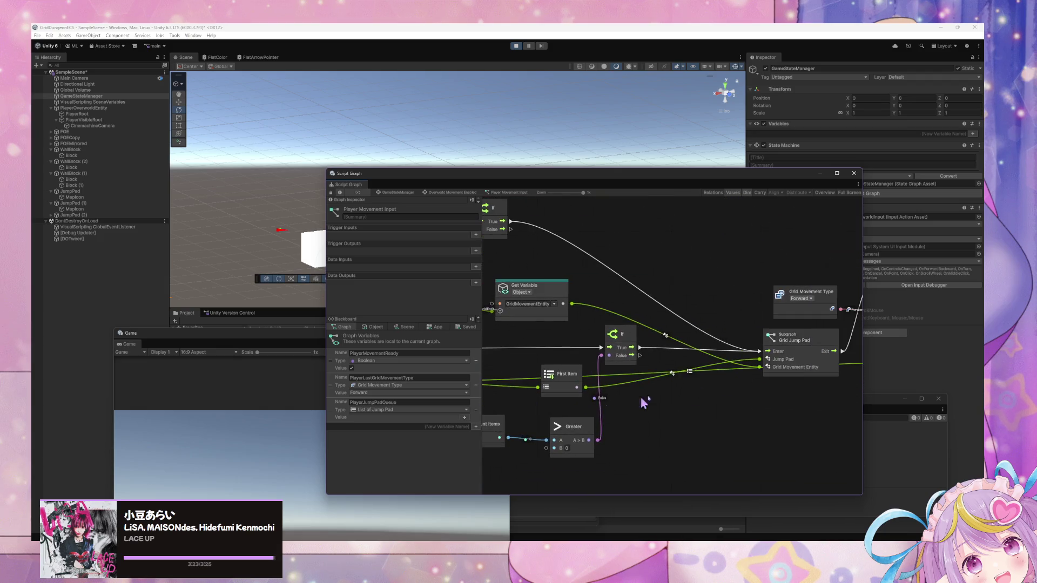
double_click(790, 346)
Step: Rearrange DO Jump, Get Movement Steps and the root-transform getters, then reposition the Script Graph and Game windows
left_click_drag(620, 378, 603, 371)
left_click_drag(629, 415, 609, 411)
left_click_drag(789, 278, 802, 247)
scroll(643, 282, "up", 3)
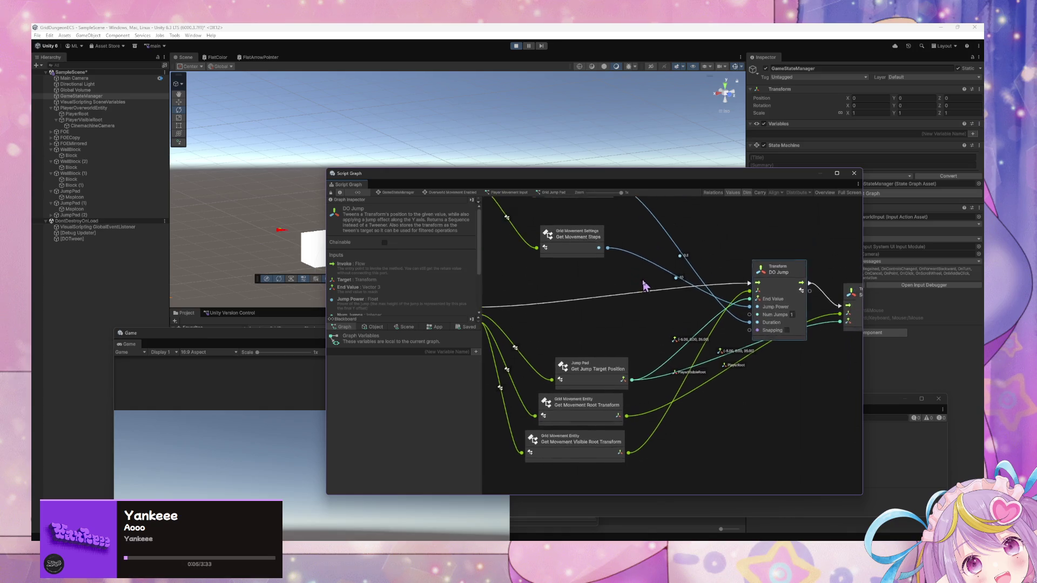
mouse_move(583, 253)
left_mouse_down()
mouse_move(562, 246)
mouse_move(562, 270)
left_mouse_up()
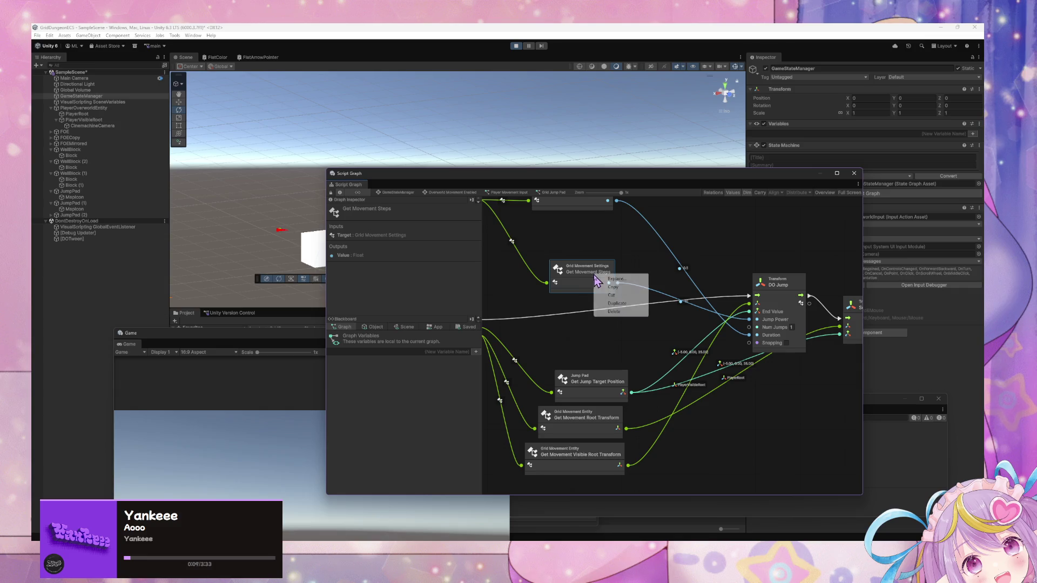
left_click(605, 241)
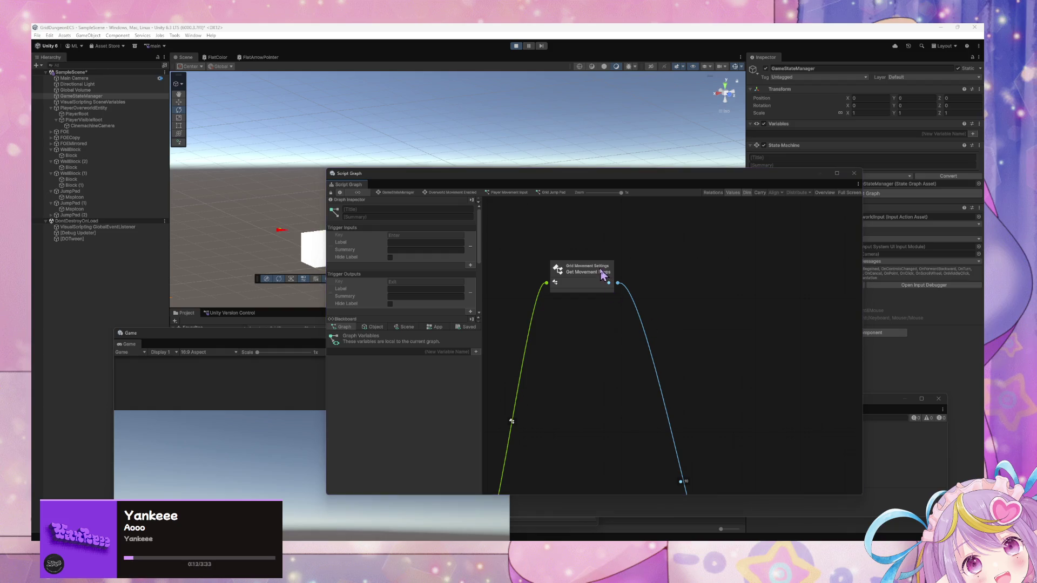
left_click_drag(602, 274, 606, 426)
key("ctrl+z")
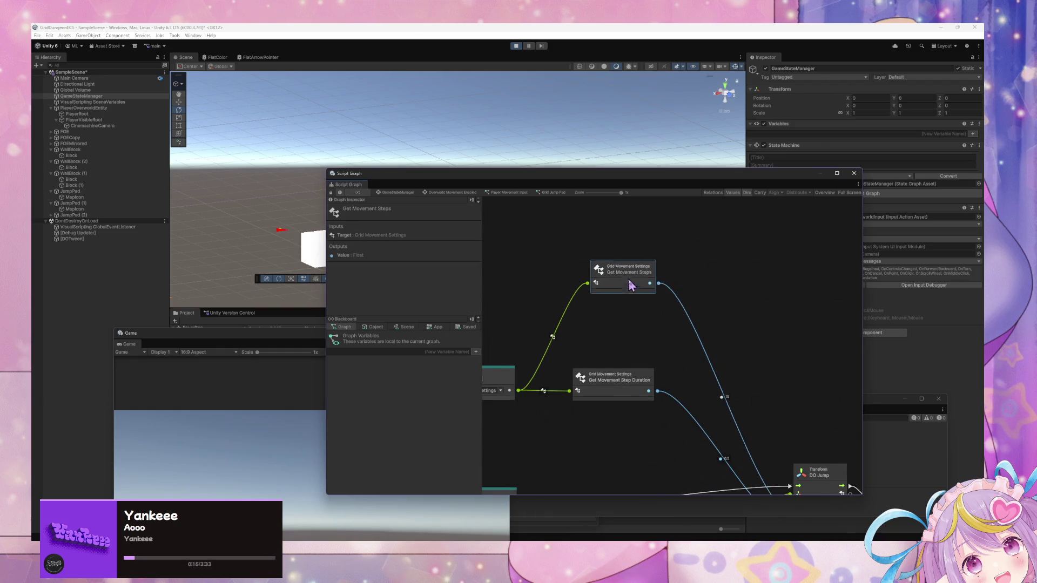
left_click_drag(610, 177, 857, 219)
mouse_move(406, 337)
left_mouse_down()
mouse_move(623, 198)
mouse_move(936, 128)
left_mouse_up()
Step: Walk the player over the right block and tall block, then onto the small block
key("w")
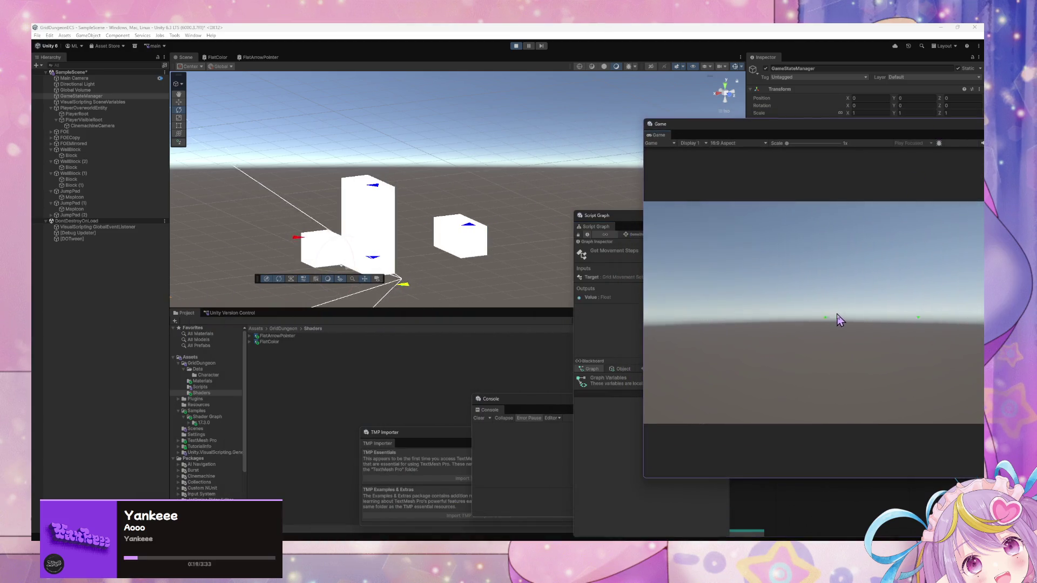
key("d")
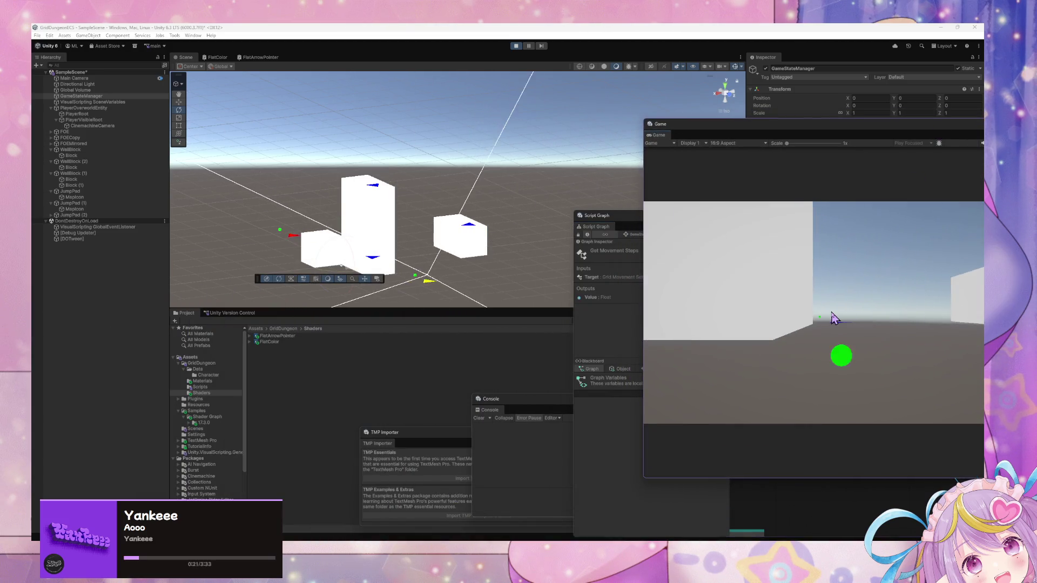
key("w")
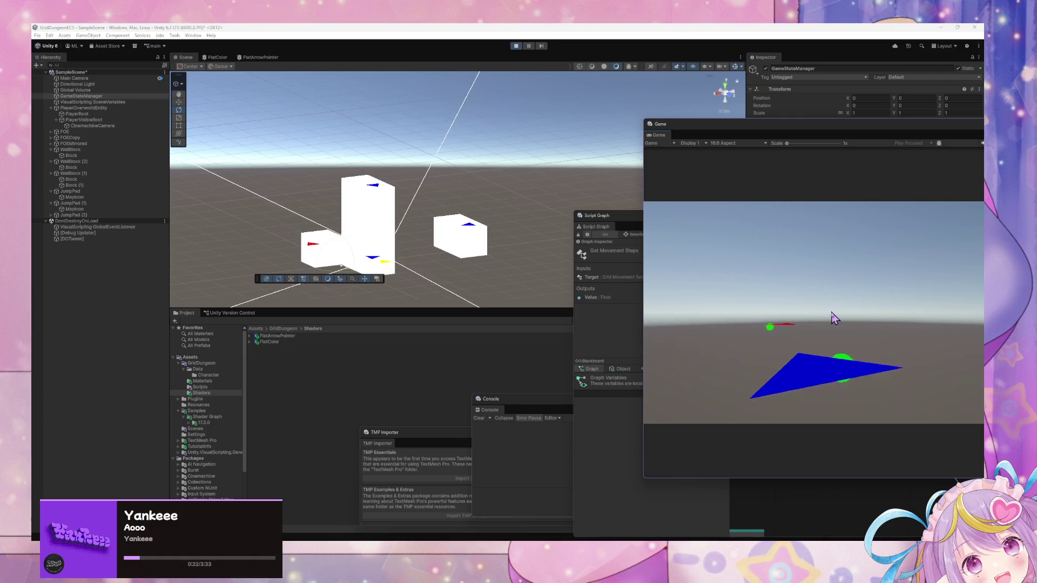
key("w")
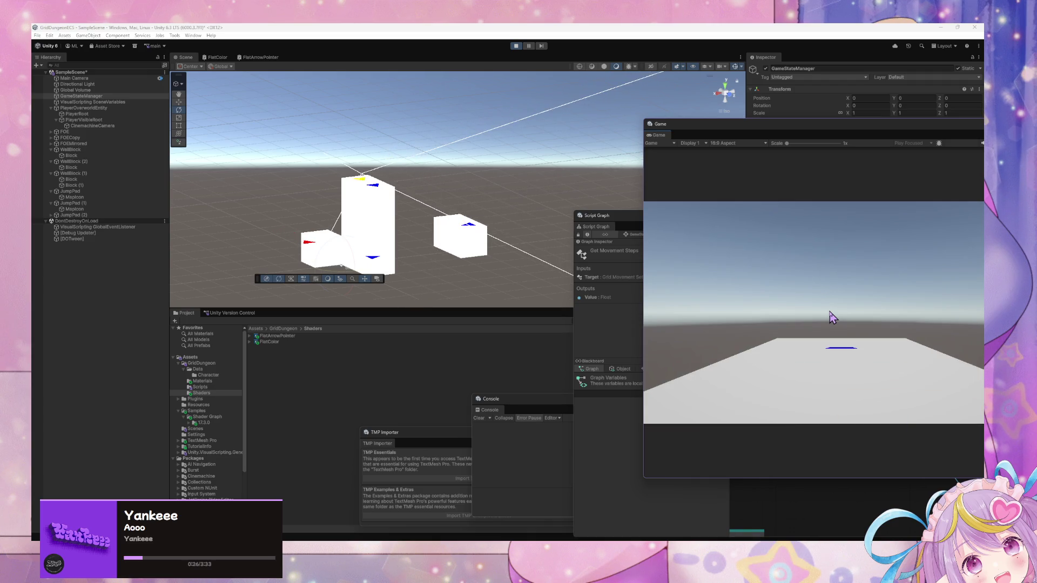
key("w")
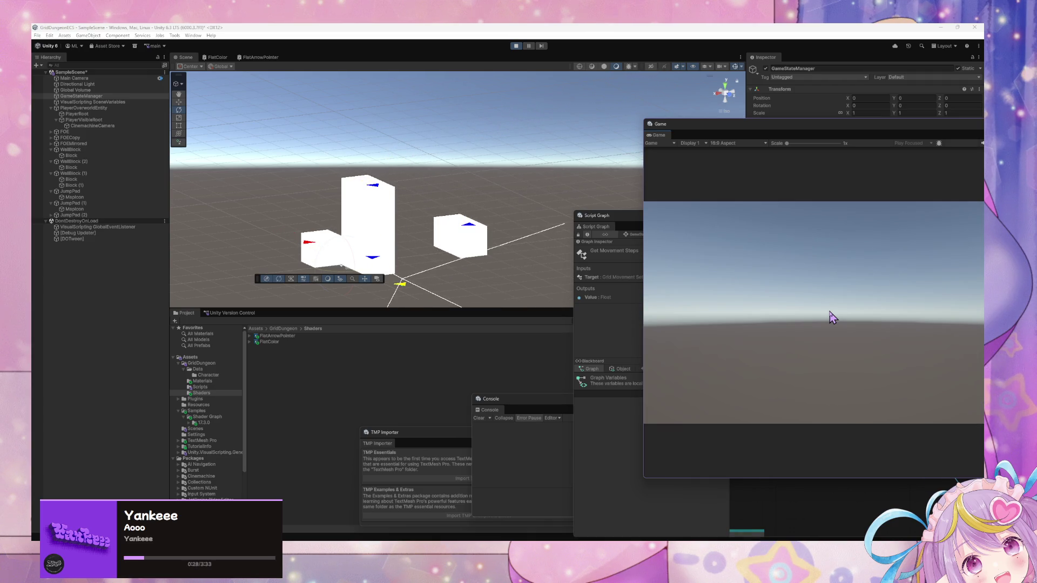
key("a")
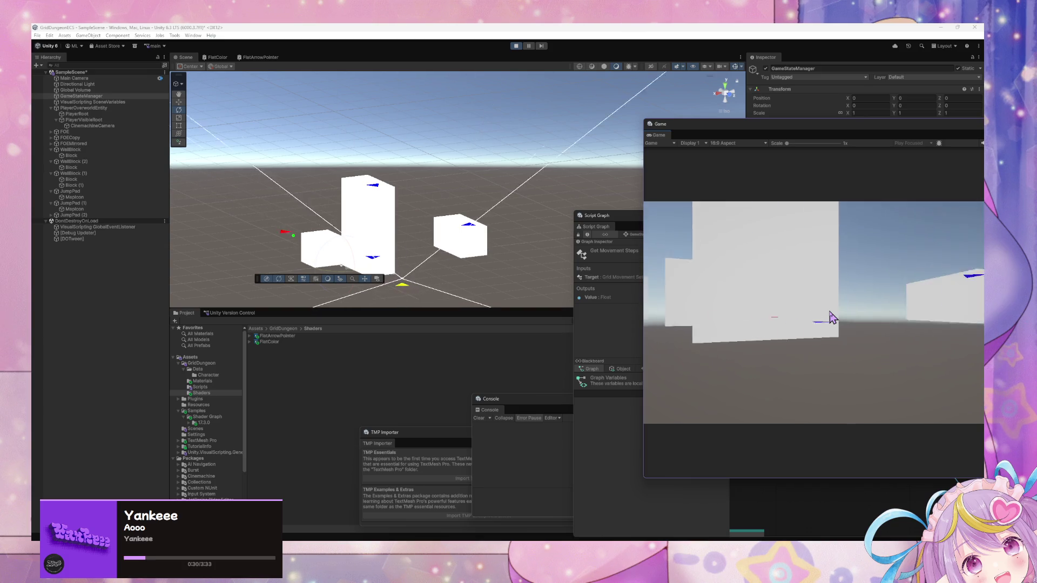
key("a")
key("w")
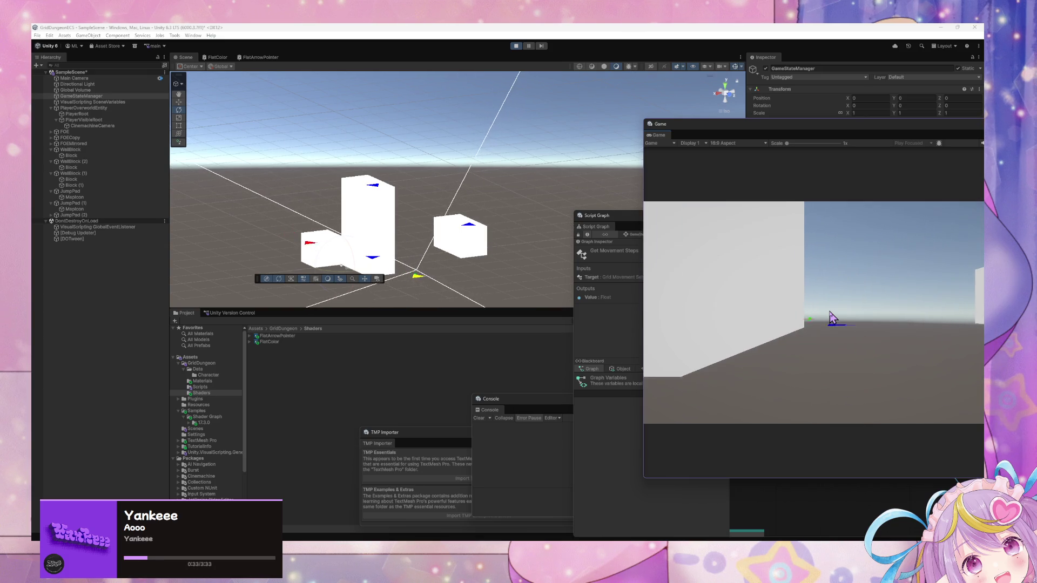
key("d")
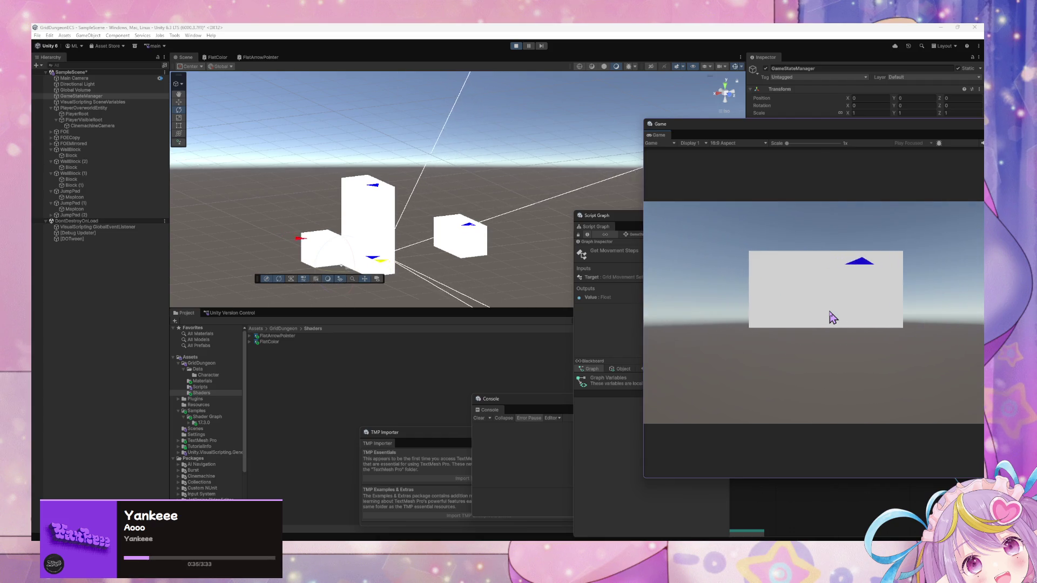
key("w")
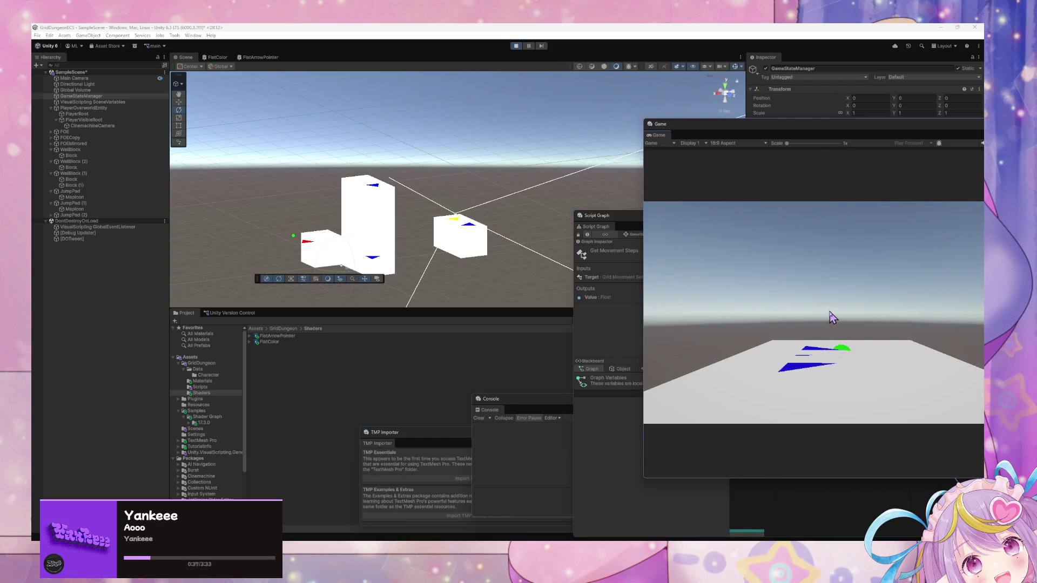
Step: Circle back across open ground, hop over the right and tall cubes, then view the cubes from above
key("a")
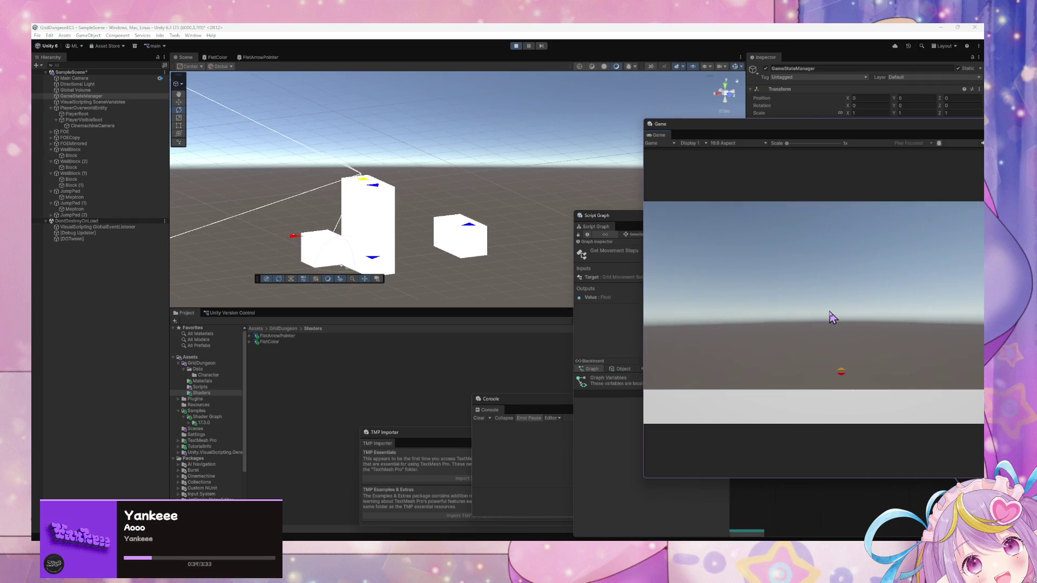
key("a")
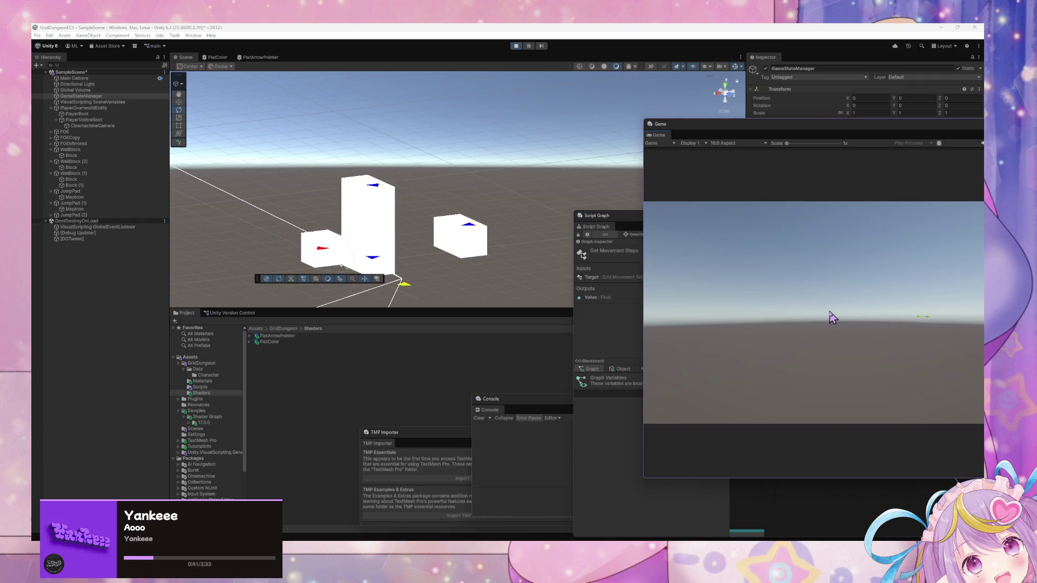
key("a")
key("w")
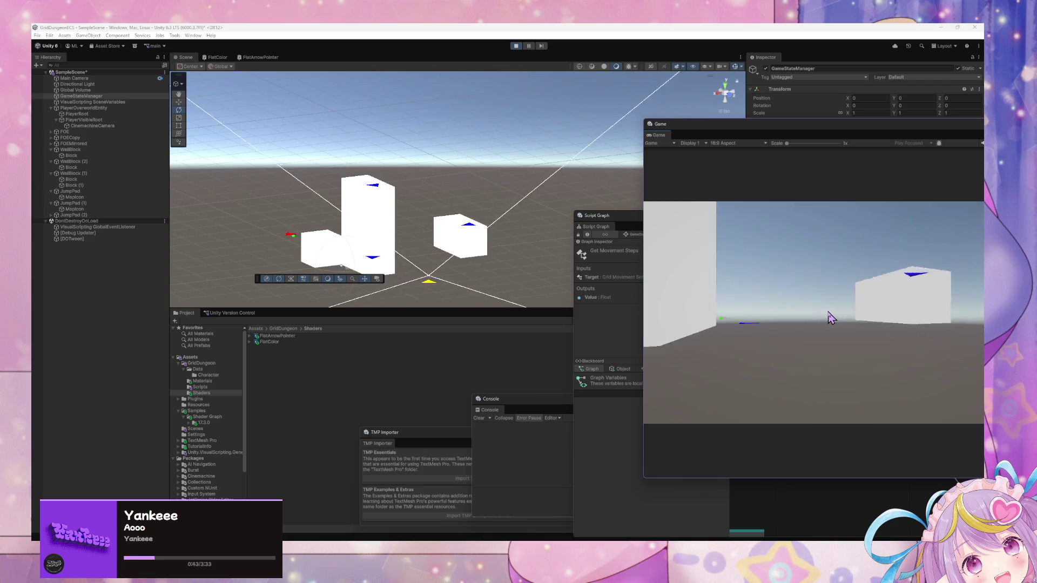
key("a")
key("w")
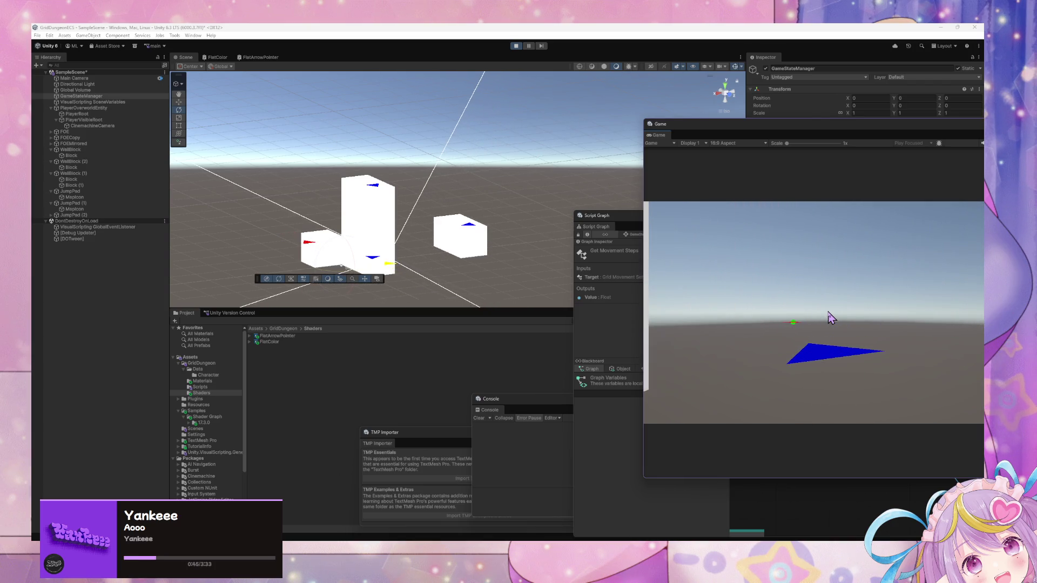
key("a")
key("w")
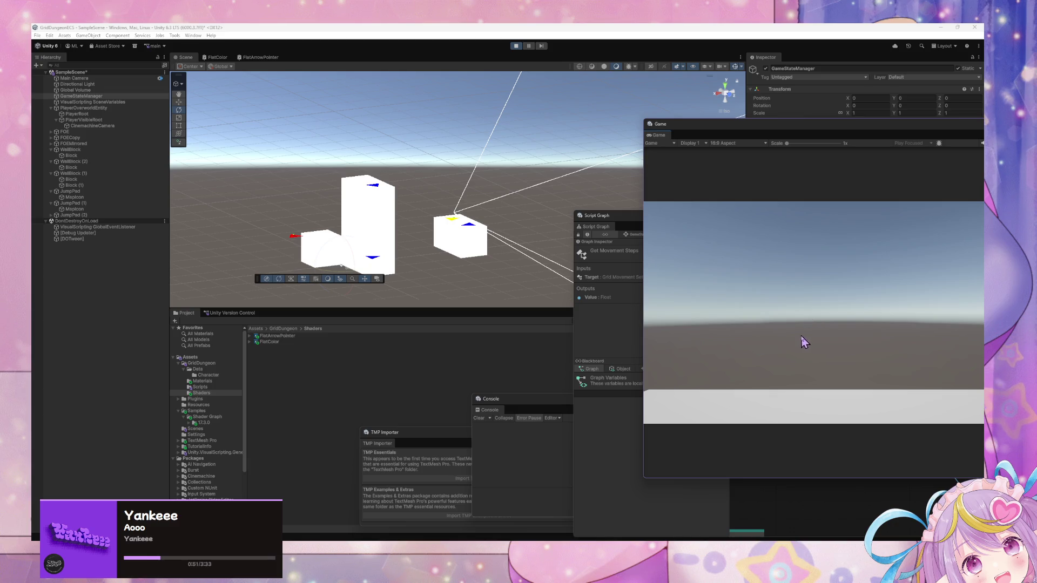
key("w")
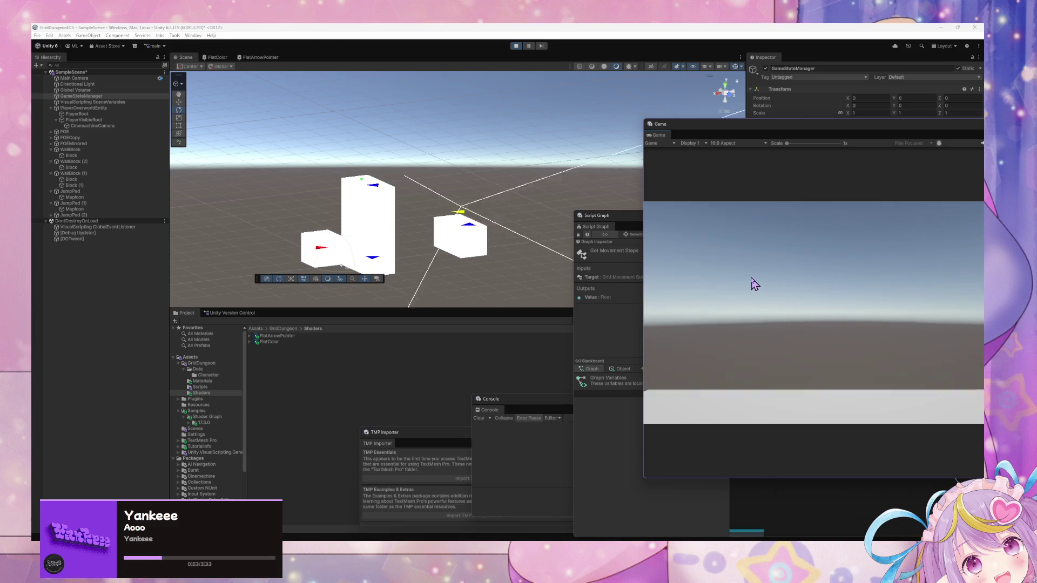
key("w")
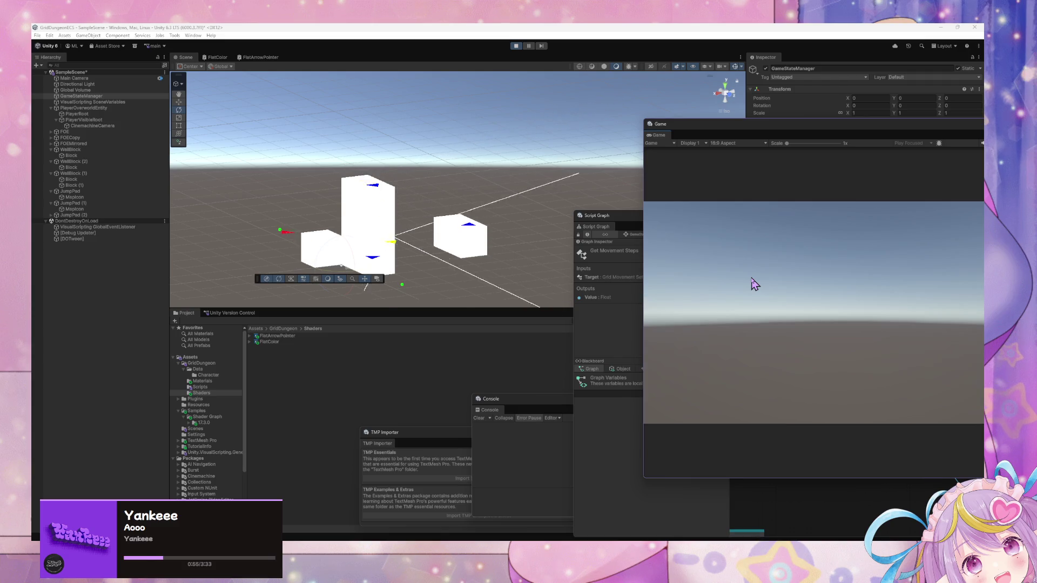
key("d")
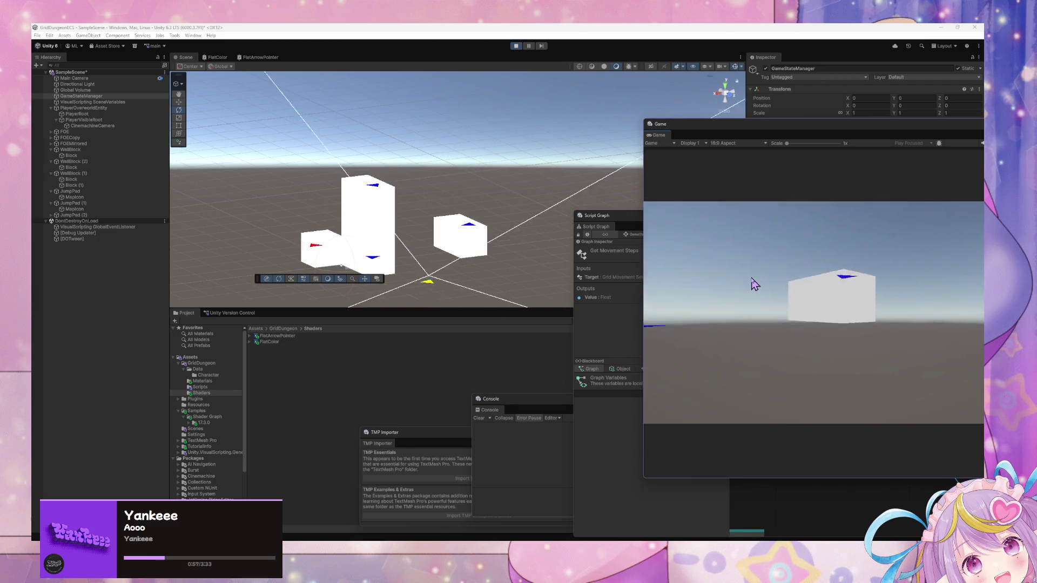
key("d")
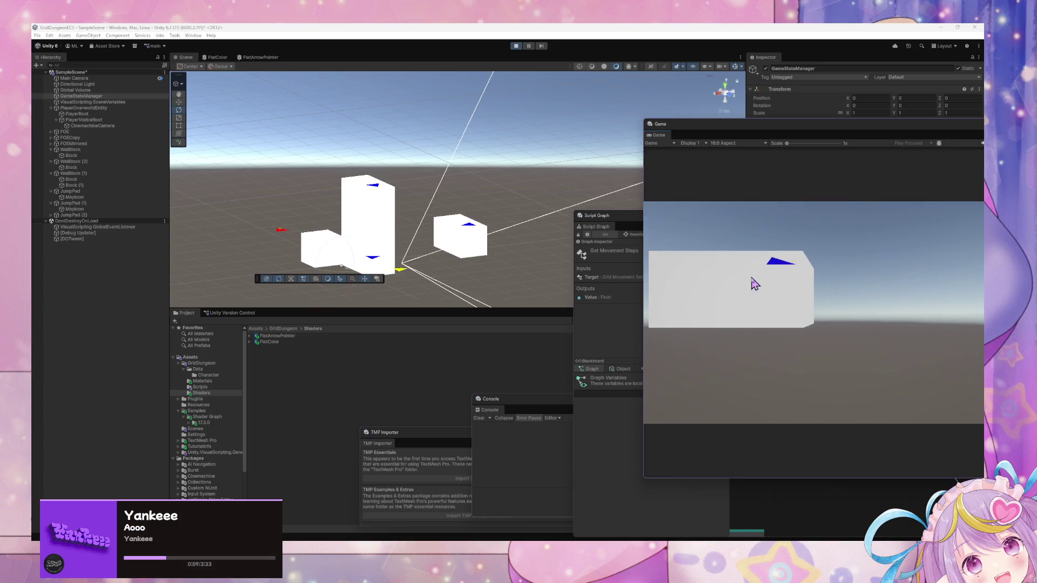
mouse_move(498, 180)
left_mouse_down()
mouse_move(511, 231)
mouse_move(488, 294)
mouse_move(453, 280)
left_mouse_up()
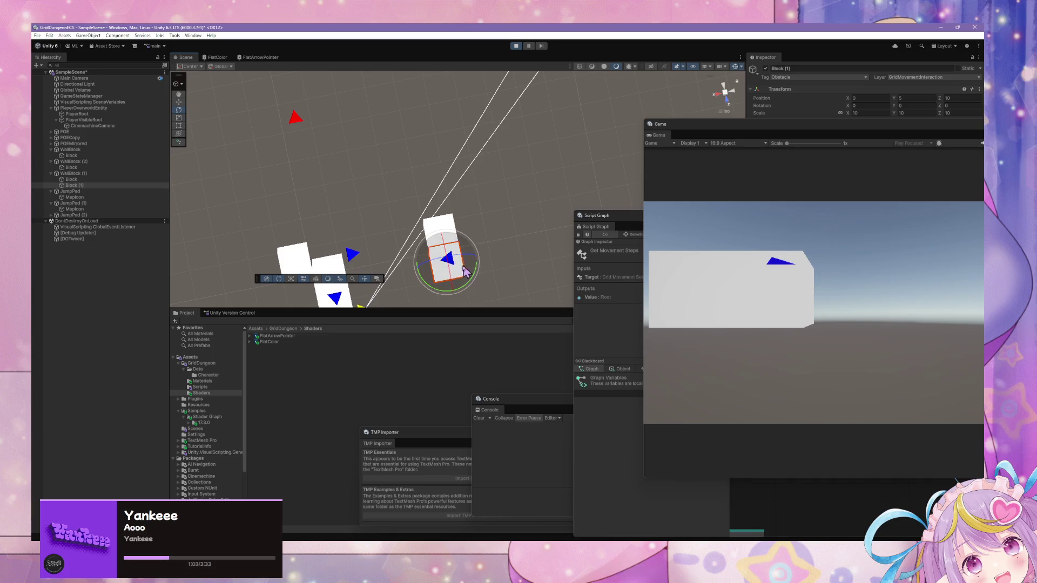
left_click(92, 215)
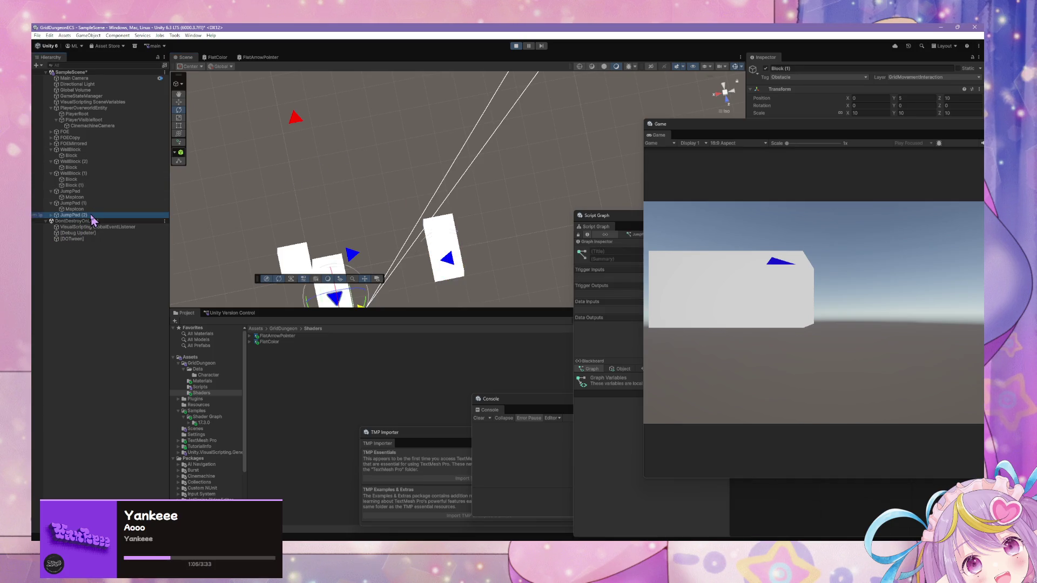
Step: Select JumpPad's map arrow and orbit the Scene view to check its 90° facing
mouse_move(385, 243)
left_mouse_down()
mouse_move(472, 185)
mouse_move(734, 187)
left_mouse_up()
mouse_move(535, 188)
left_mouse_down()
mouse_move(518, 213)
mouse_move(560, 221)
mouse_move(350, 227)
mouse_move(362, 225)
mouse_move(216, 213)
mouse_move(238, 224)
mouse_move(442, 232)
mouse_move(463, 266)
left_mouse_up()
left_click(484, 187)
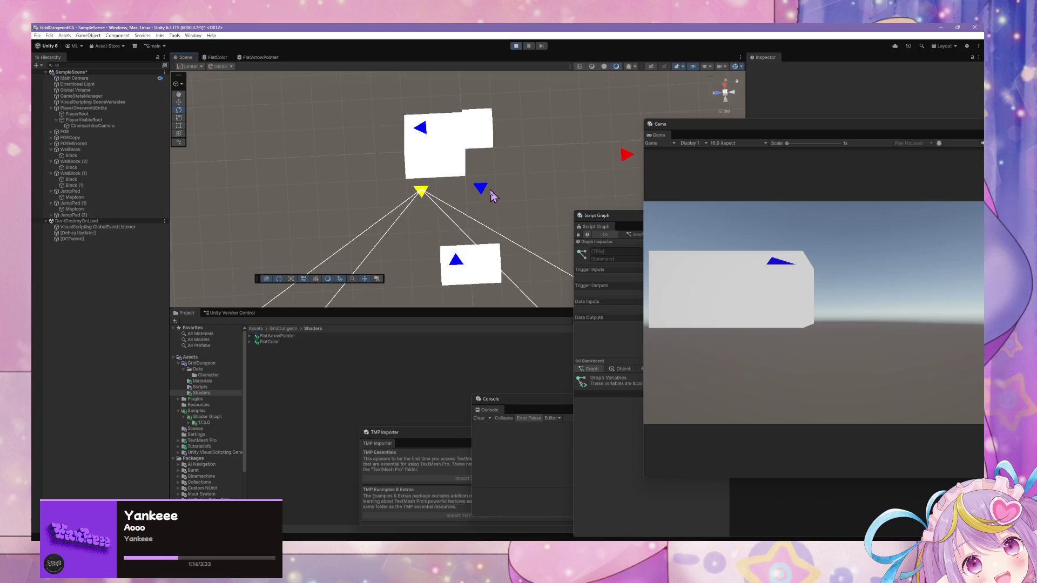
left_click(482, 189)
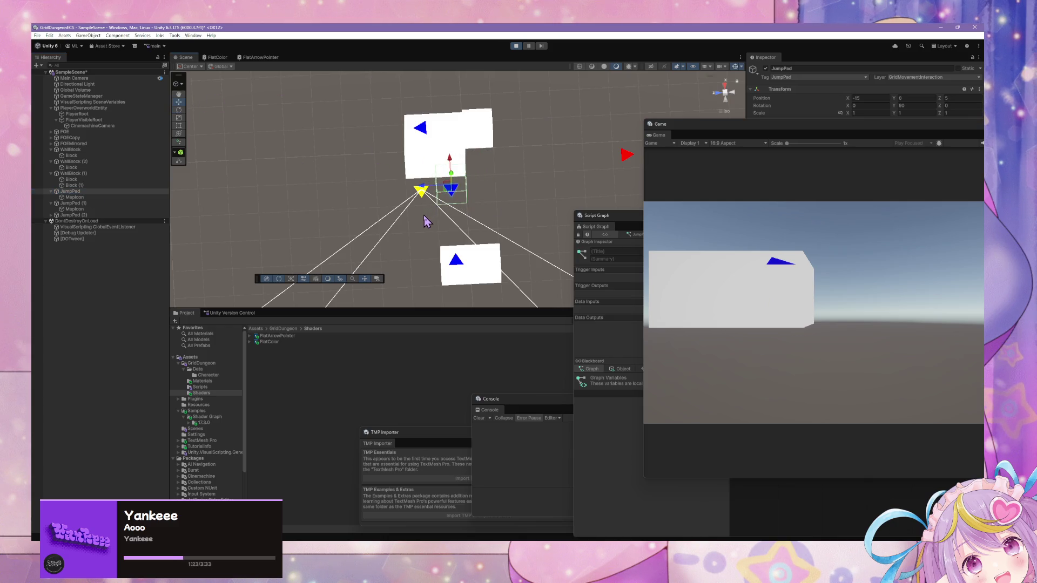
mouse_move(483, 201)
left_mouse_down()
mouse_move(504, 155)
mouse_move(690, 245)
left_mouse_up()
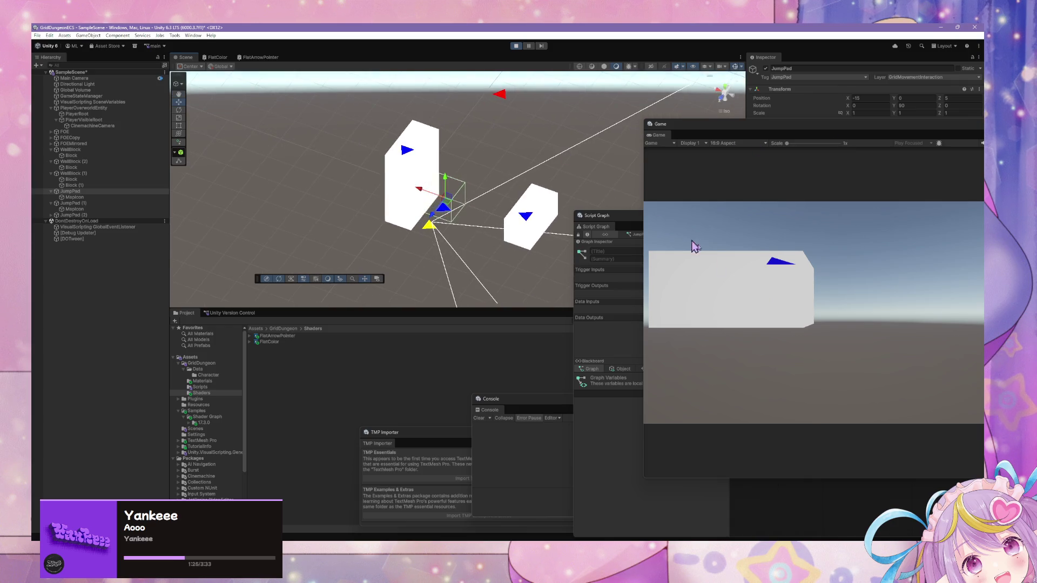
Step: Turn the player's view in the Game view and walk it onto the jump pad
left_click(689, 245)
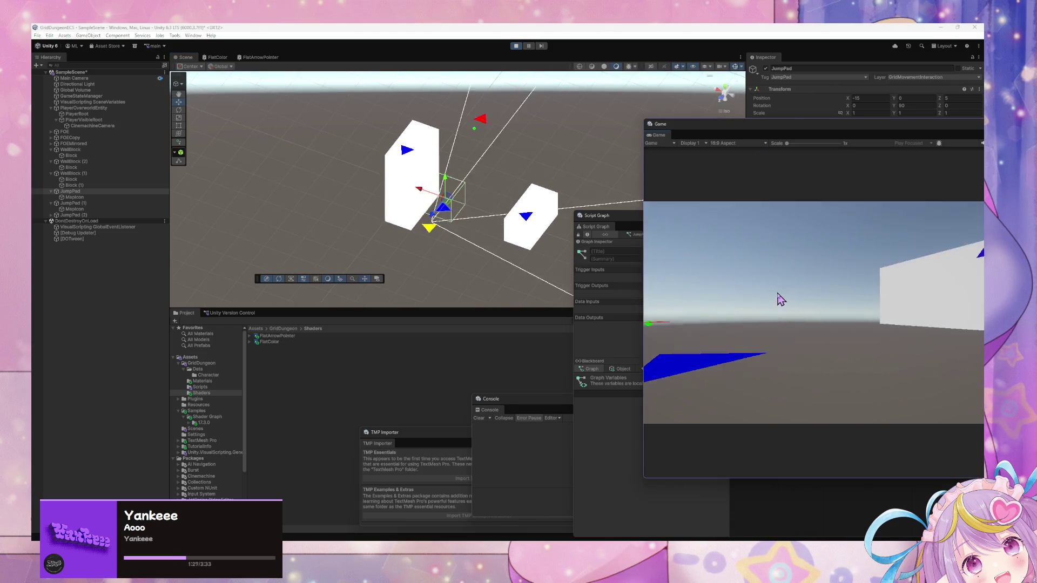
left_click_drag(561, 248, 627, 260)
left_click(817, 303)
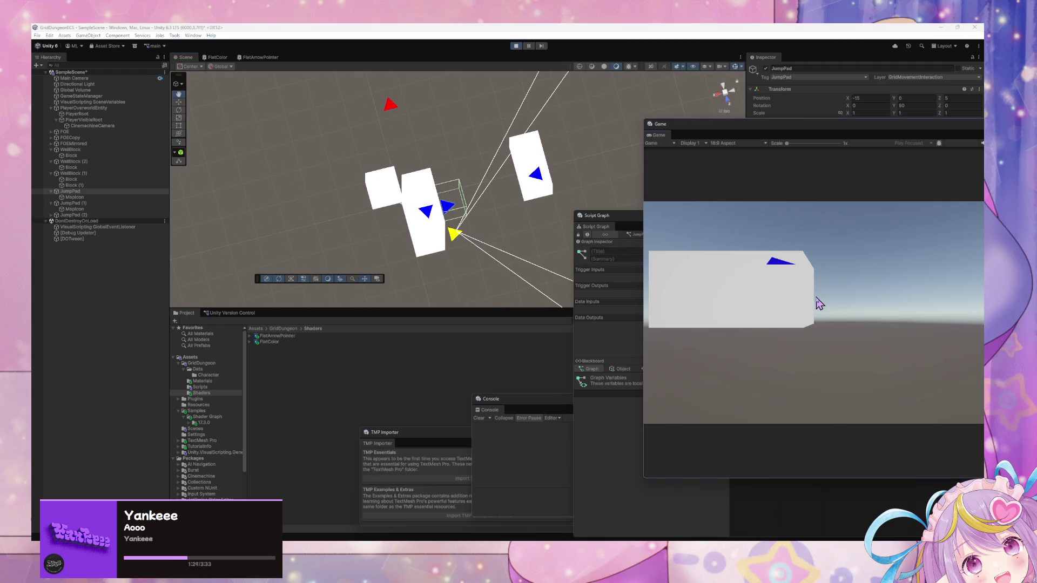
key("w")
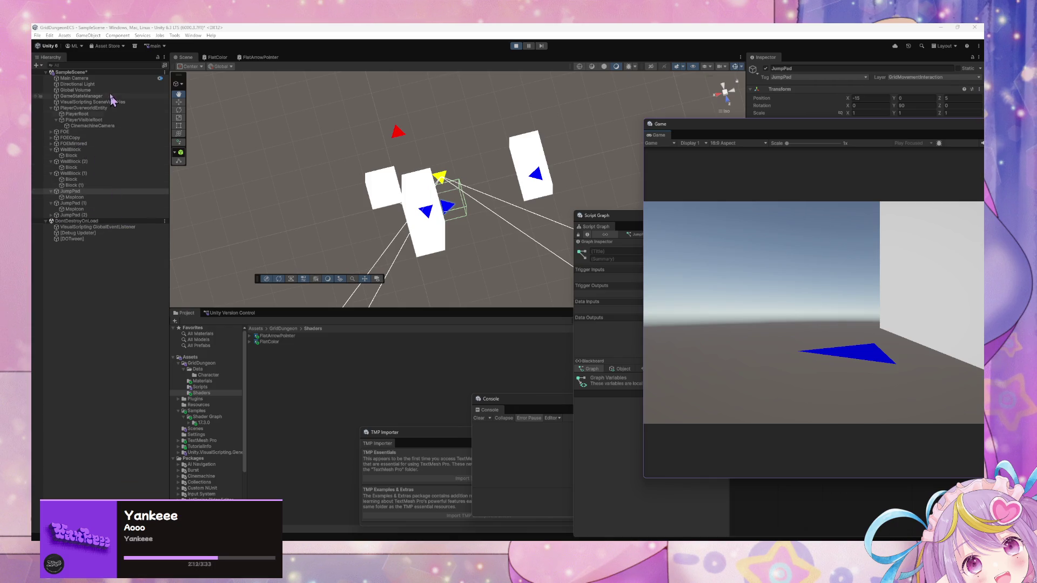
Step: Select PlayerRoot to inspect its transform after the jump-pad launch
left_click(105, 114)
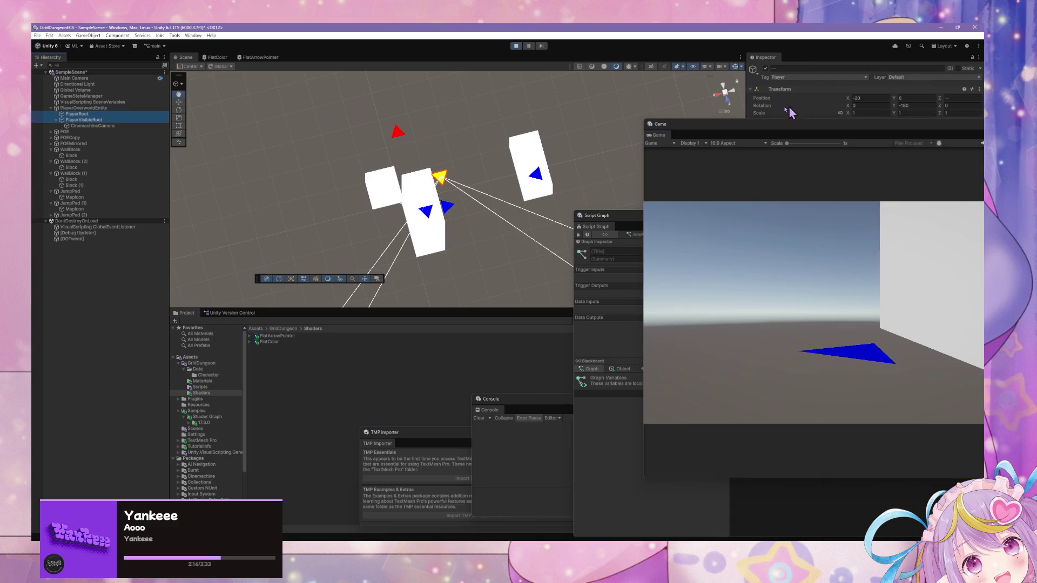
Step: Tilt the player with the rotate gizmo, then reset its X rotation to 0
left_click_drag(446, 174, 447, 178)
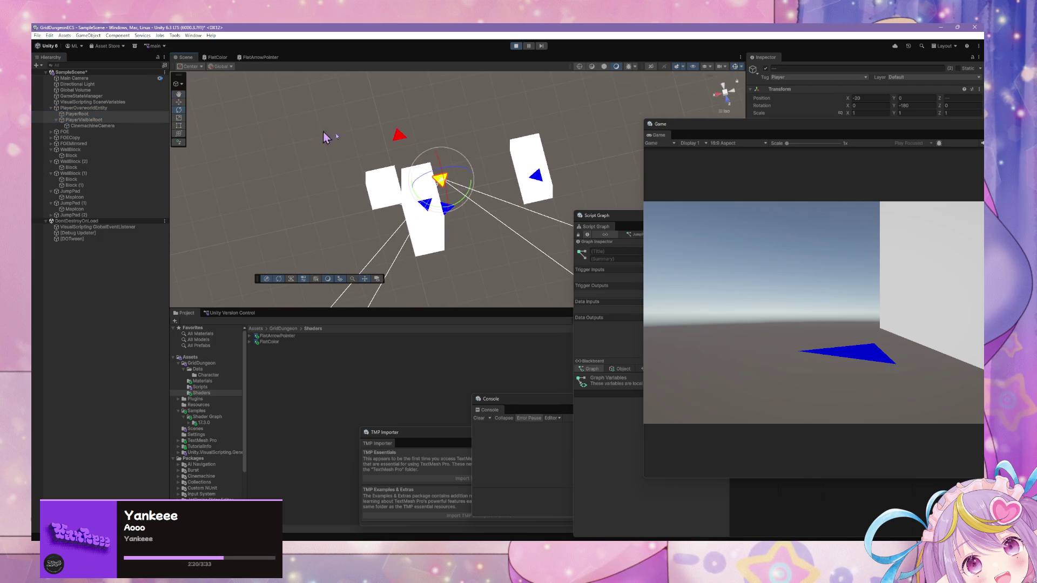
mouse_move(452, 171)
left_mouse_down()
mouse_move(536, 180)
mouse_move(506, 179)
left_mouse_up()
left_click_drag(444, 190, 430, 111)
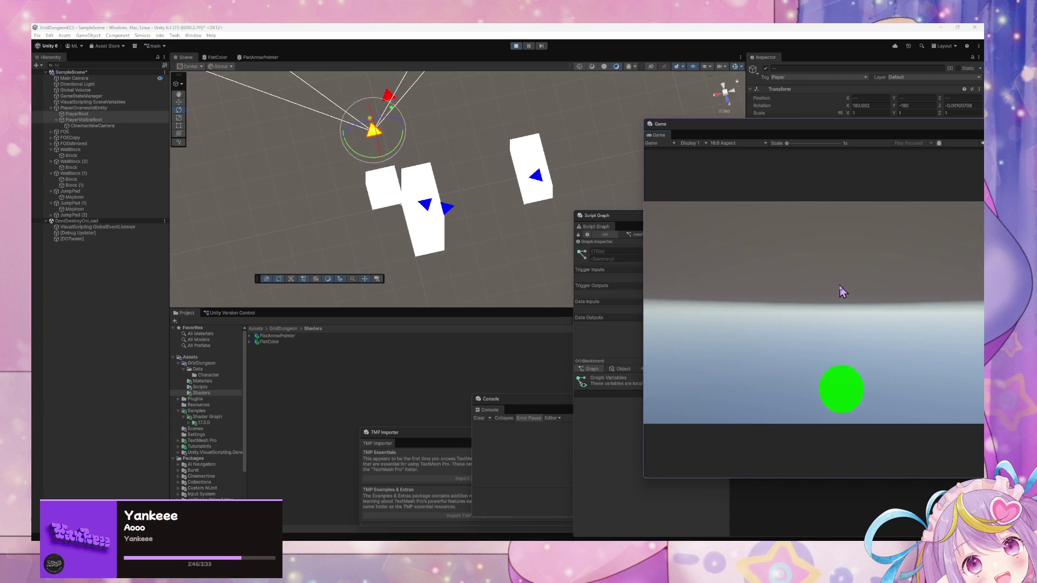
left_click(881, 106)
type("0")
key("Tab")
type("0")
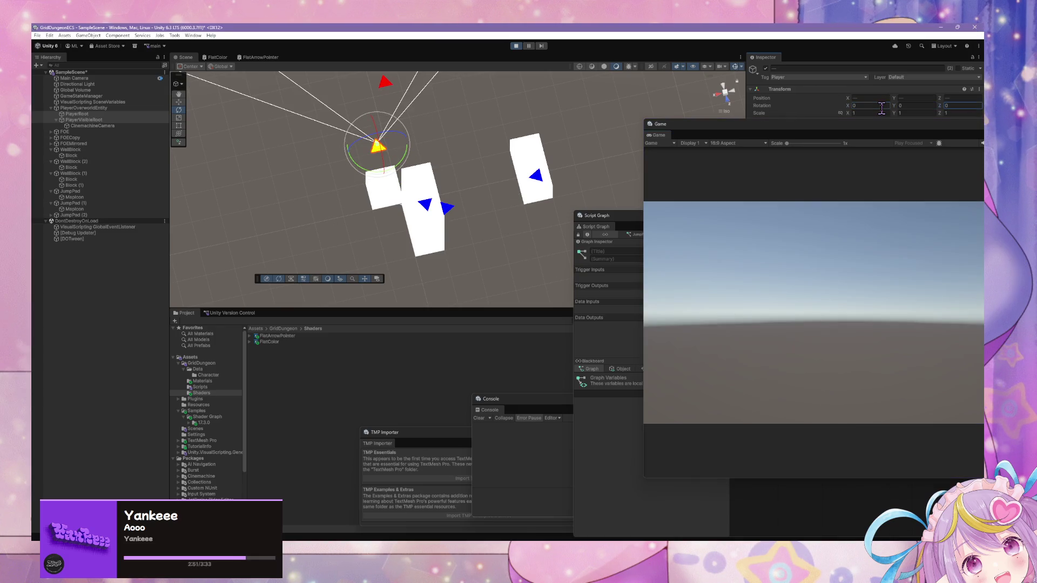
Step: Walk the player up to the white block, then set its Z rotation to 0
left_click(808, 316)
key("w")
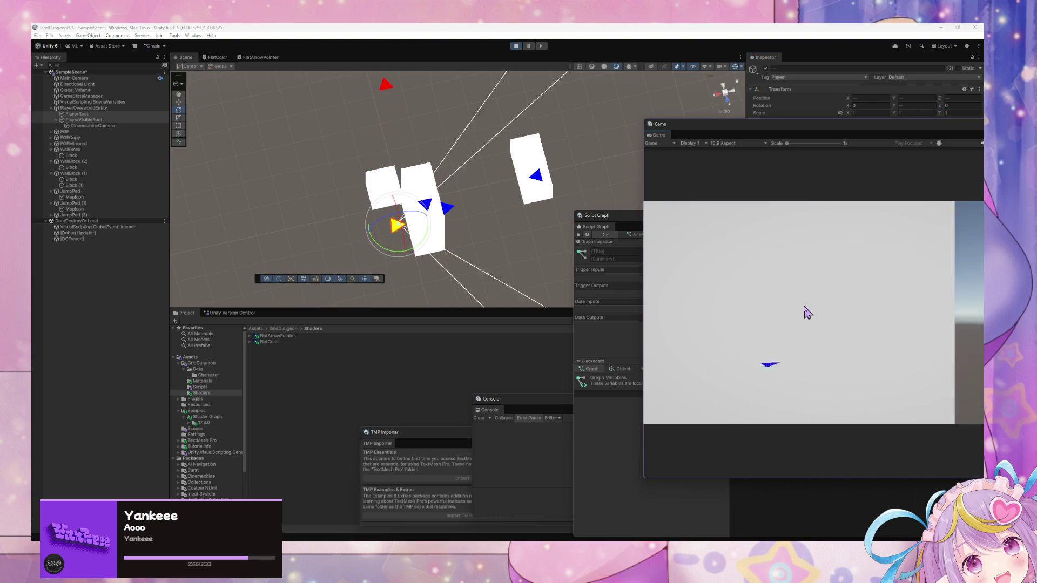
key("d")
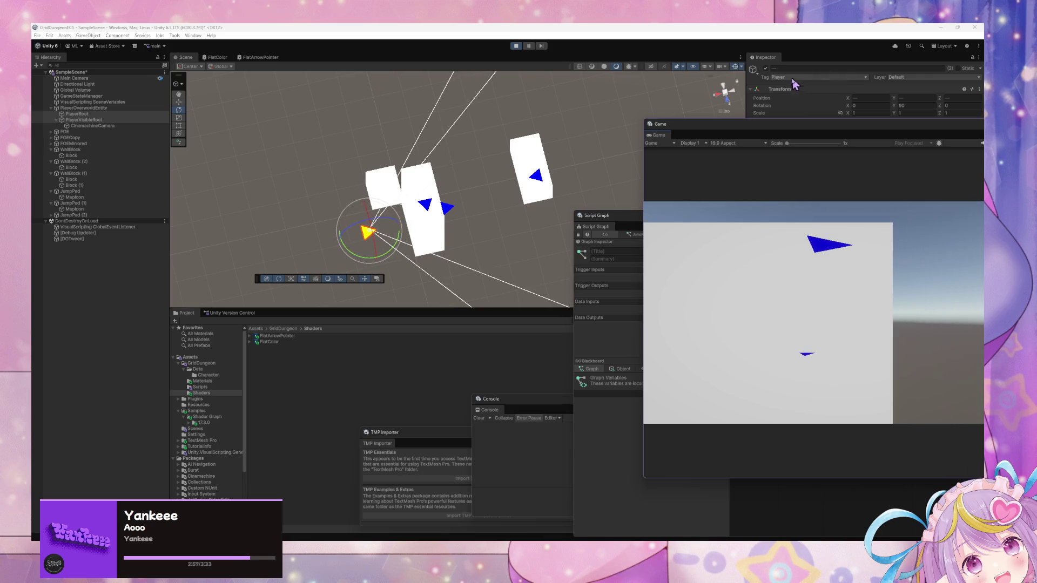
left_click(969, 107)
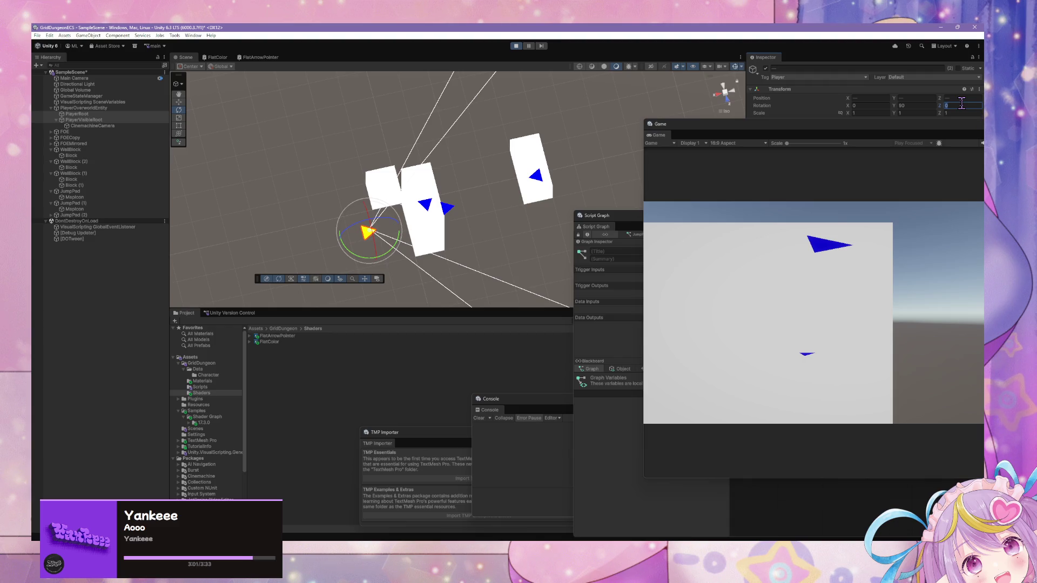
type("90")
key("BackSpace")
key("BackSpace")
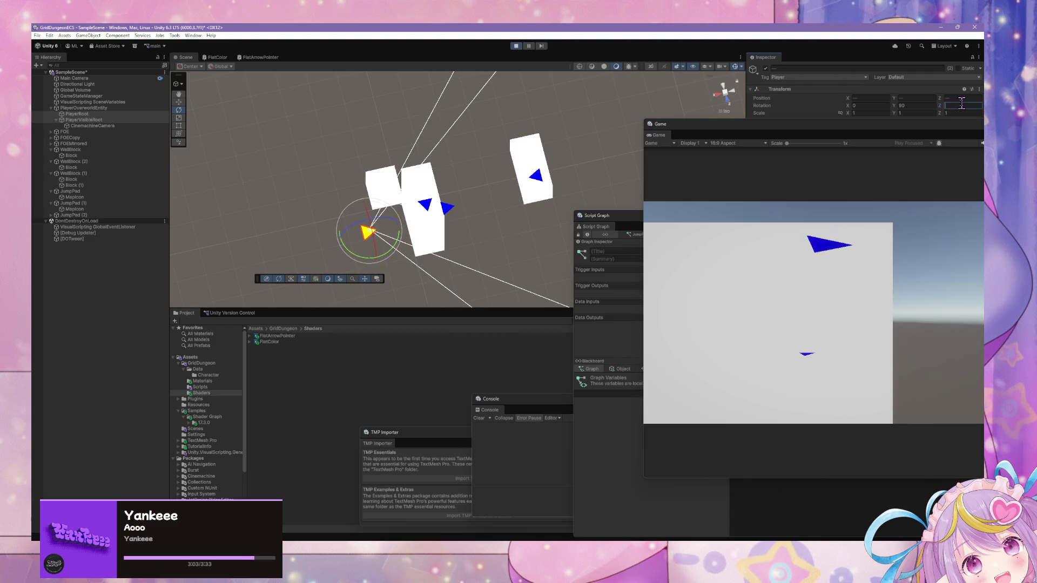
key("Return")
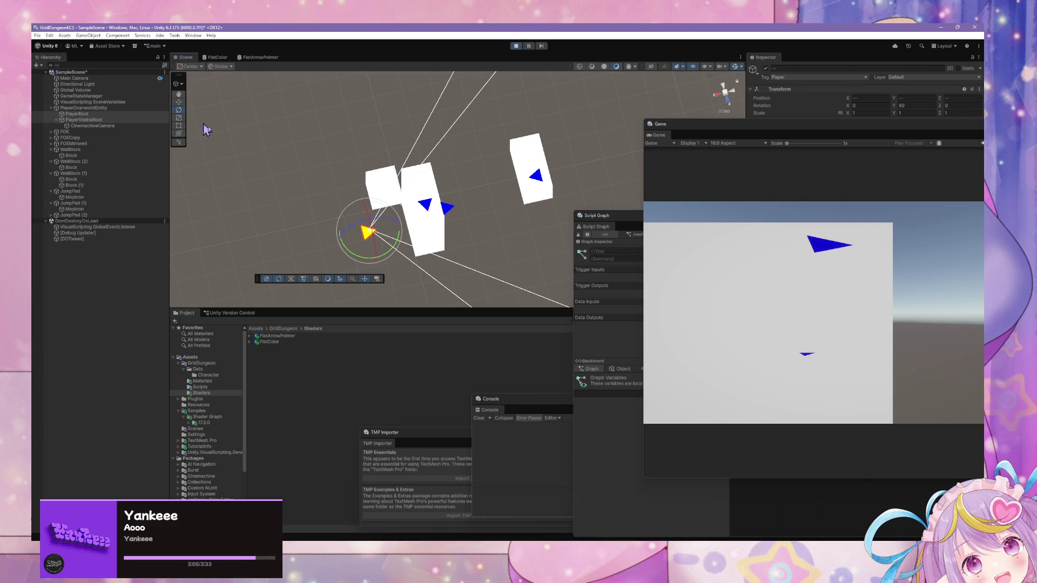
Step: Rotate the player toward the sky, undo it, and level the Scene view with the horizon
left_click_drag(361, 229, 240, 275)
key("ctrl+z")
mouse_move(407, 268)
left_mouse_down()
mouse_move(393, 92)
mouse_move(396, 197)
mouse_move(423, 130)
mouse_move(396, 172)
mouse_move(407, 195)
mouse_move(346, 162)
mouse_move(304, 184)
mouse_move(277, 236)
left_mouse_up()
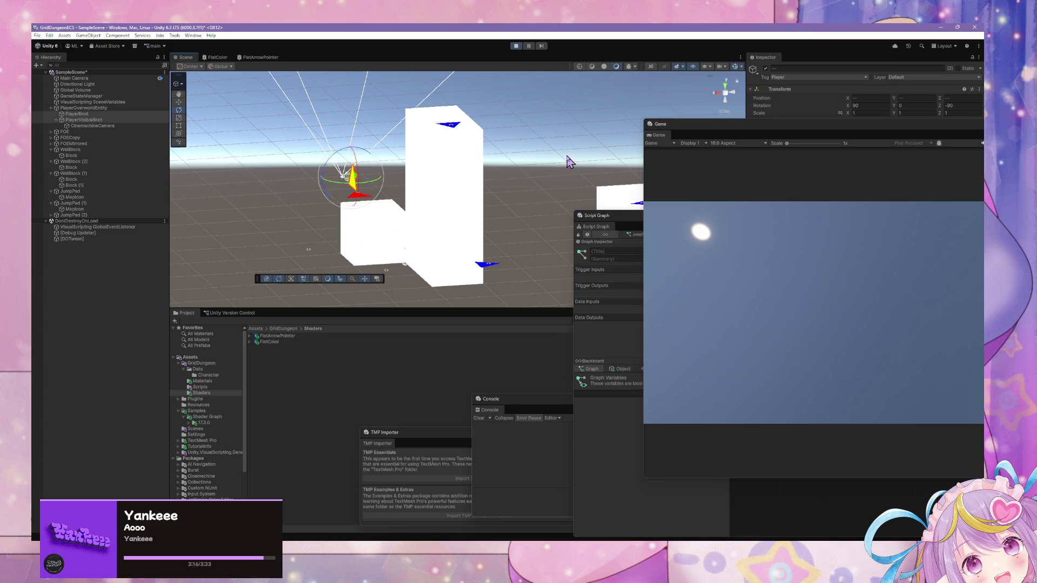
left_click(685, 264)
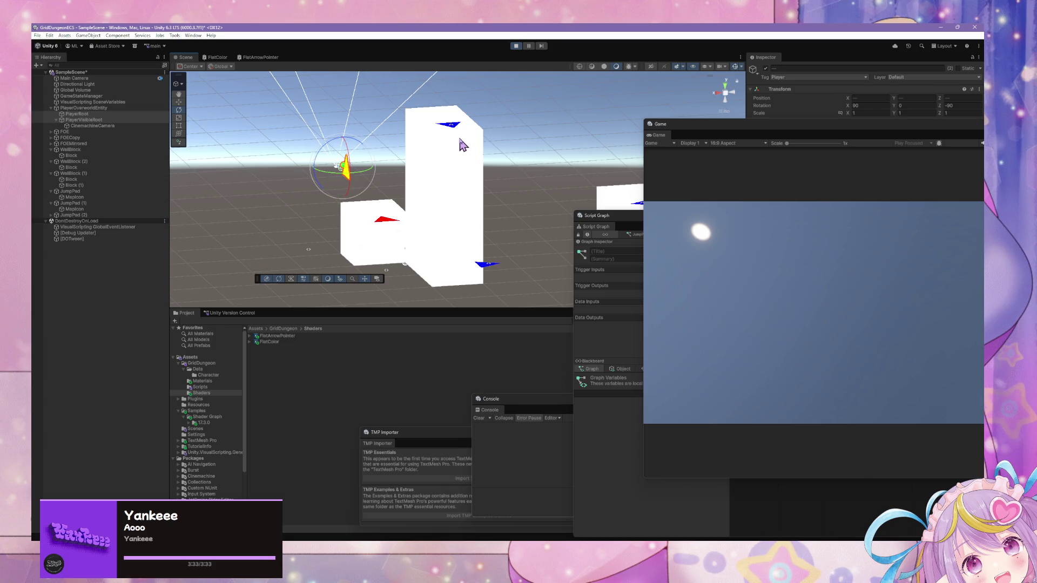
Step: Walk the player forward across the blocks and back onto the red-marked block
left_click(707, 255)
key("w")
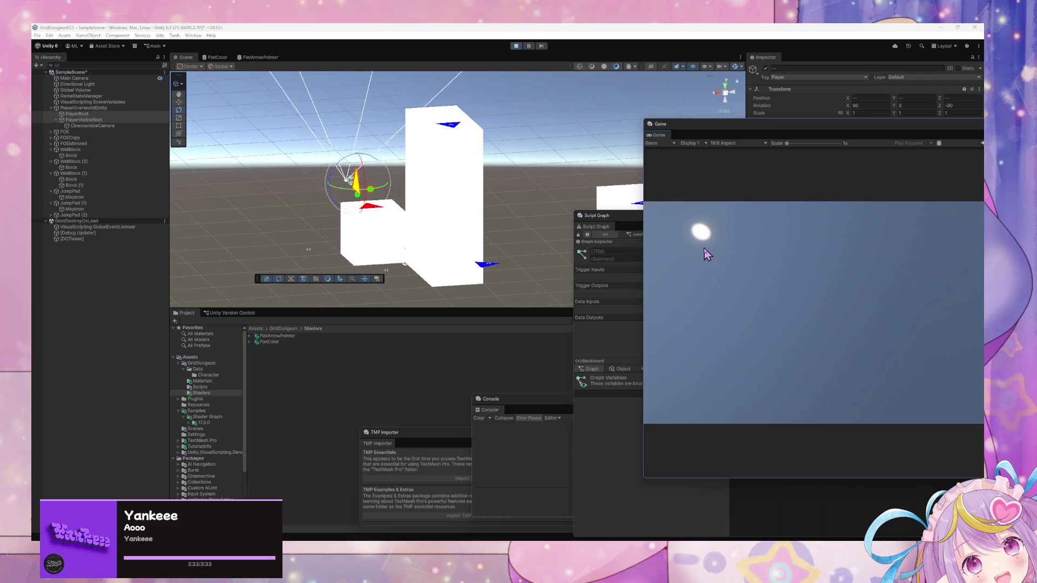
key("w")
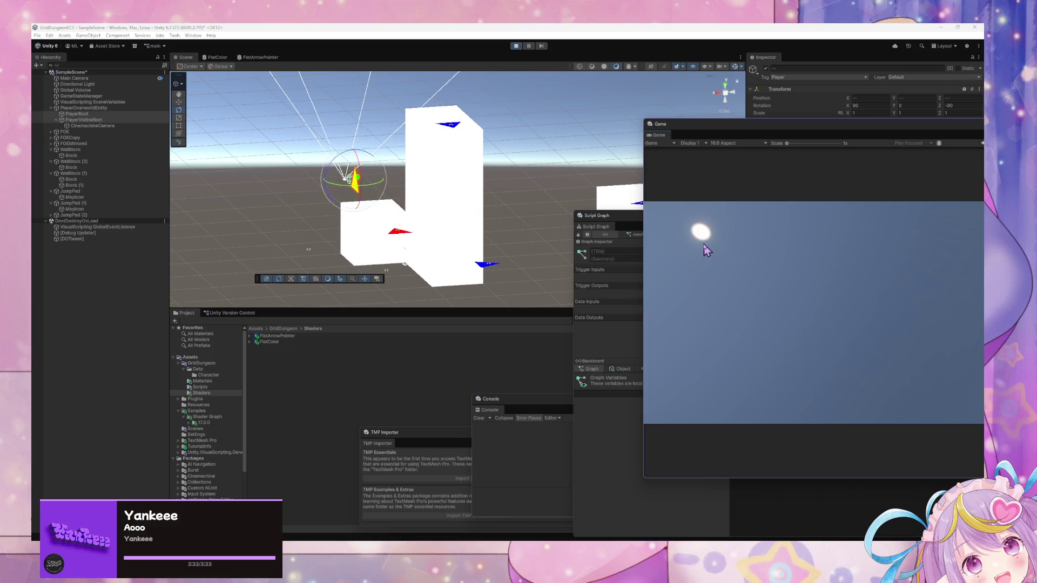
key("s")
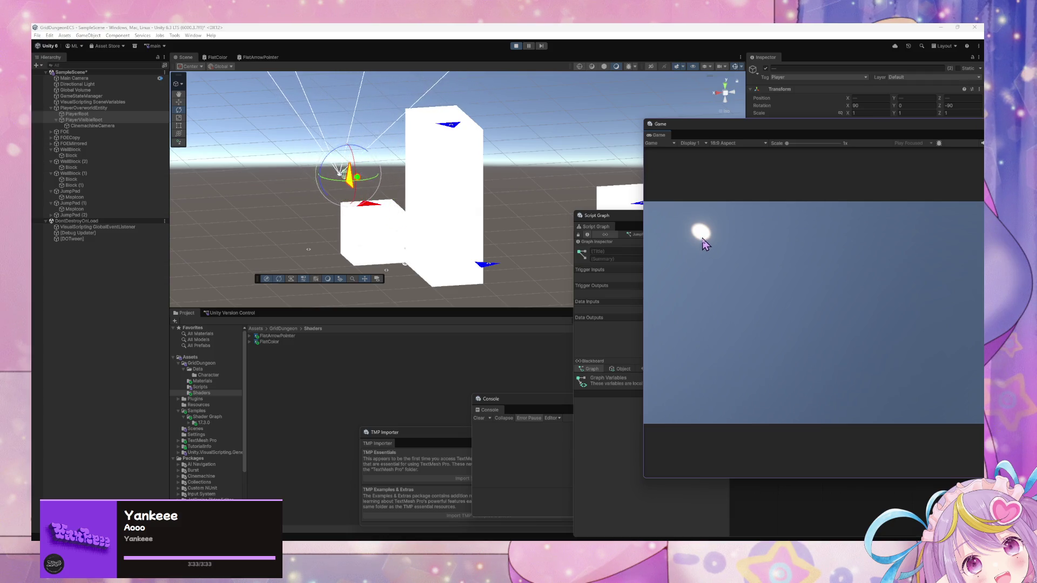
key("w")
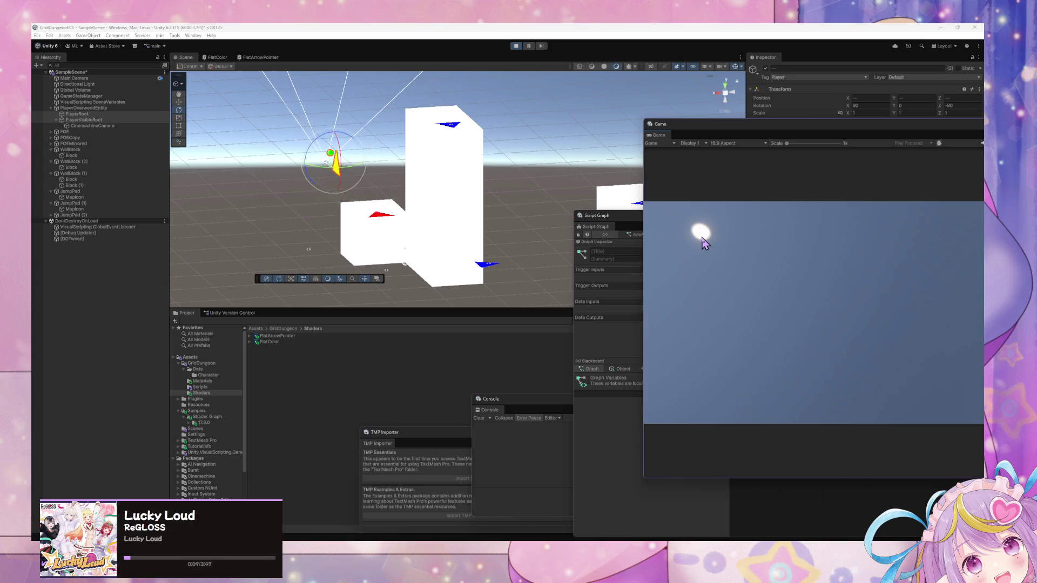
key("s")
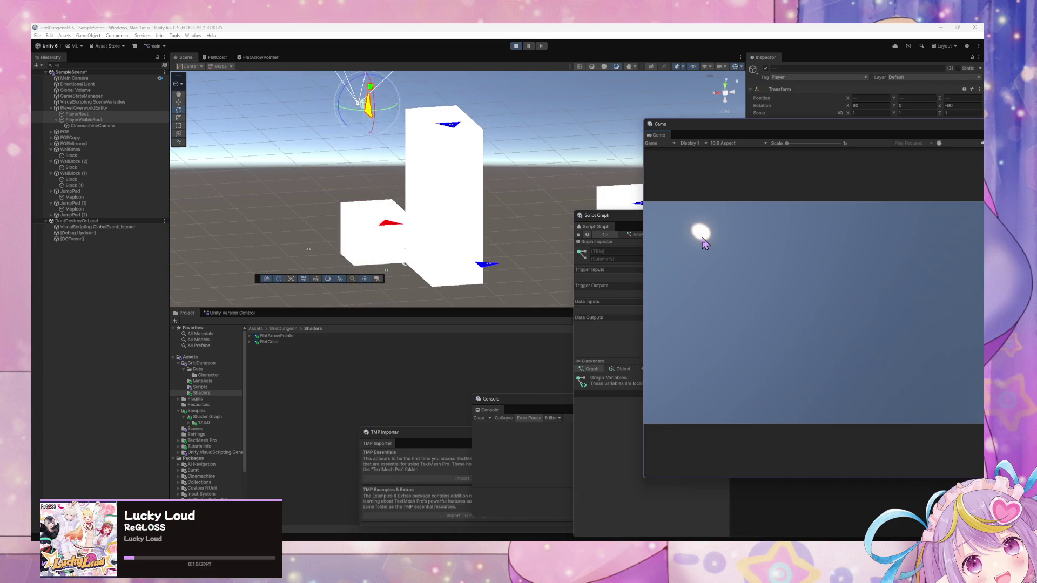
key("s")
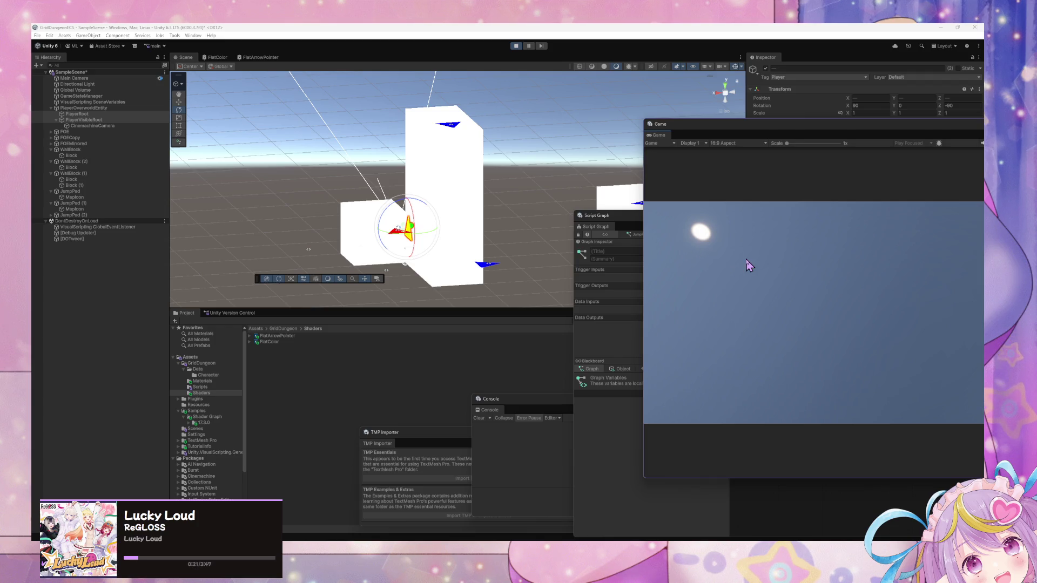
Step: Select GameStateManager and move its State Graph window fully on screen at the lower left
left_click(111, 96)
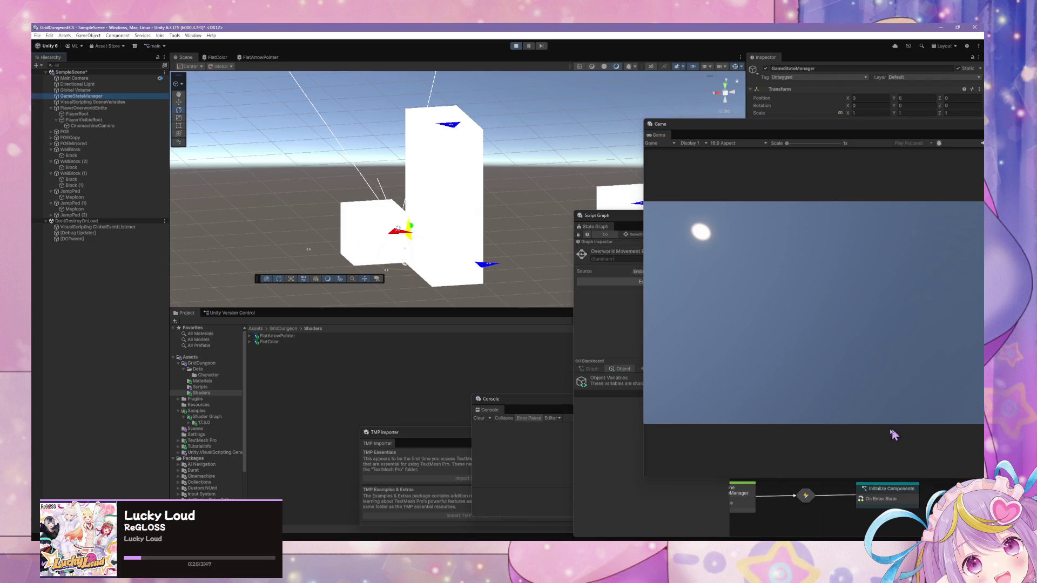
left_click(818, 515)
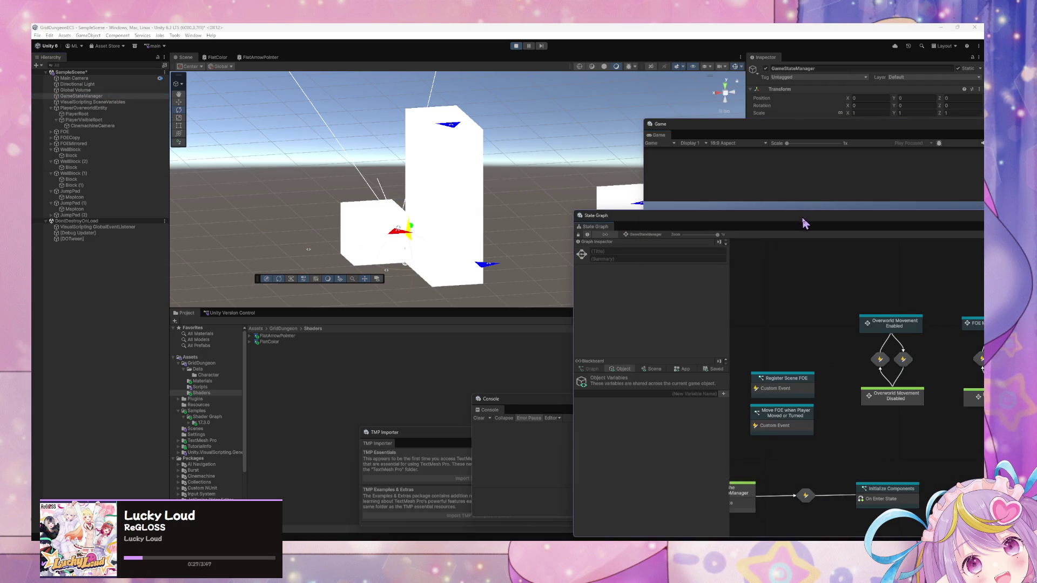
left_click_drag(805, 224, 584, 155)
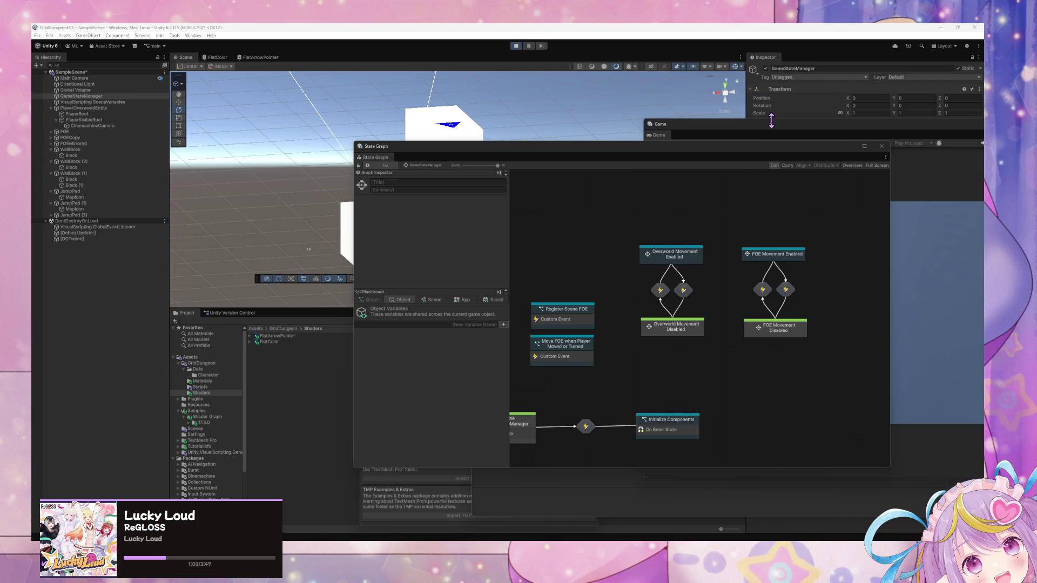
mouse_move(753, 150)
left_mouse_down()
mouse_move(539, 323)
mouse_move(468, 314)
left_mouse_up()
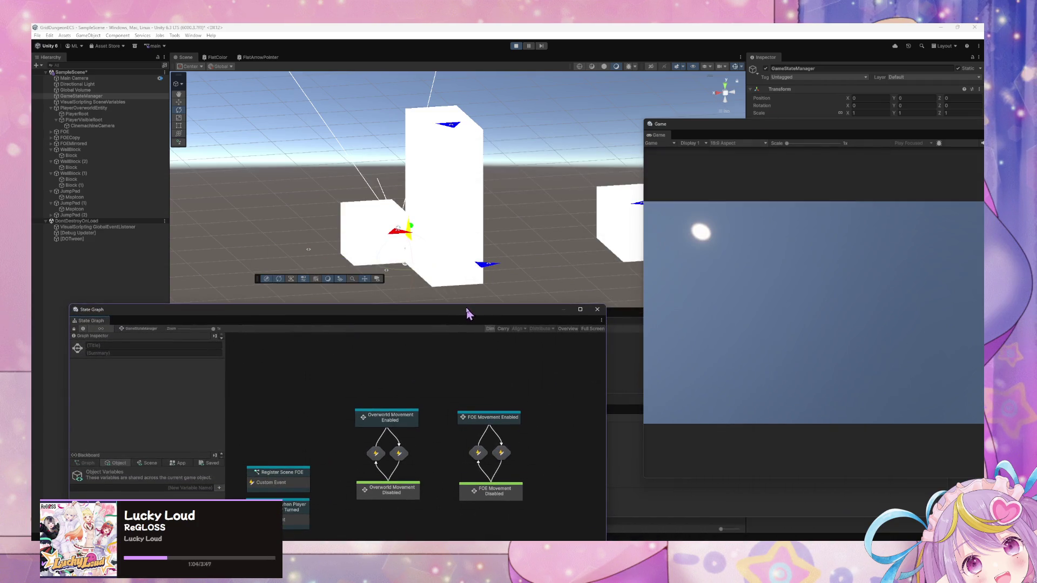
Step: Drill from the Overworld Movement Enabled state into the Player Movement Input graph's Grid Move subgraph
double_click(411, 423)
double_click(437, 483)
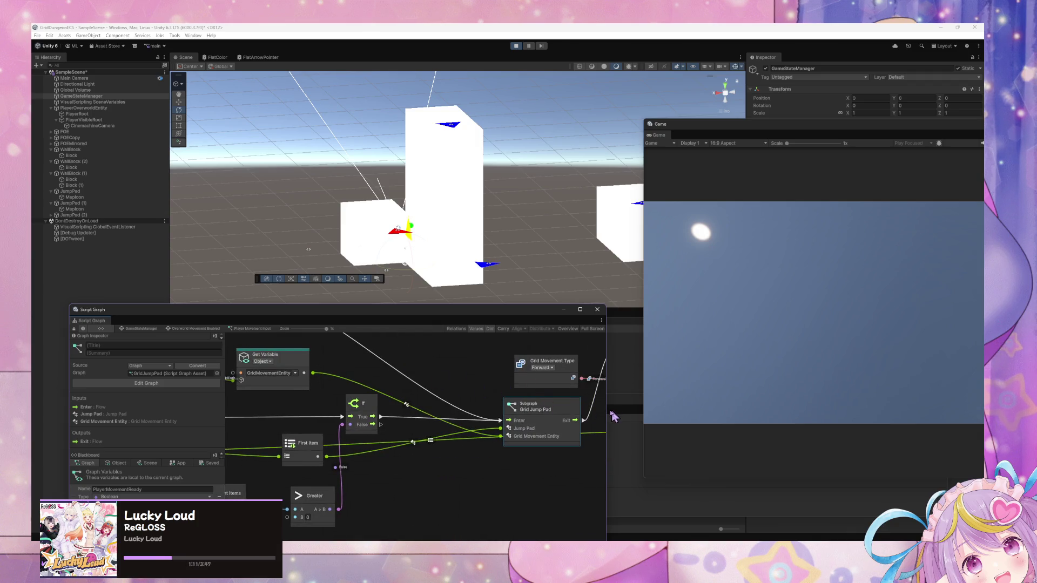
scroll(489, 384, "down", 10)
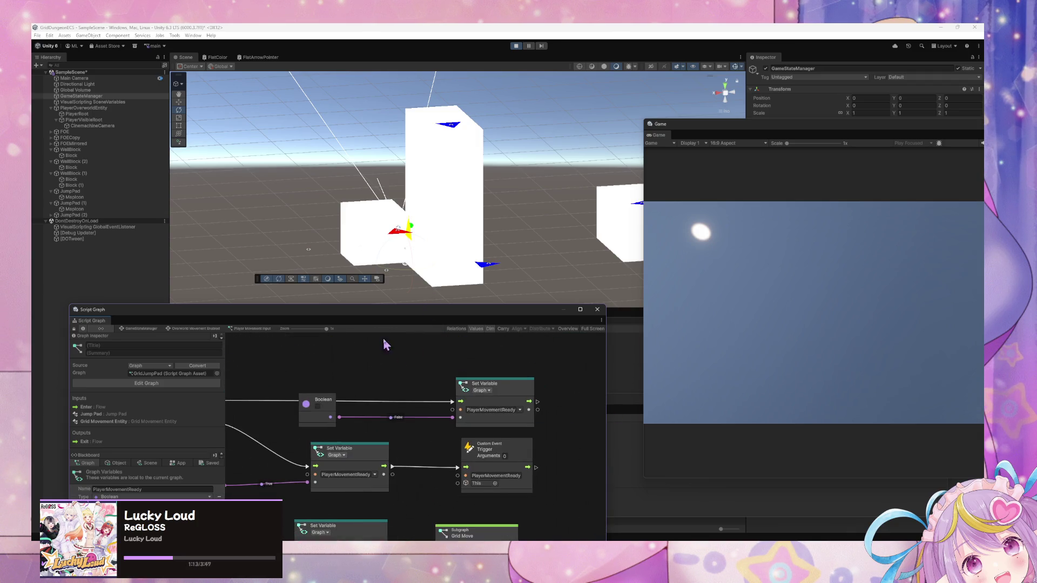
double_click(465, 413)
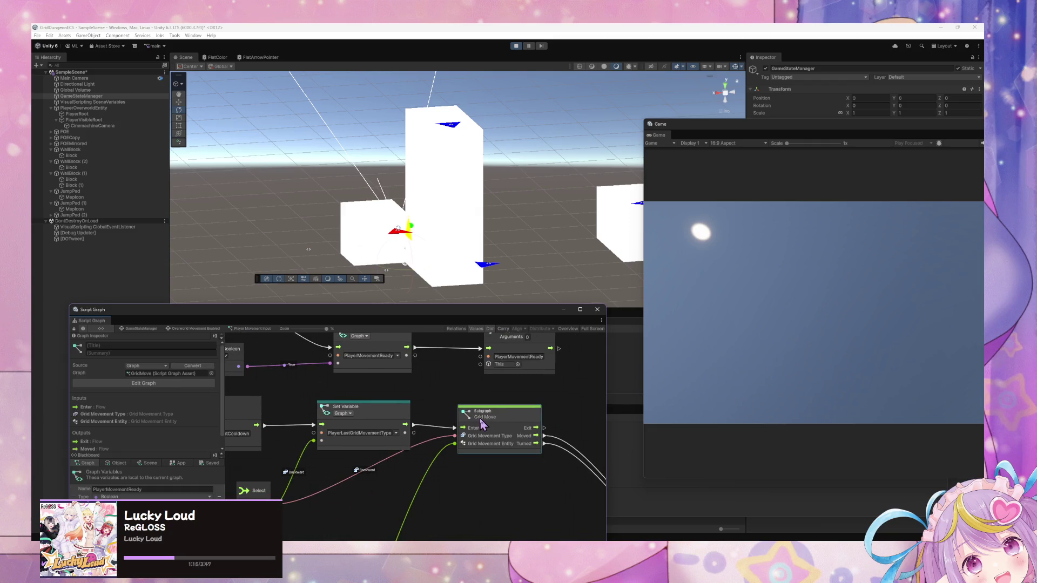
Step: Shift the Transform Get Up node slightly up and left on the Grid Move canvas
scroll(492, 434, "left", 3)
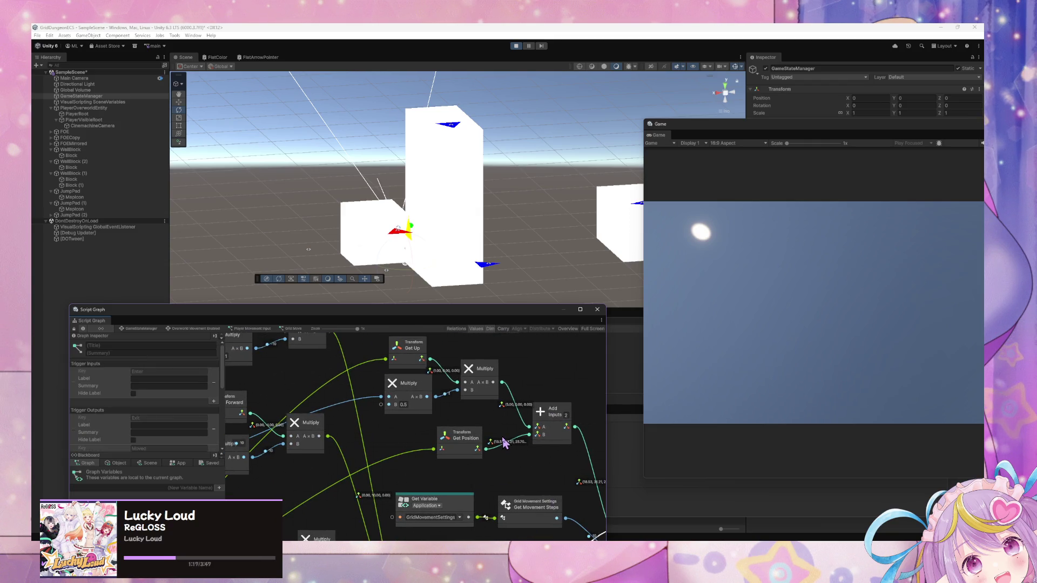
scroll(503, 436, "left", 3)
scroll(503, 426, "down", 2)
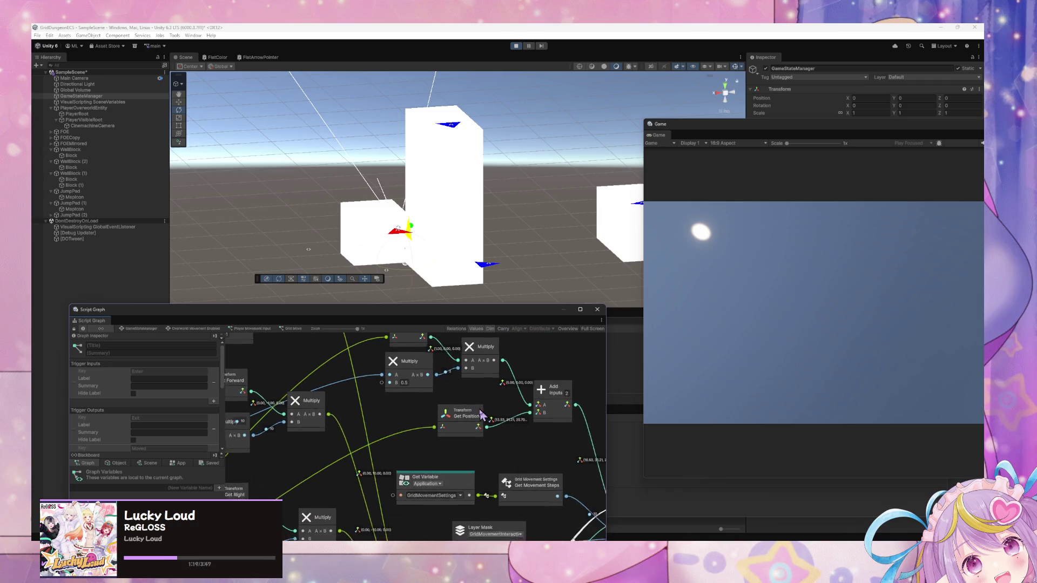
scroll(532, 440, "right", 10)
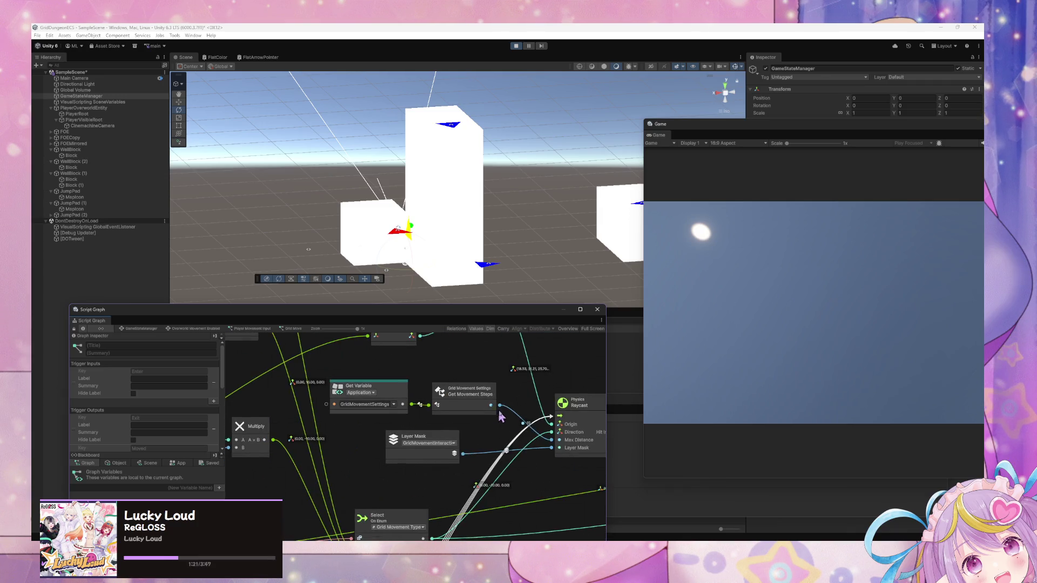
scroll(432, 416, "down", 5)
scroll(318, 383, "right", 1)
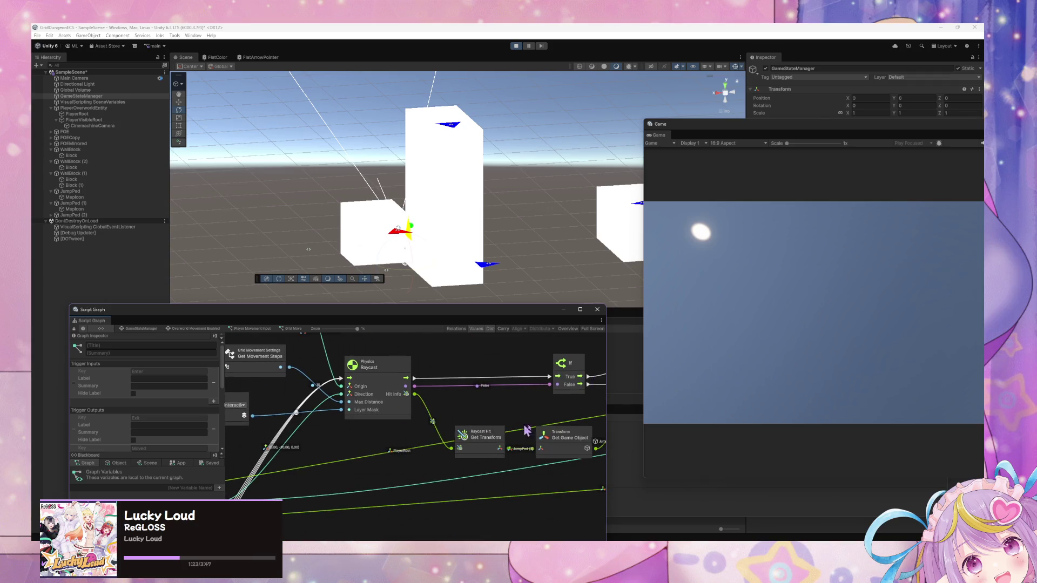
scroll(543, 423, "right", 15)
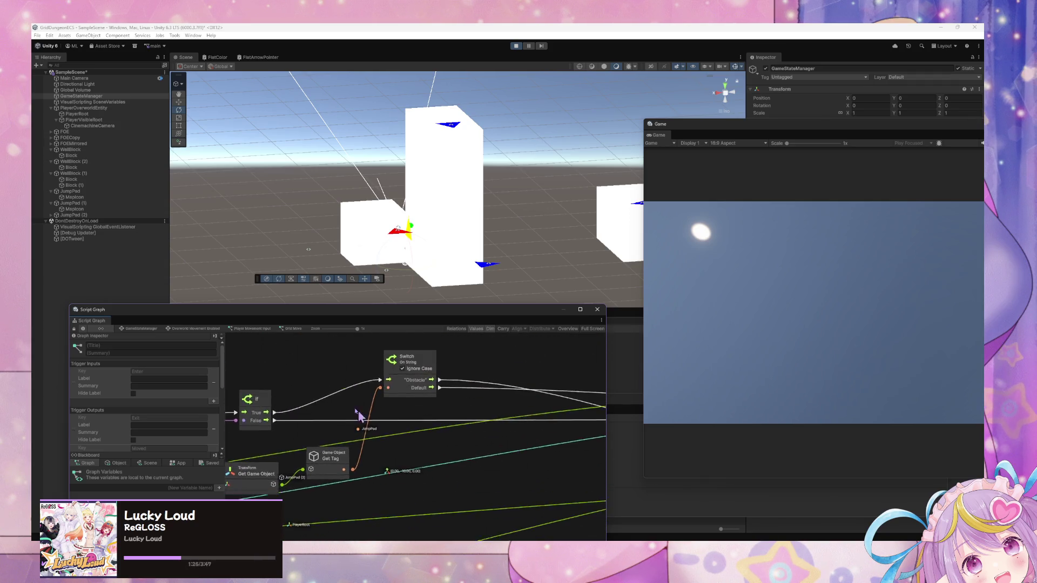
scroll(254, 433, "right", 5)
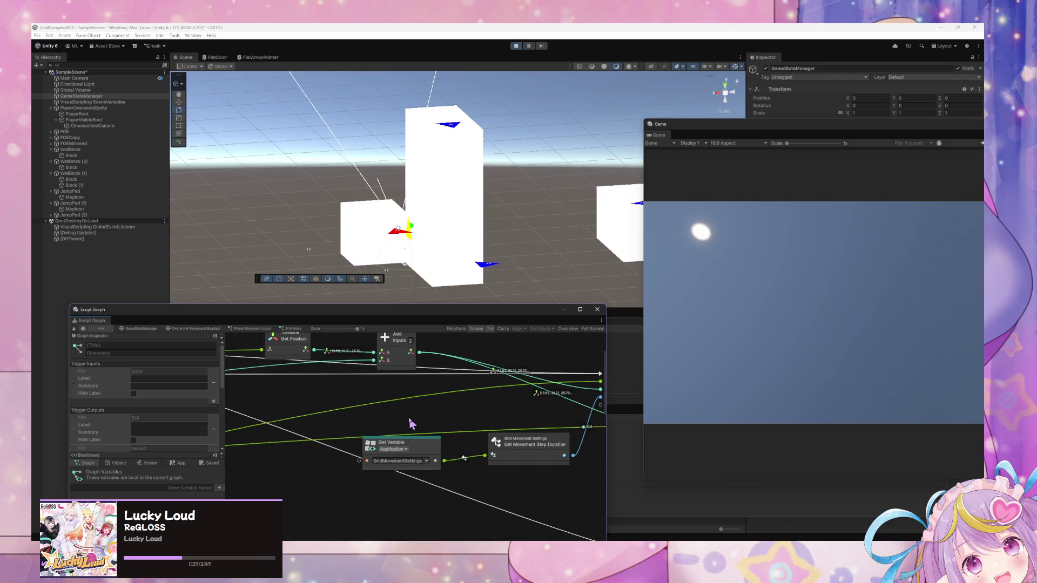
scroll(420, 411, "right", 8)
scroll(420, 411, "up", 2)
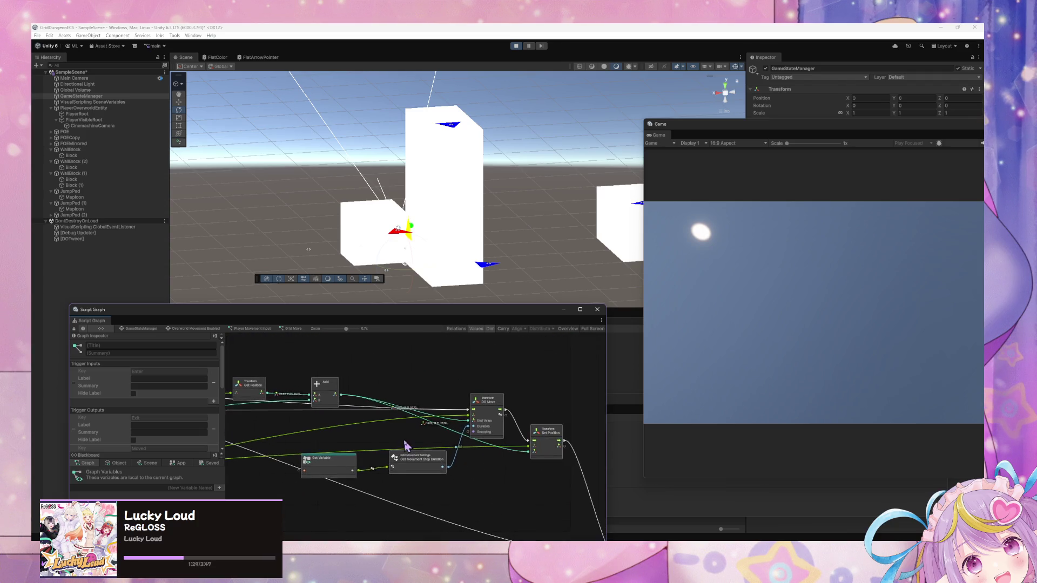
scroll(489, 402, "down", 10)
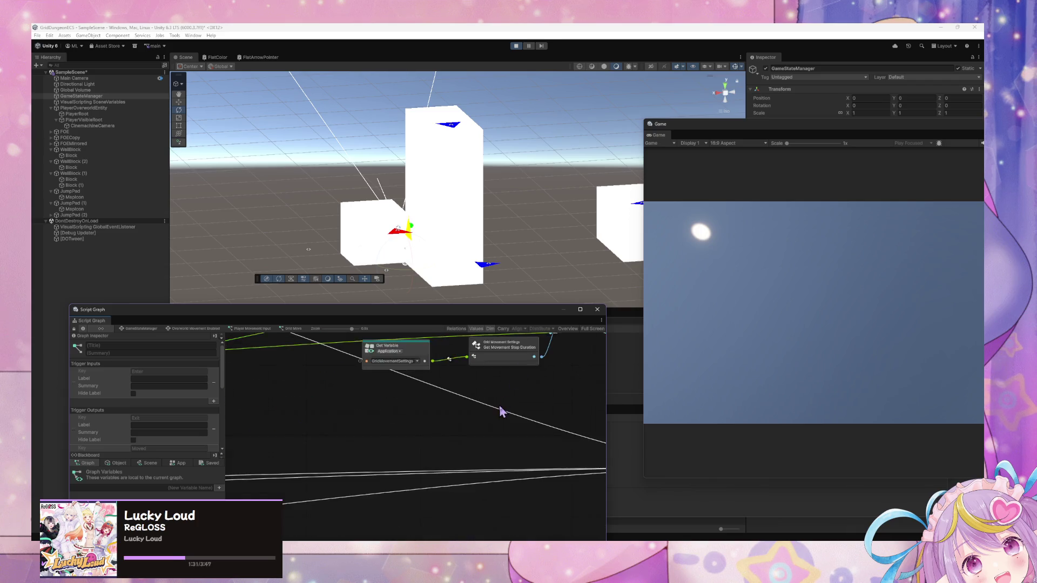
scroll(495, 431, "up", 5)
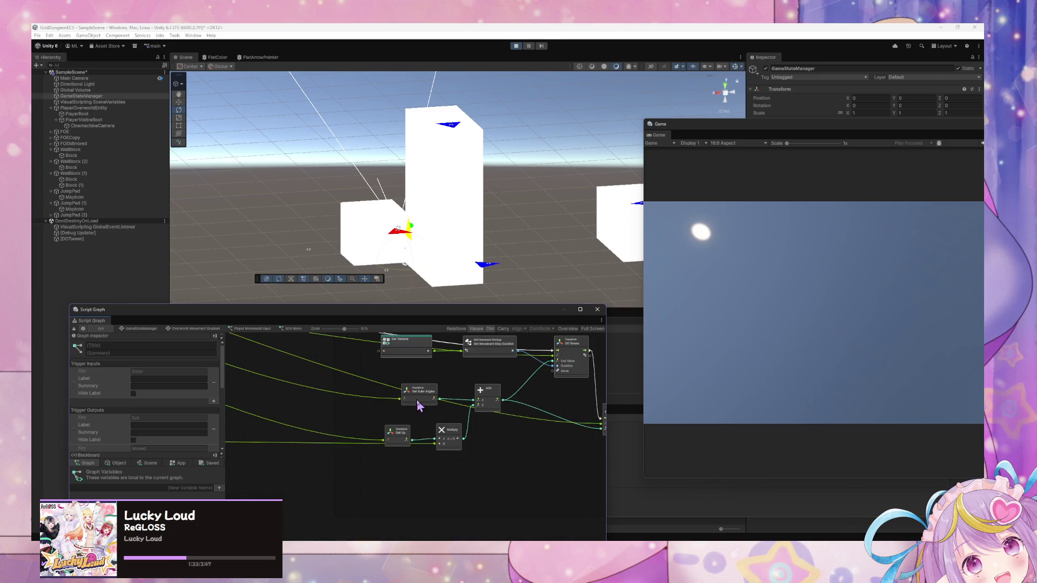
scroll(419, 405, "up", 2)
scroll(512, 406, "up", 2)
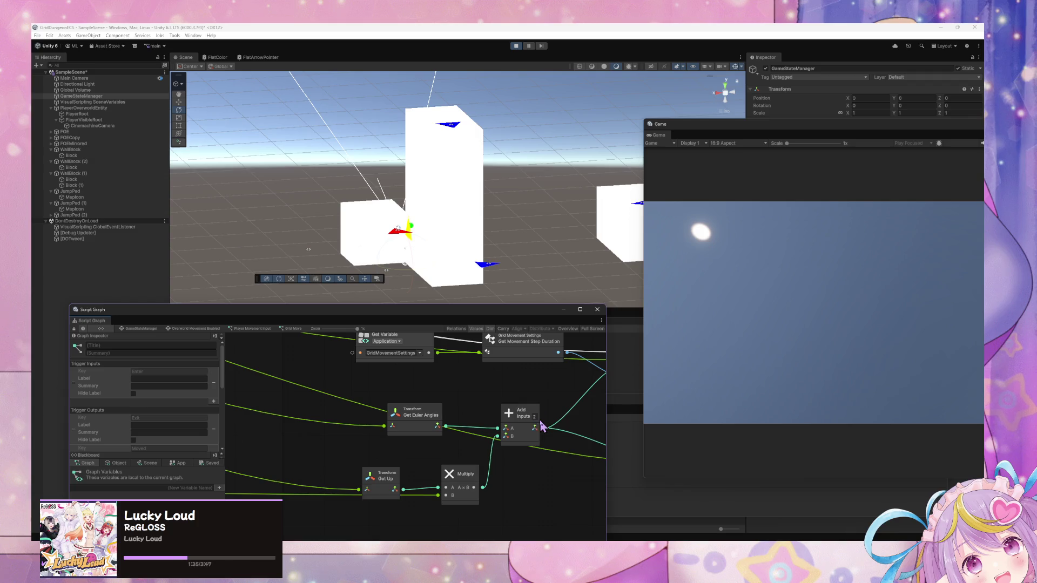
mouse_move(398, 472)
left_mouse_down()
mouse_move(479, 483)
mouse_move(449, 449)
mouse_move(499, 444)
mouse_move(402, 459)
left_mouse_up()
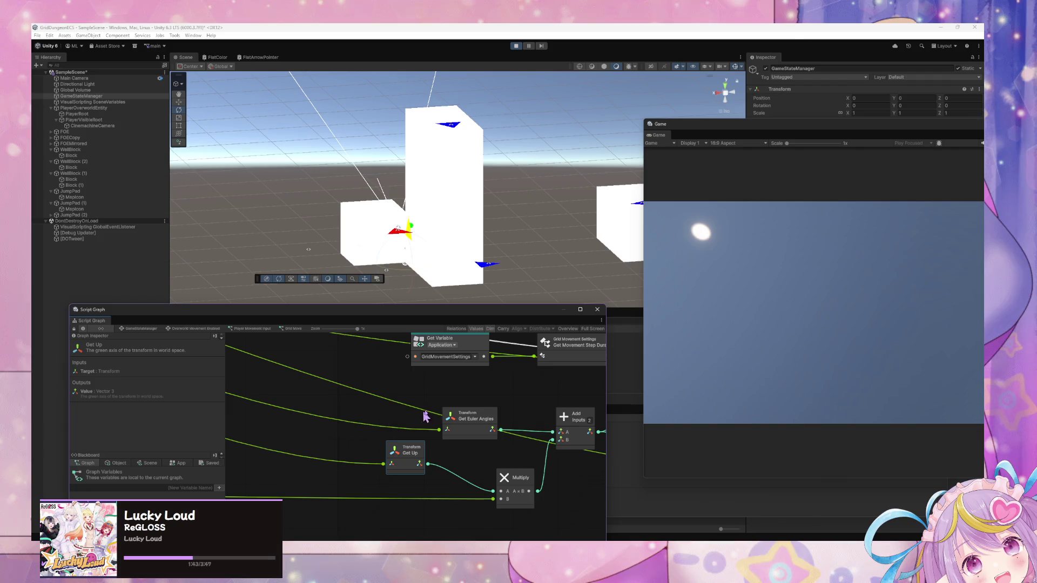
Step: Walk and turn the player across the grid with D, W and S, then select PlayerVisibleRoot
left_click(749, 303)
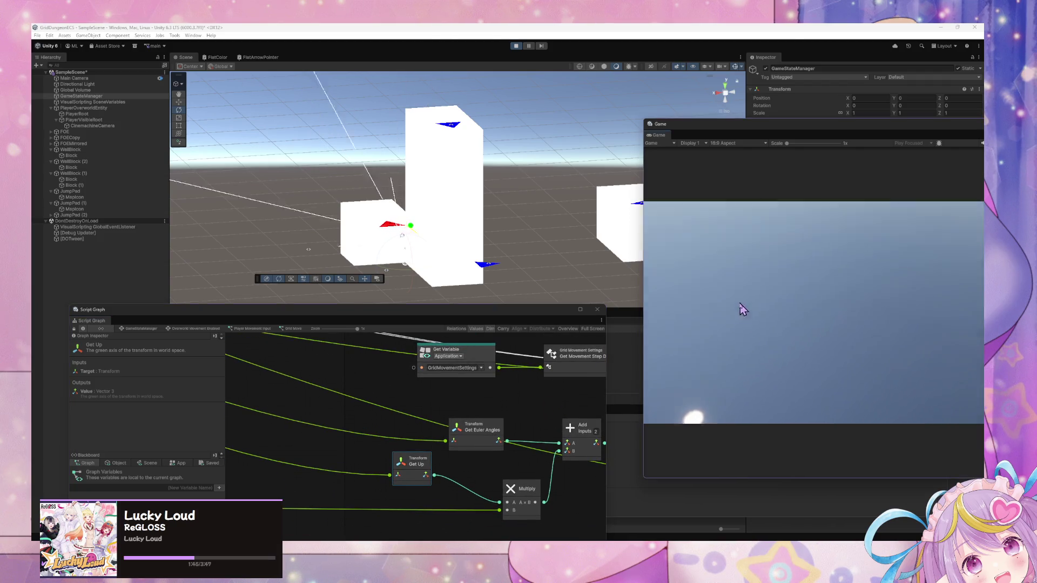
key("d")
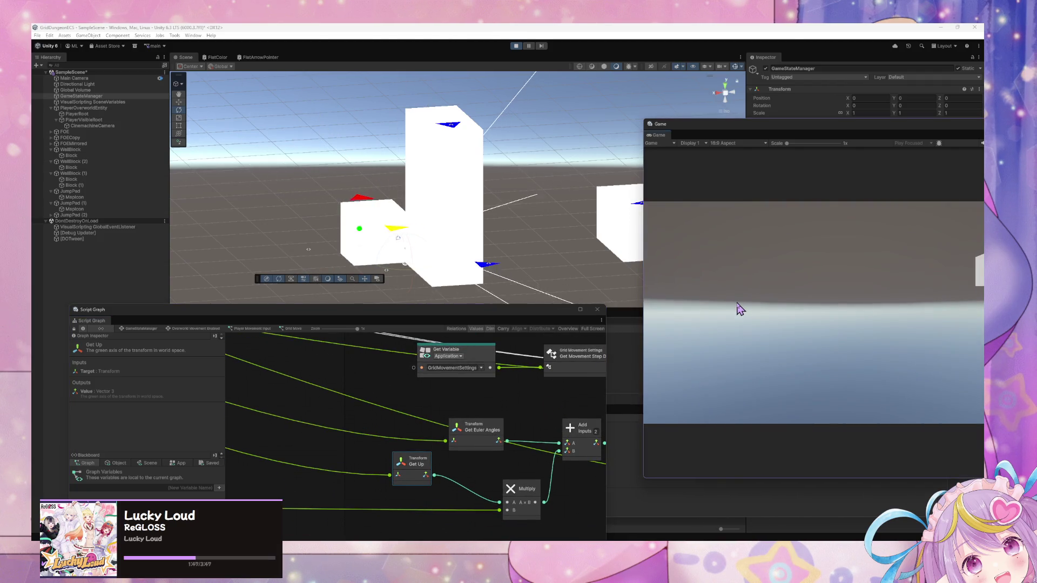
key("w")
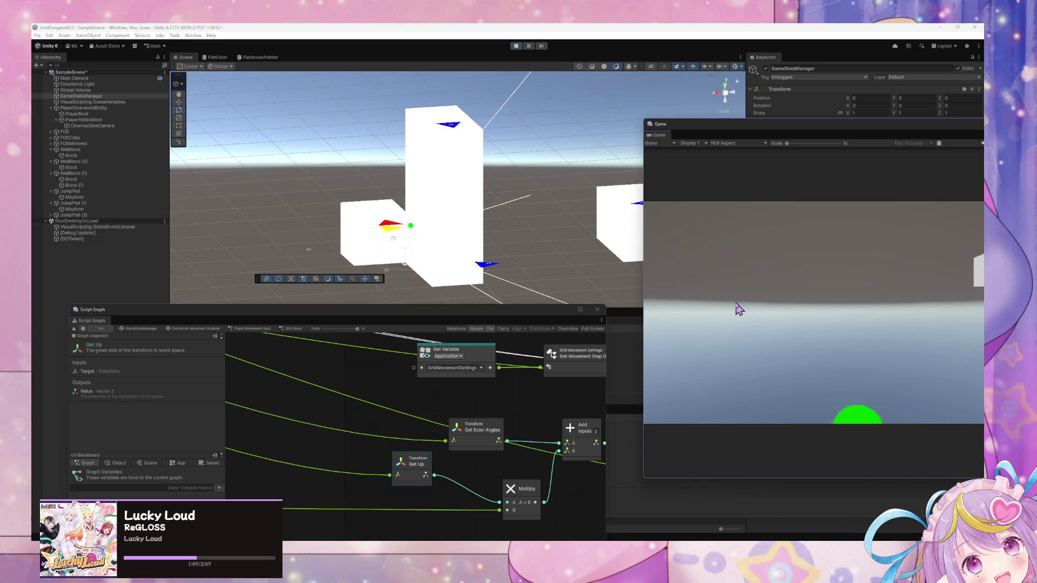
key("s")
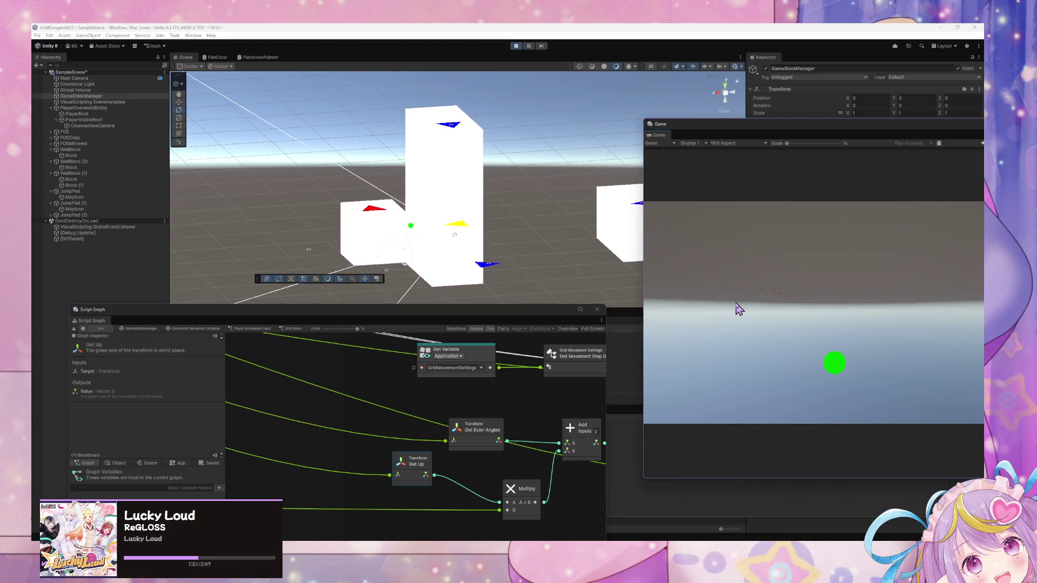
key("s")
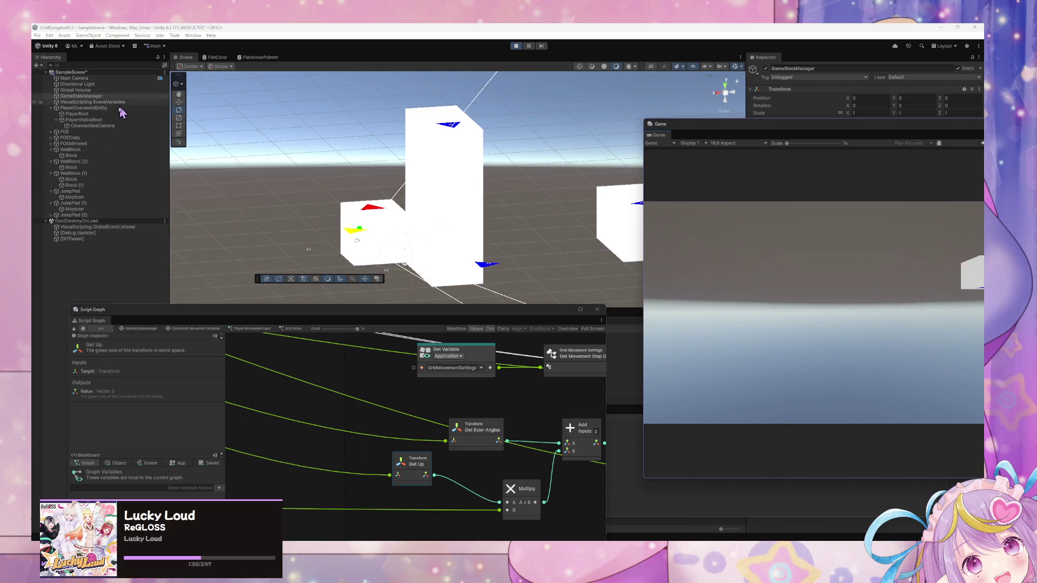
left_click(83, 120)
Step: Give PlayerVisibleRoot and PlayerRoot a rotation of X 180, Y 90, Z 90
left_click(76, 114, "ctrl")
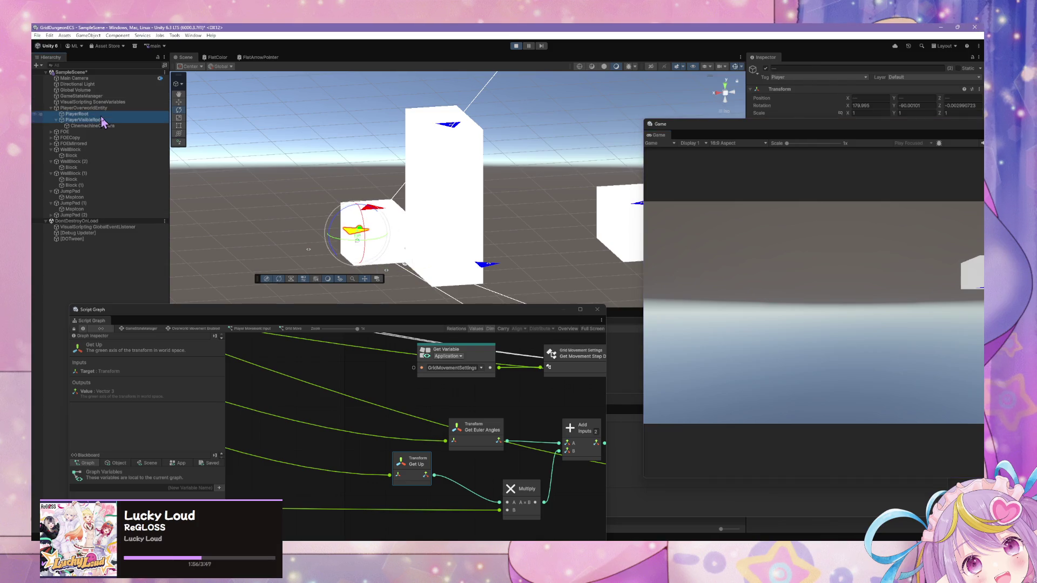
left_click(877, 107)
type("180")
key("Tab")
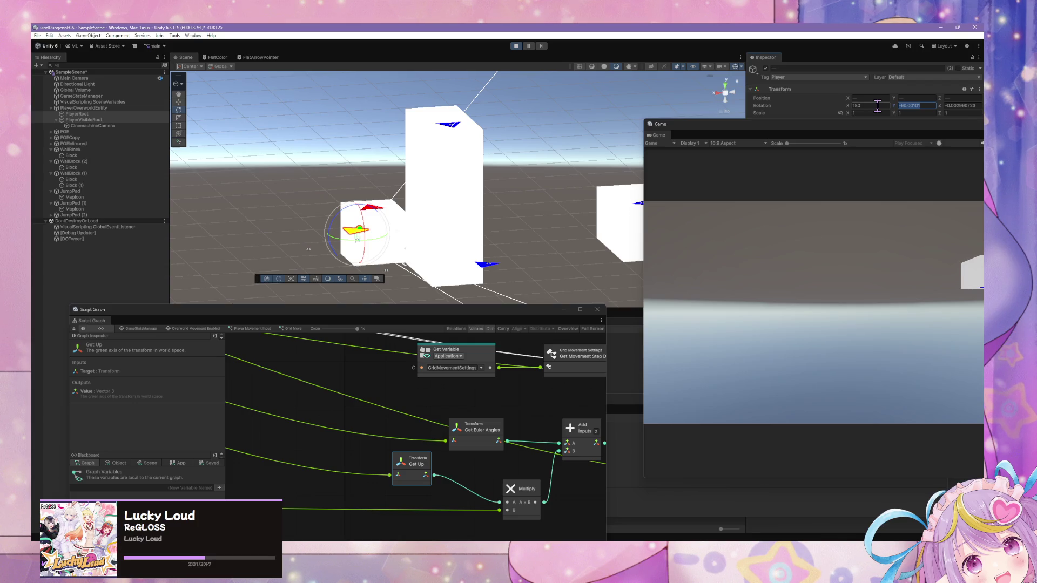
type("90")
key("Tab")
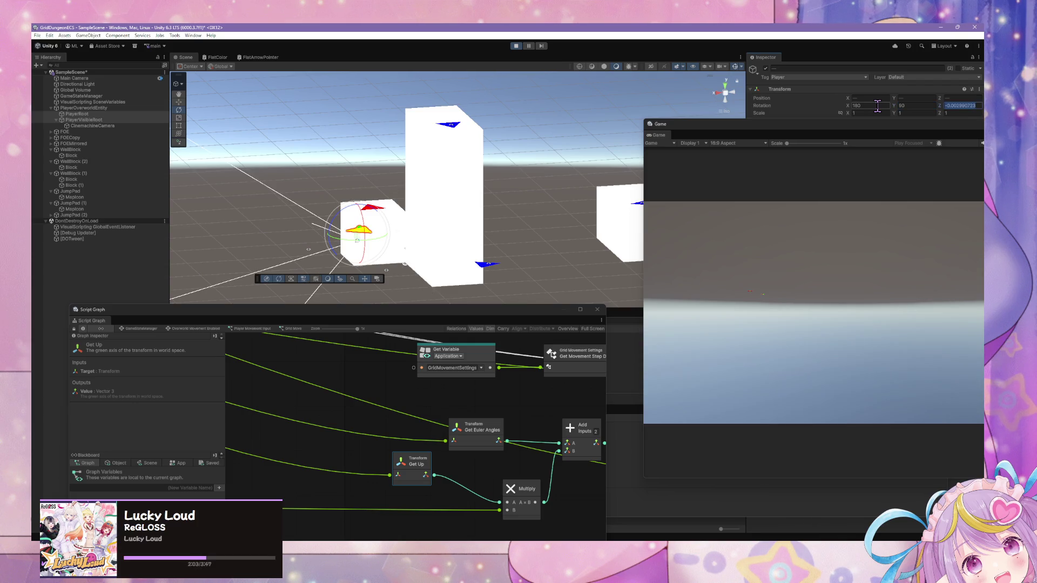
type("90")
Step: Turn the player twice with D in the running game to check its new facing
left_click(855, 274)
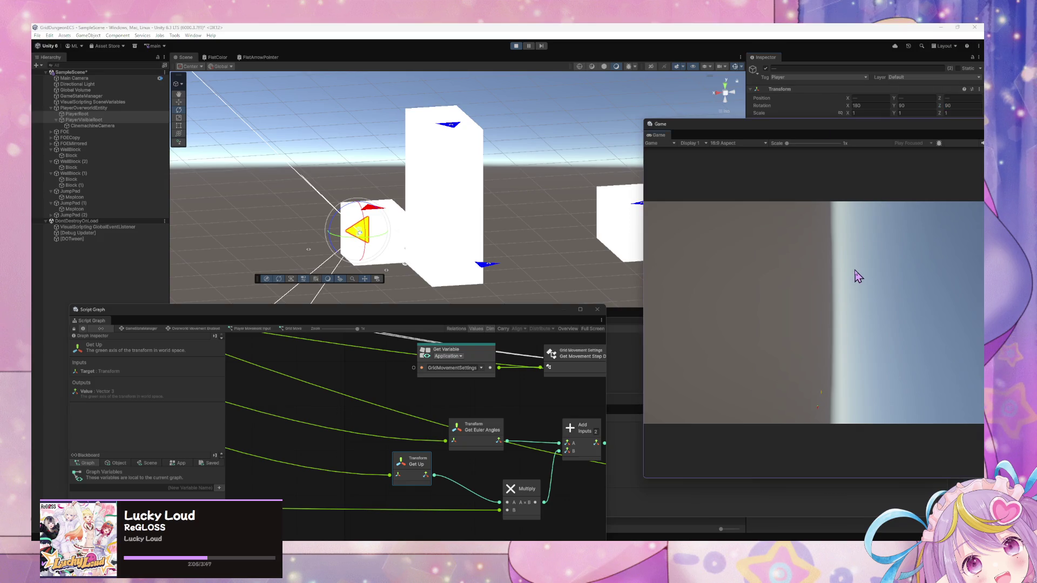
key("d")
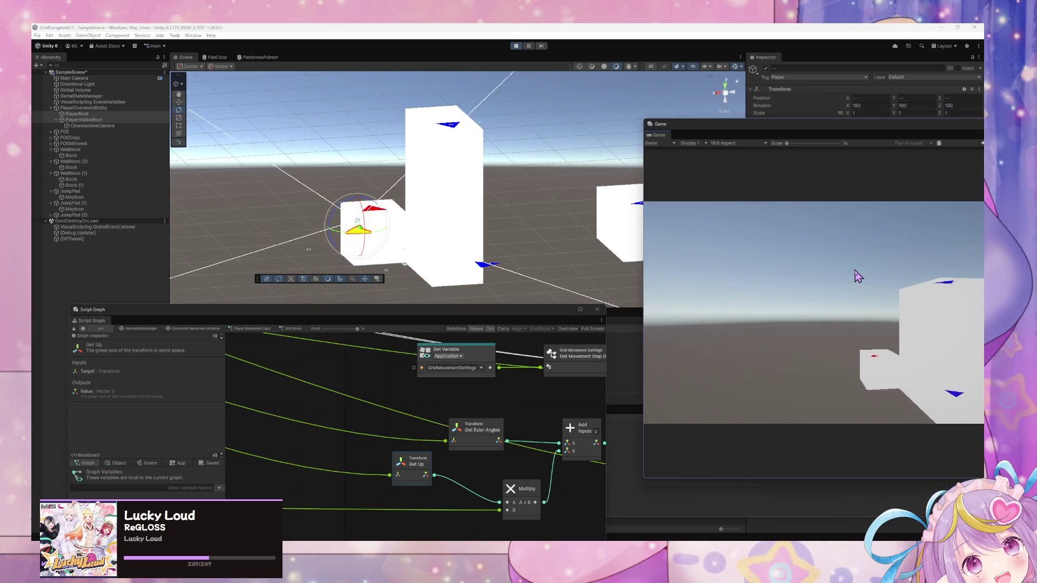
key("d")
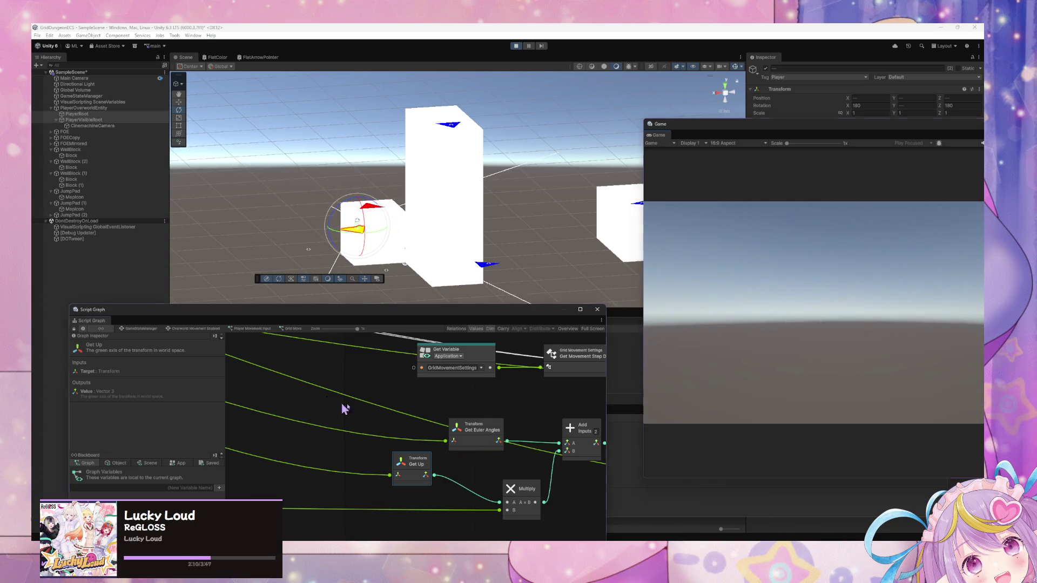
scroll(343, 409, "down", 5)
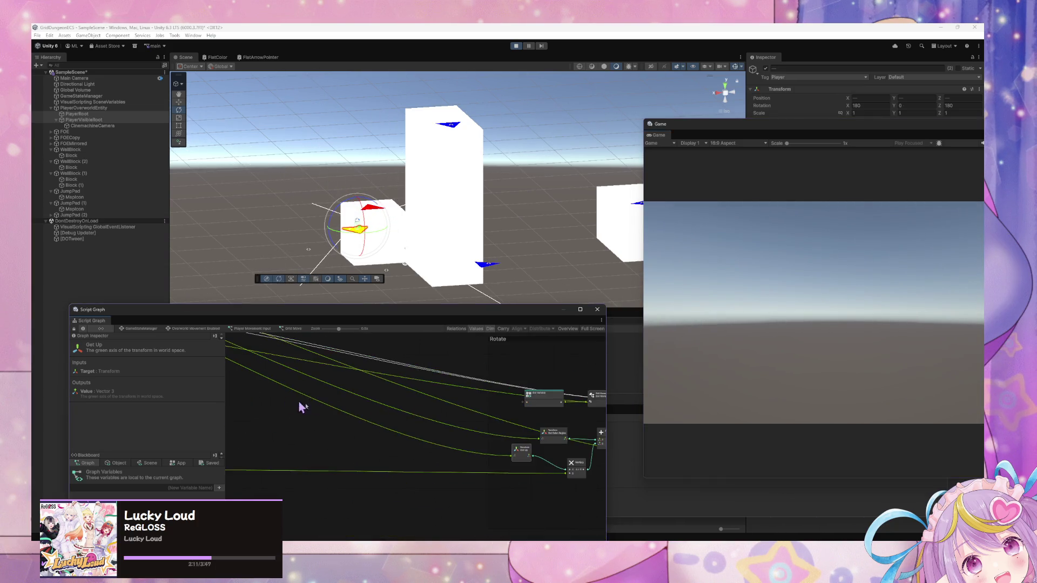
scroll(338, 421, "down", 3)
scroll(407, 380, "up", 3)
scroll(407, 380, "up", 3)
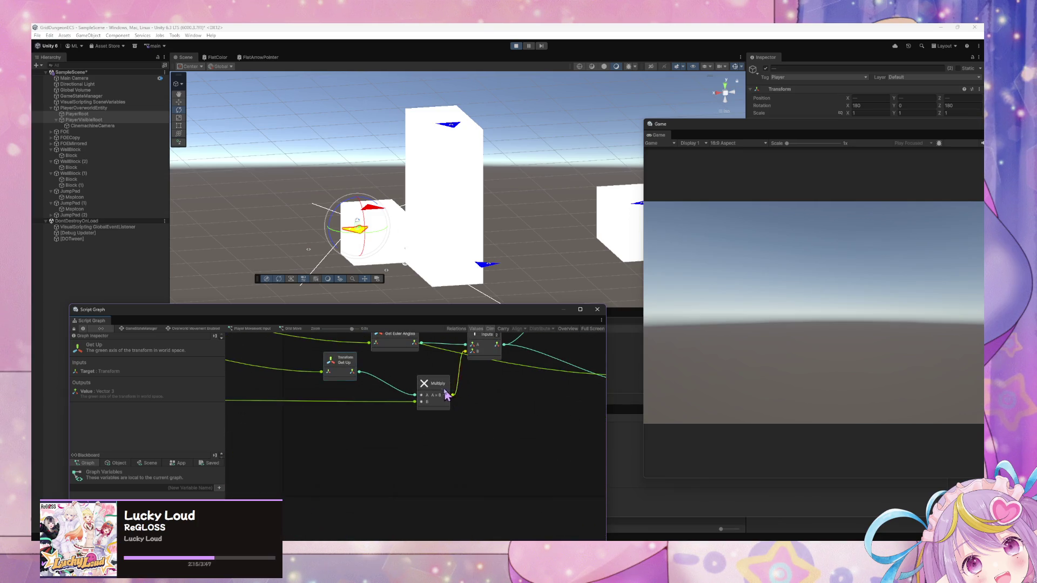
scroll(372, 424, "down", 5)
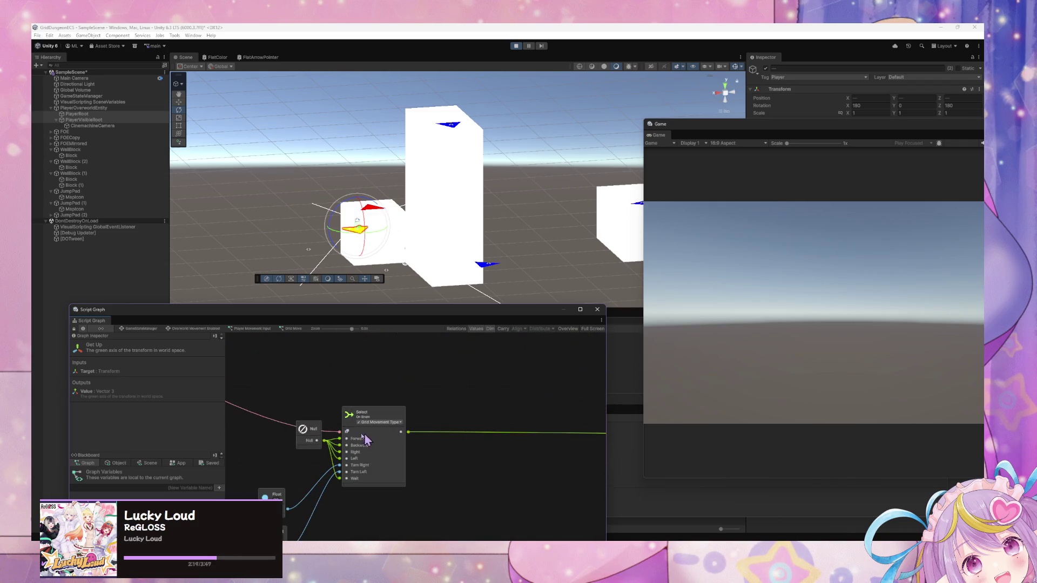
scroll(355, 356, "up", 2)
scroll(333, 442, "up", 3)
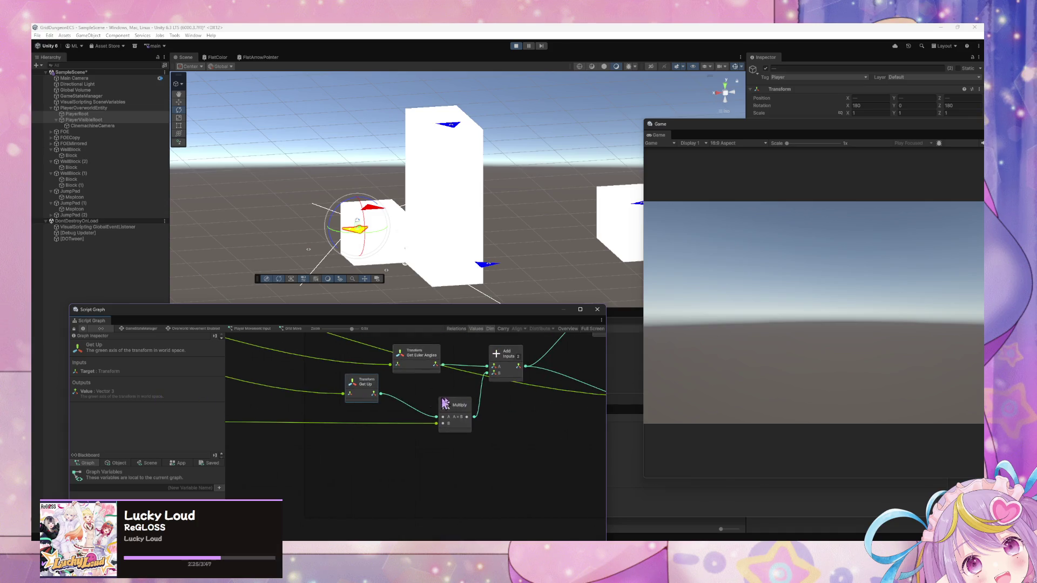
left_click(774, 338)
scroll(303, 381, "down", 2)
scroll(481, 493, "up", 10)
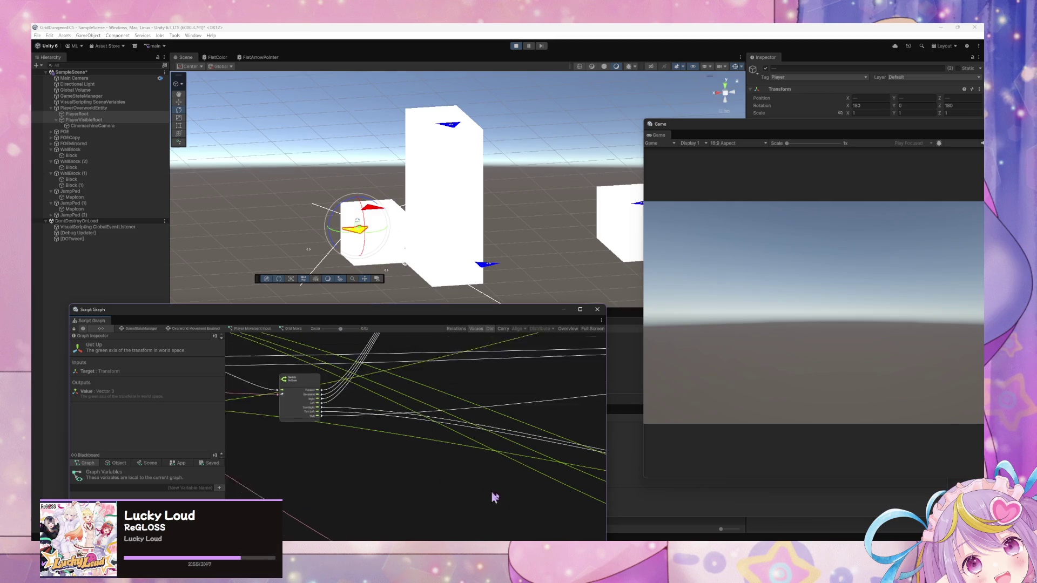
scroll(462, 456, "left", 10)
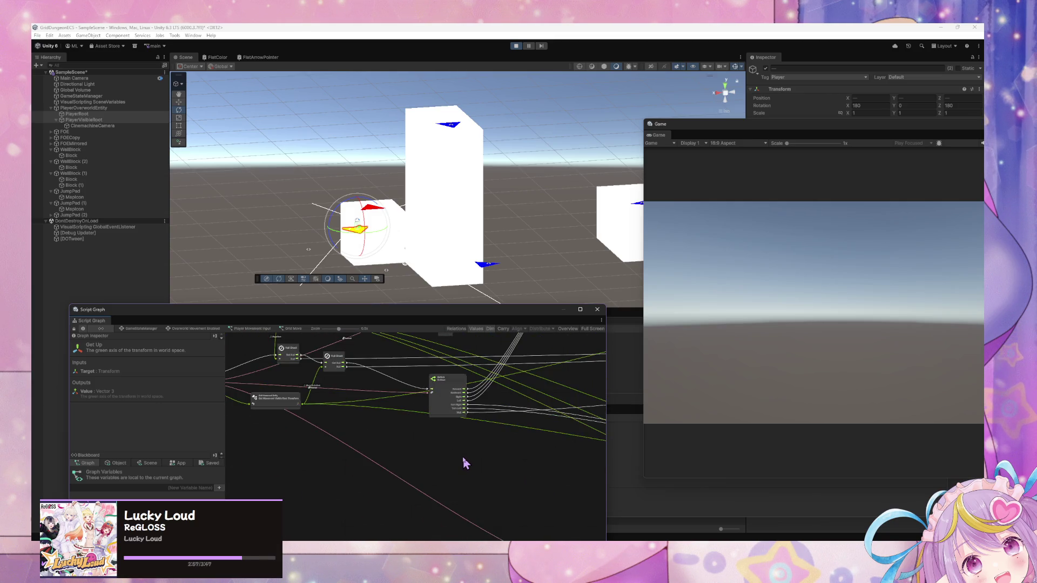
scroll(518, 470, "up", 5)
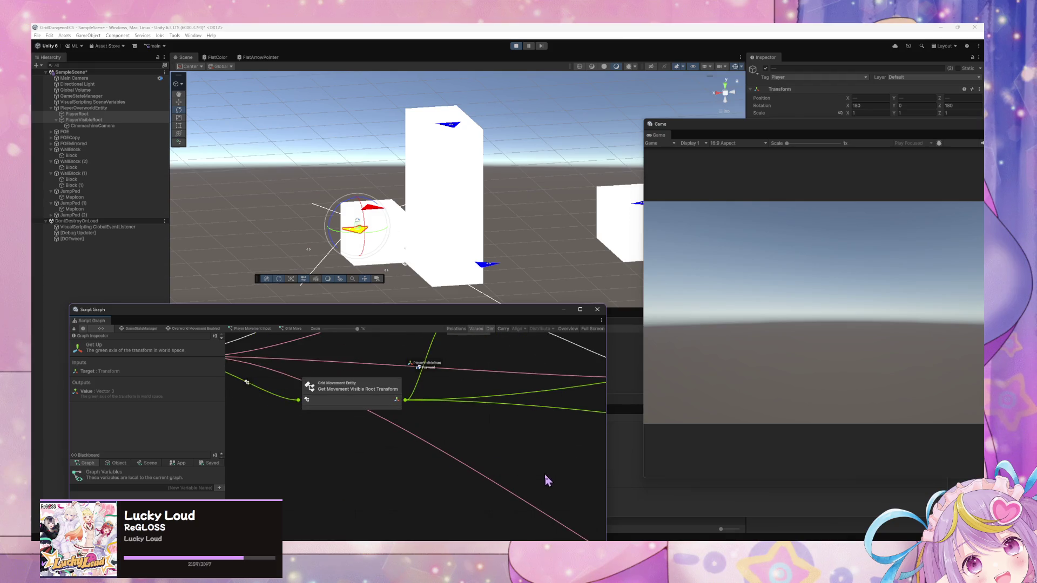
scroll(436, 466, "down", 5)
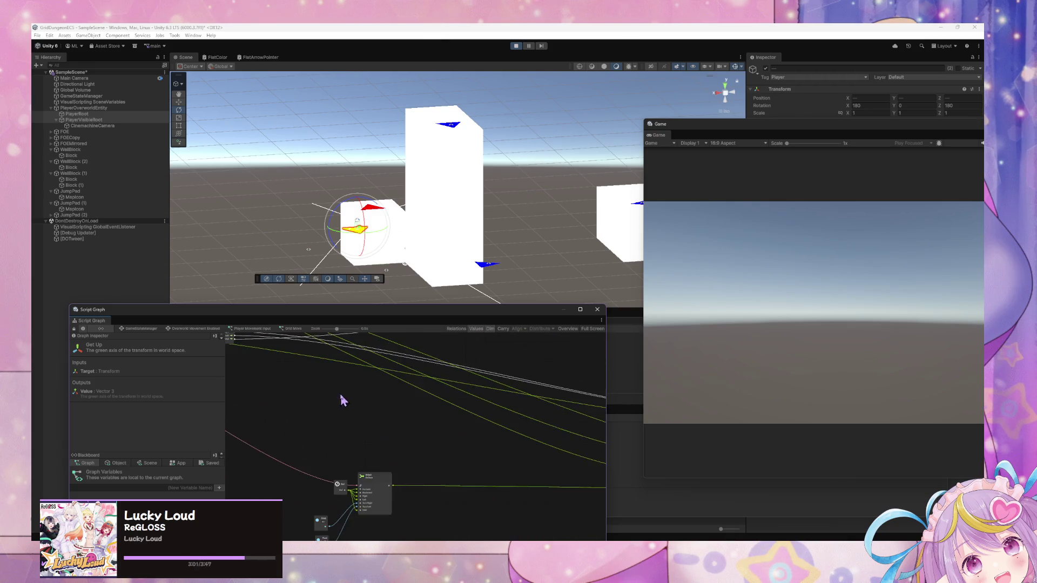
scroll(493, 458, "up", 5)
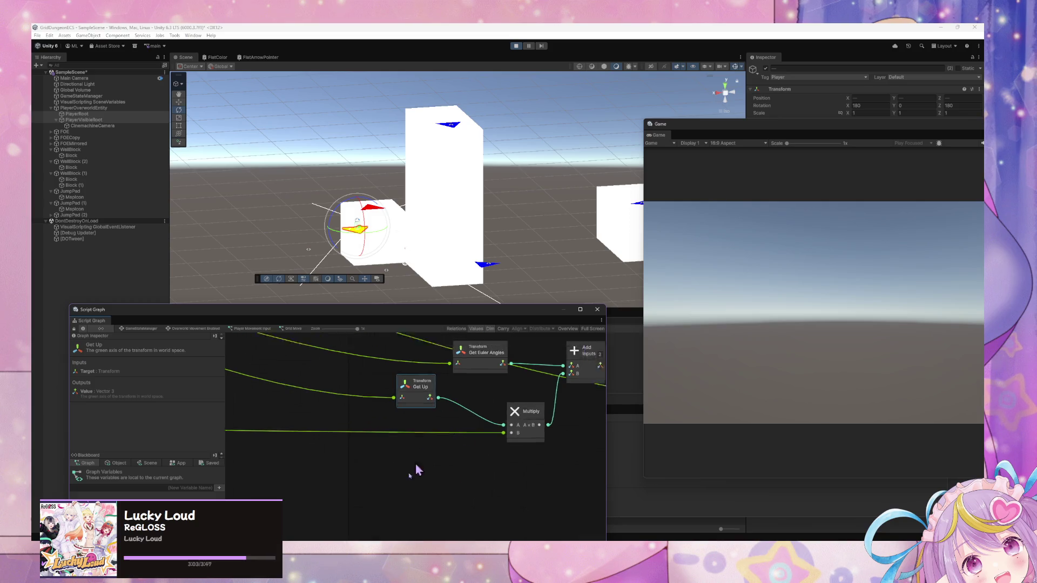
left_click_drag(416, 460, 323, 523)
mouse_move(424, 500)
left_mouse_down()
mouse_move(577, 525)
mouse_move(254, 344)
mouse_move(277, 365)
mouse_move(428, 405)
mouse_move(354, 429)
left_mouse_up()
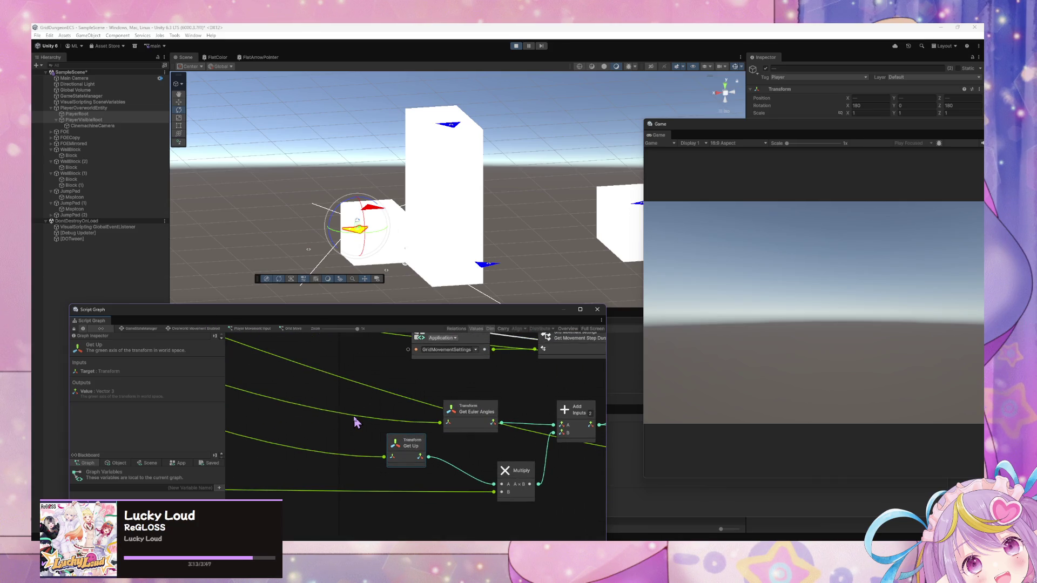